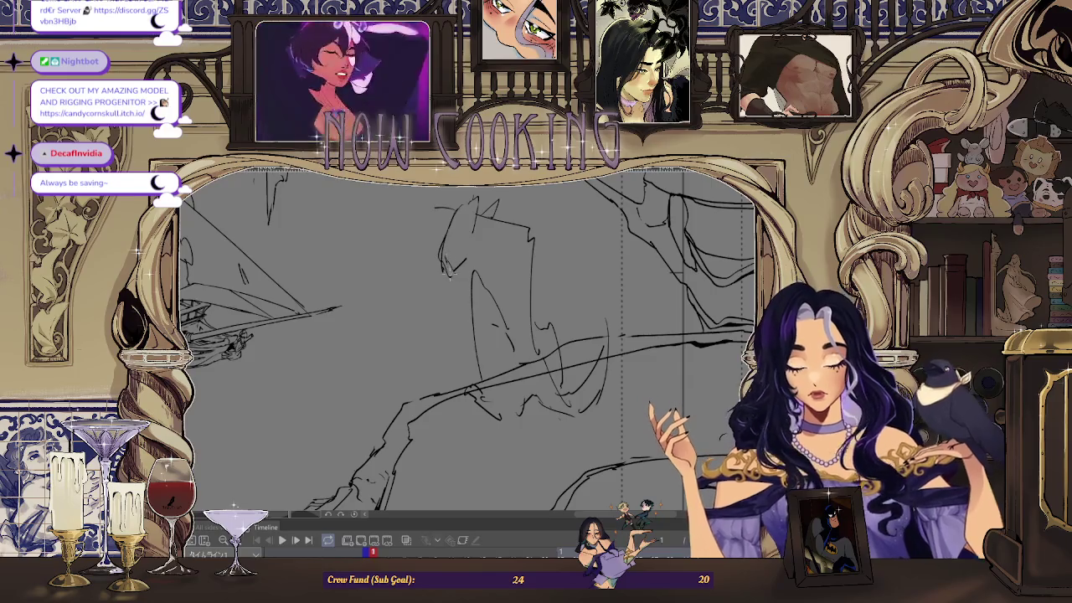
- Mirror the canvas view horizontally so the ship sits on the right, fitting the page to the window
scroll(474, 240, "down", 3)
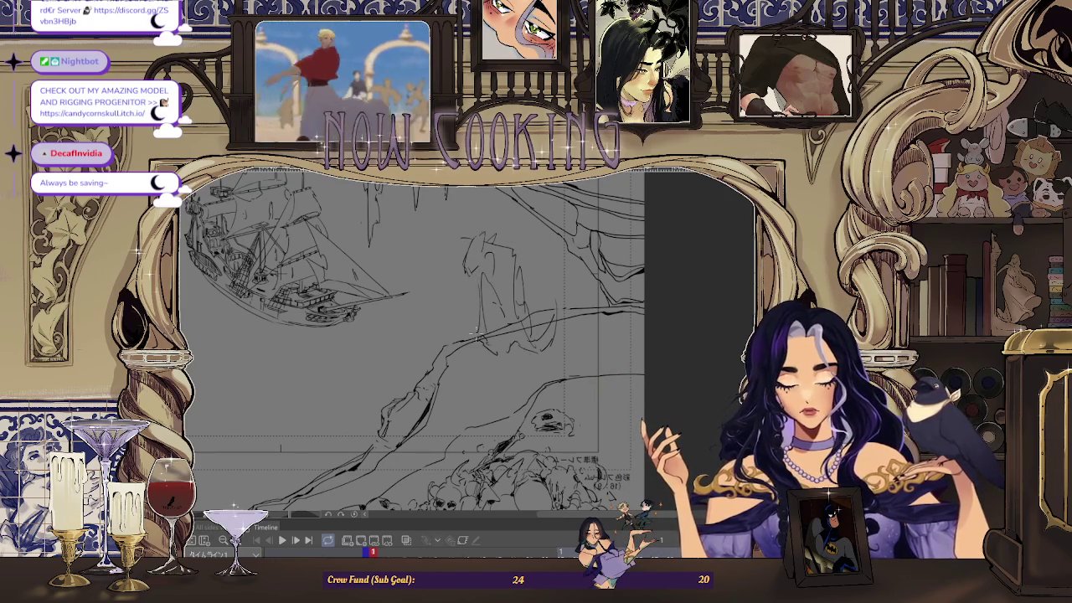
key("h")
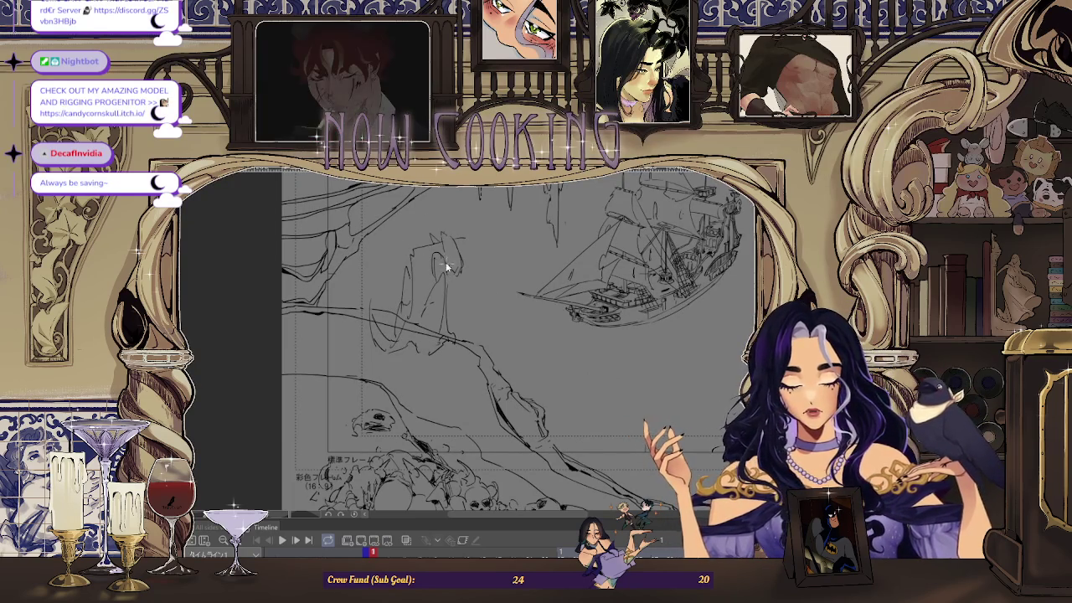
key("ctrl+0")
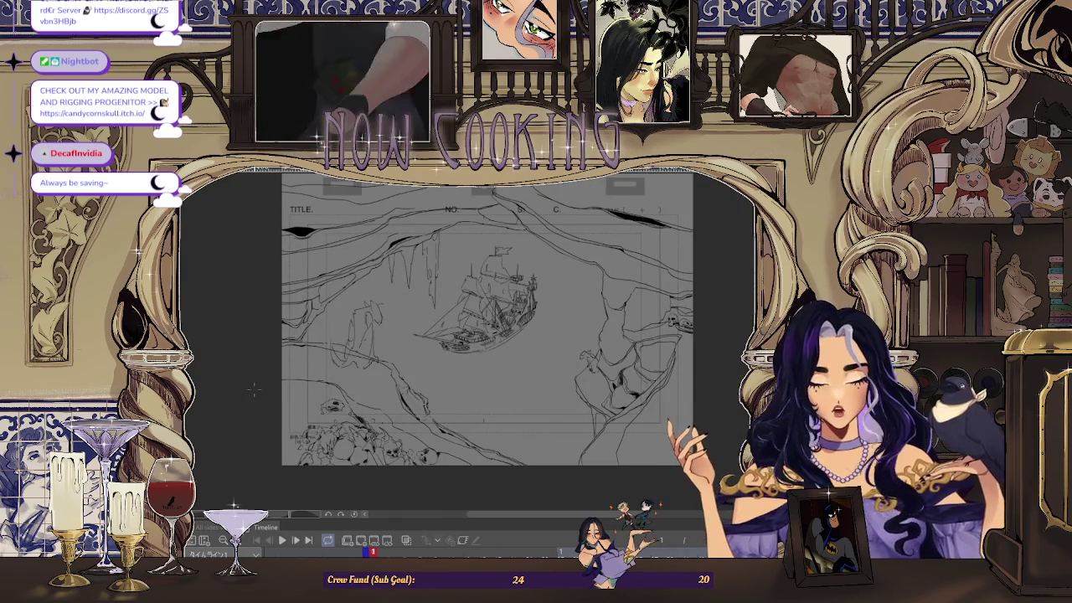
scroll(380, 302, "up", 3)
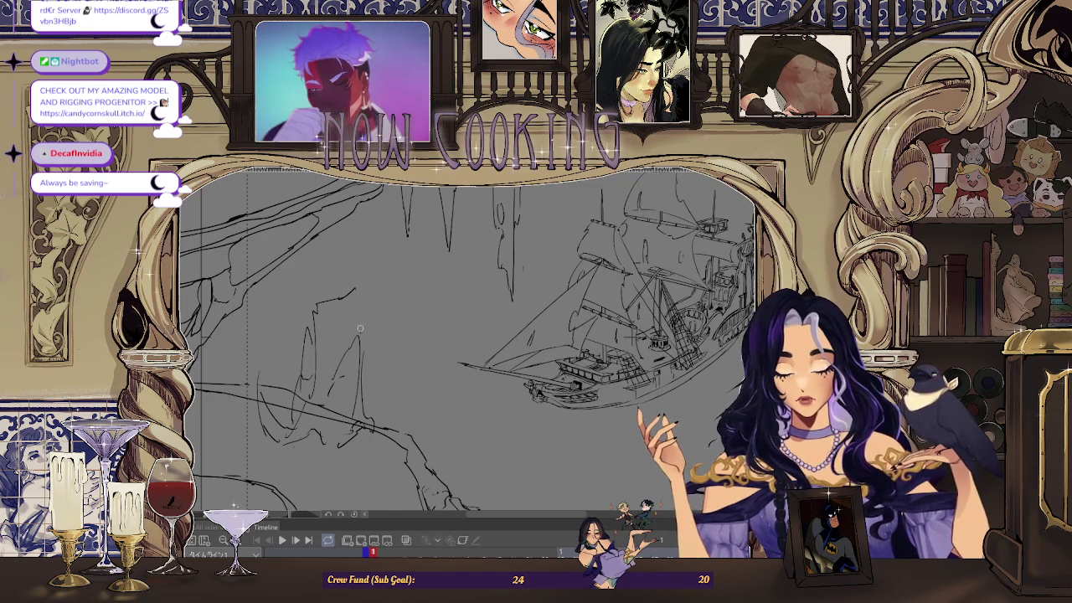
- Add a short curved pencil stroke near the cloaked figure, then flip the view back to check it
left_click_drag(348, 312, 360, 329)
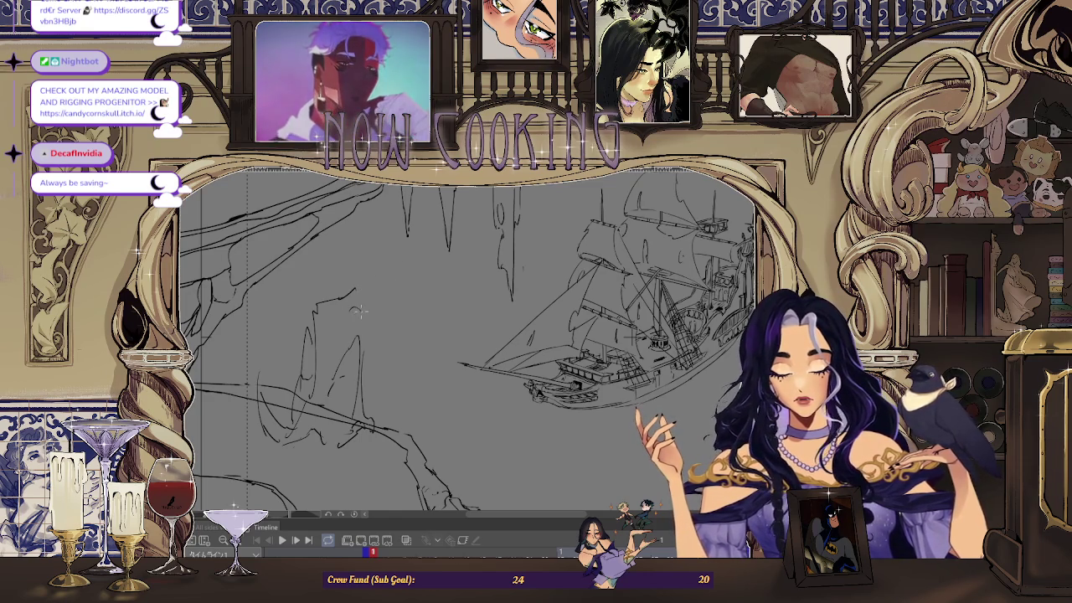
scroll(345, 343, "down", 2)
scroll(345, 344, "down", 2)
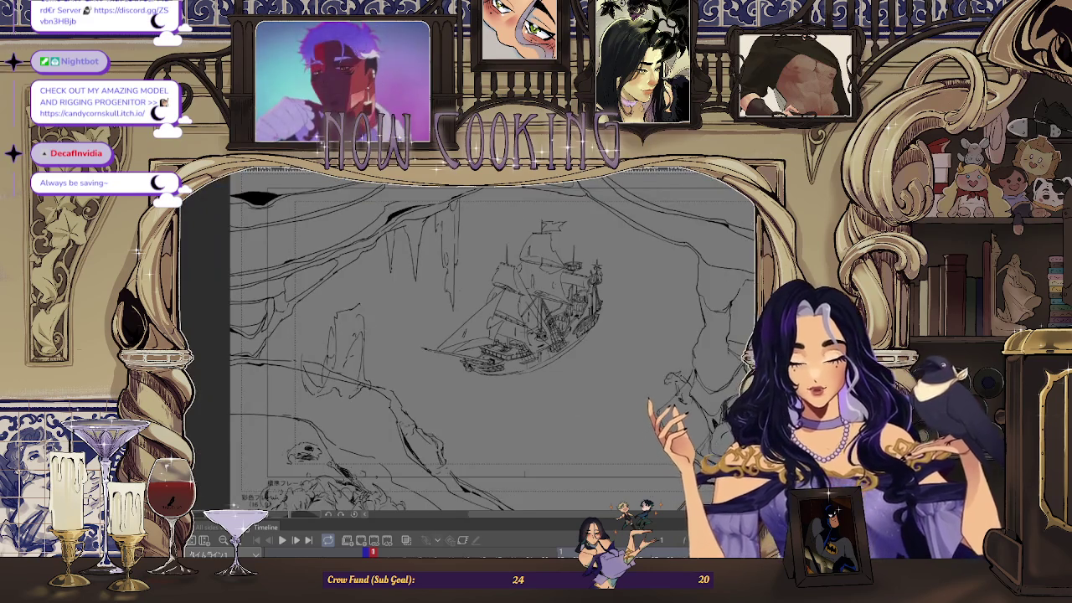
key("h")
scroll(593, 331, "up", 1)
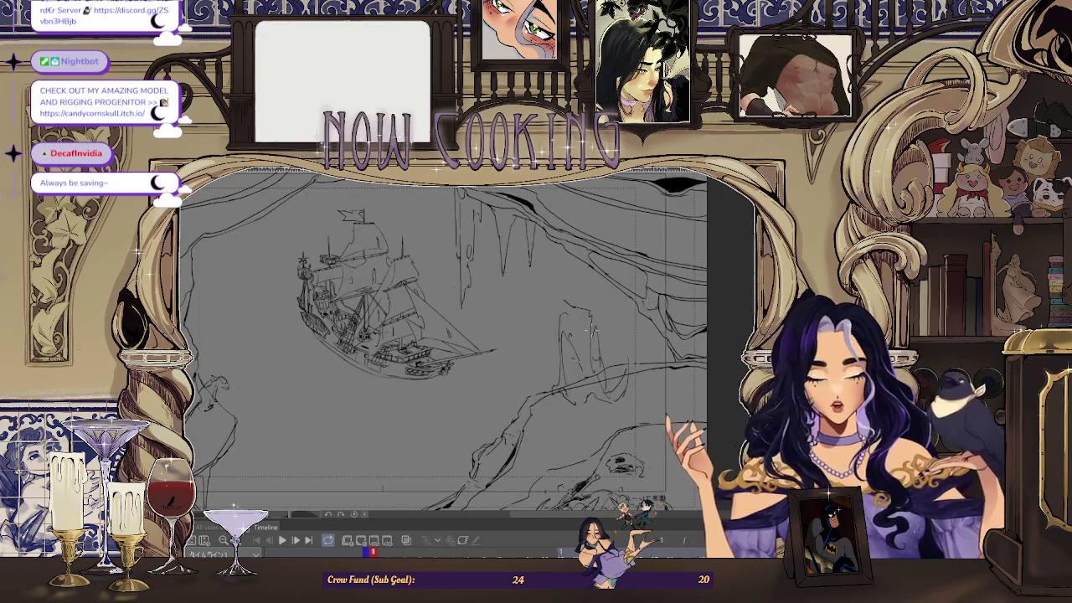
scroll(593, 330, "up", 2)
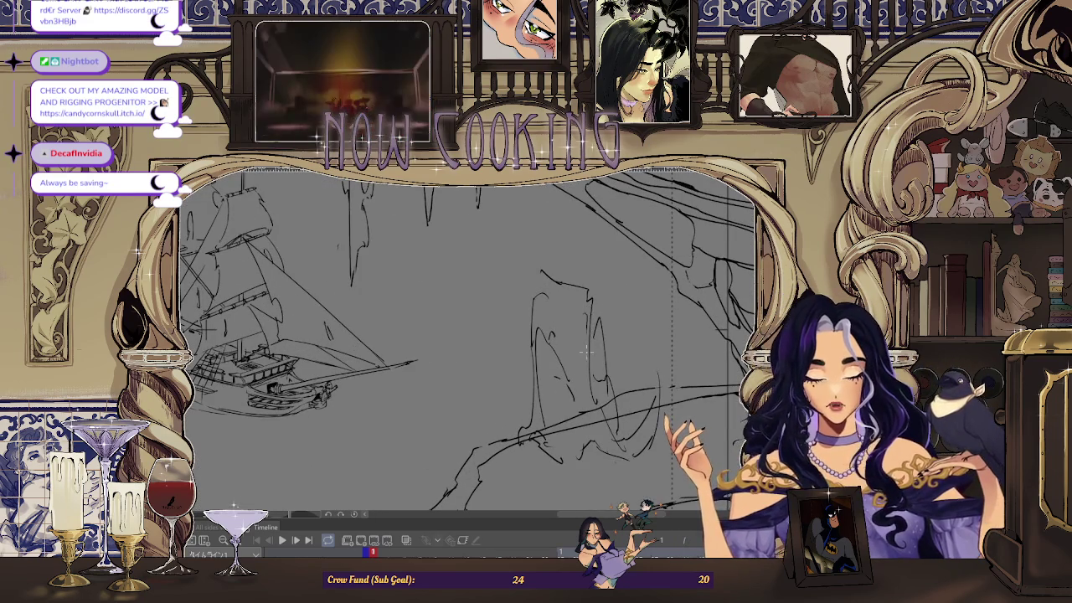
- Flip the view horizontally again and rotate the canvas to a comfortable drawing angle
scroll(578, 335, "down", 1)
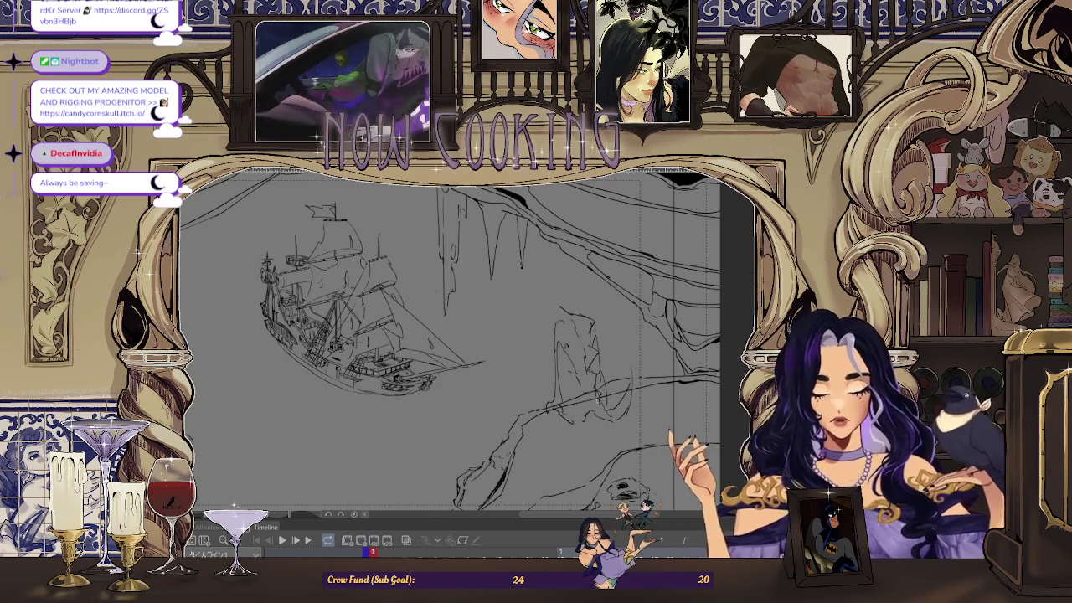
scroll(594, 392, "up", 1)
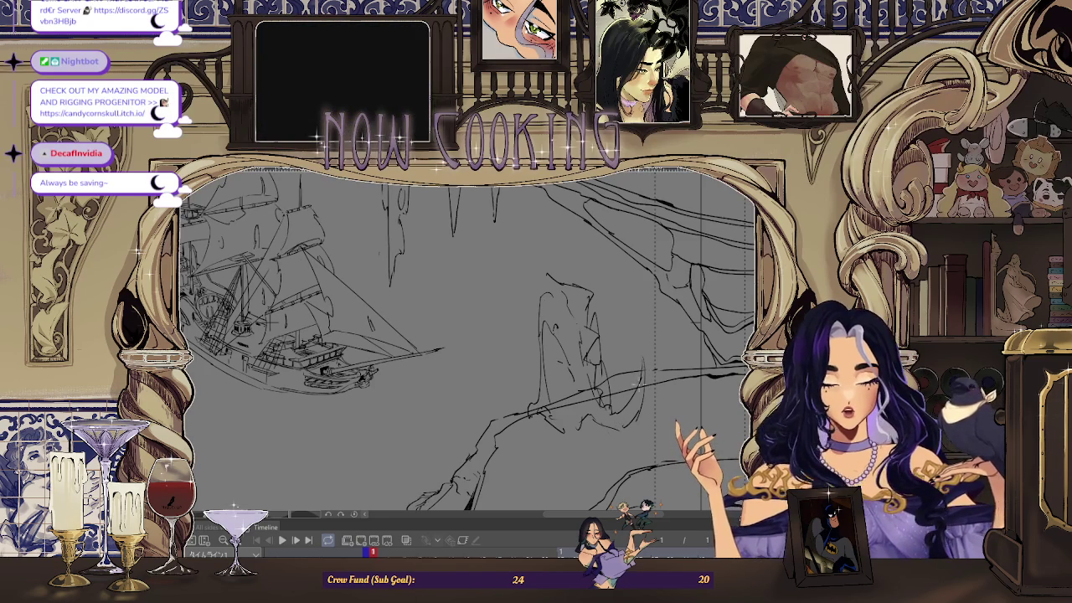
scroll(556, 333, "down", 1)
scroll(556, 333, "up", 1)
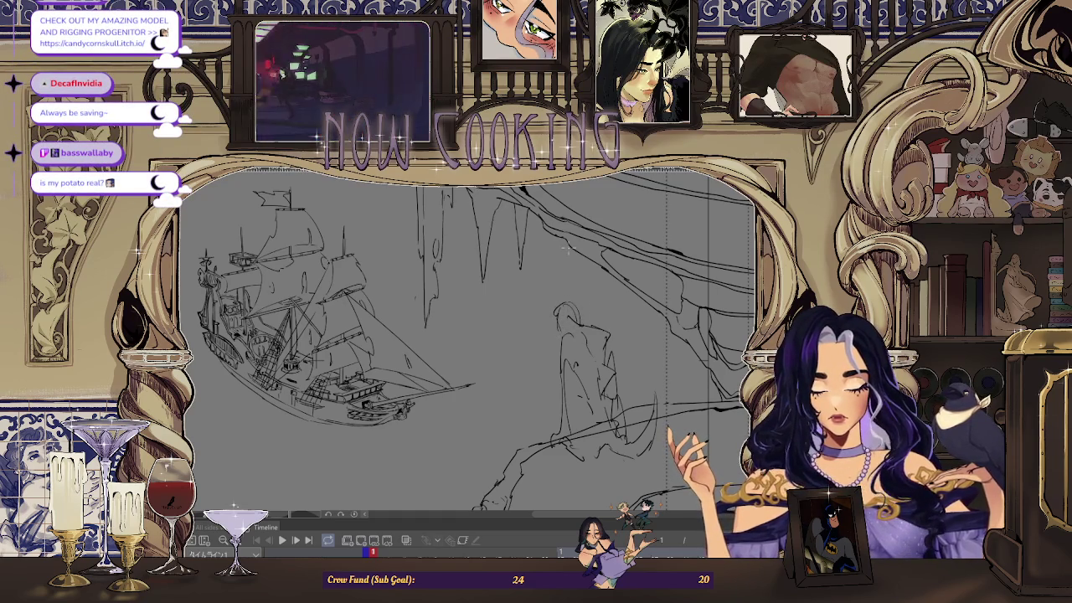
key("h")
scroll(355, 325, "up", 2)
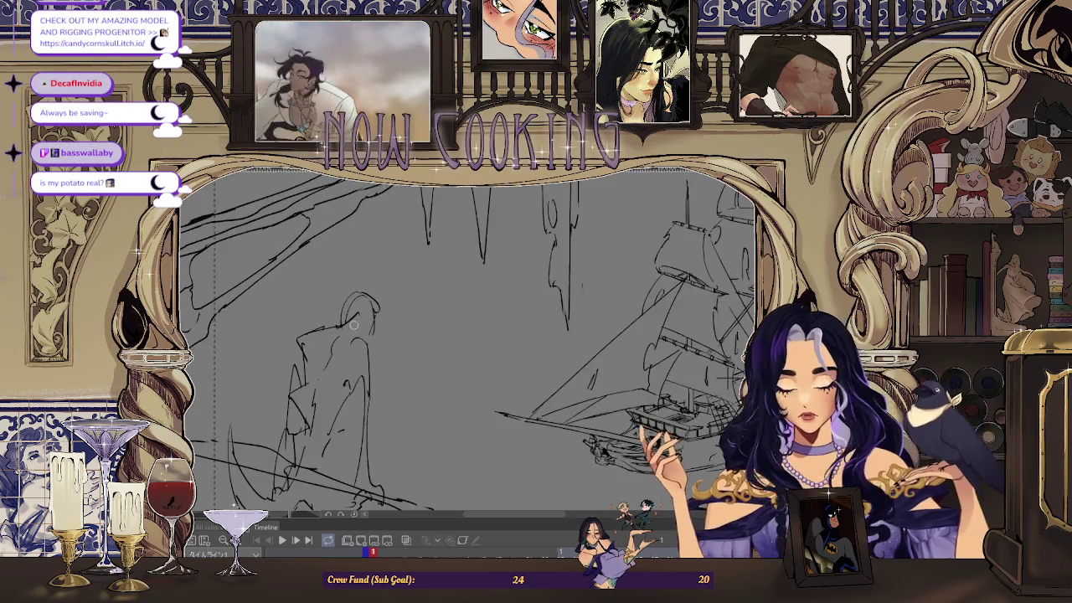
left_click_drag(348, 329, 381, 294)
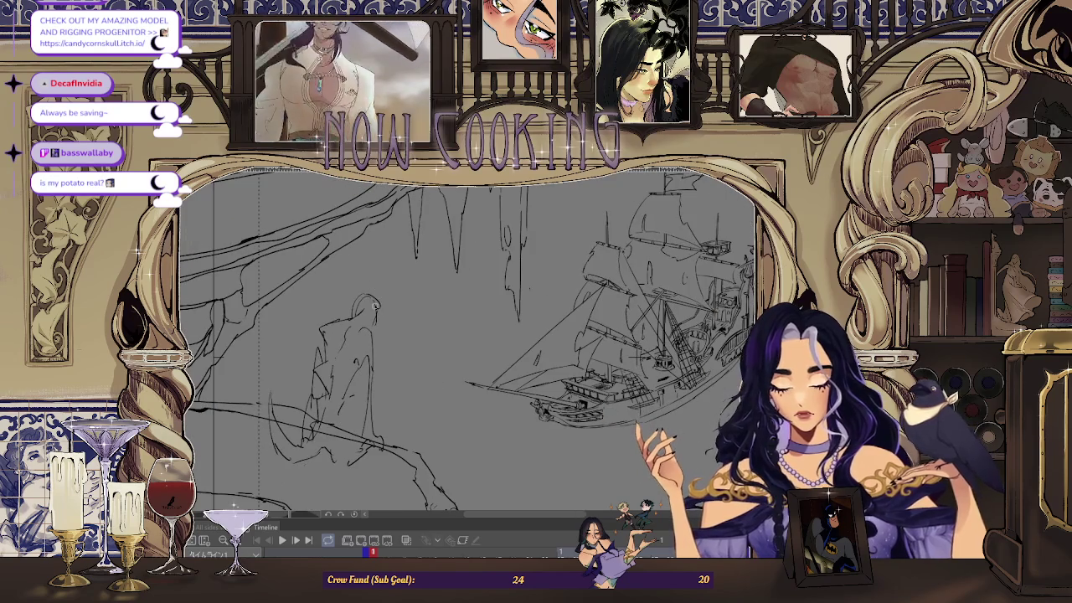
key("-")
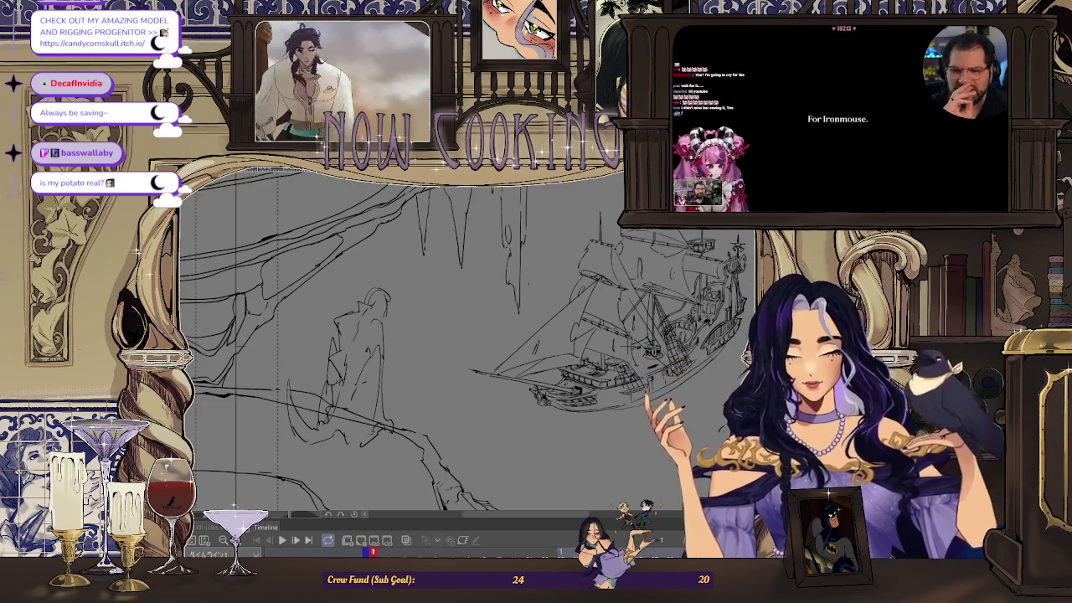
- Rotate the view, refine the right side of the figure's head, then mirror it to check
scroll(418, 335, "up", 2)
scroll(368, 334, "up", 1)
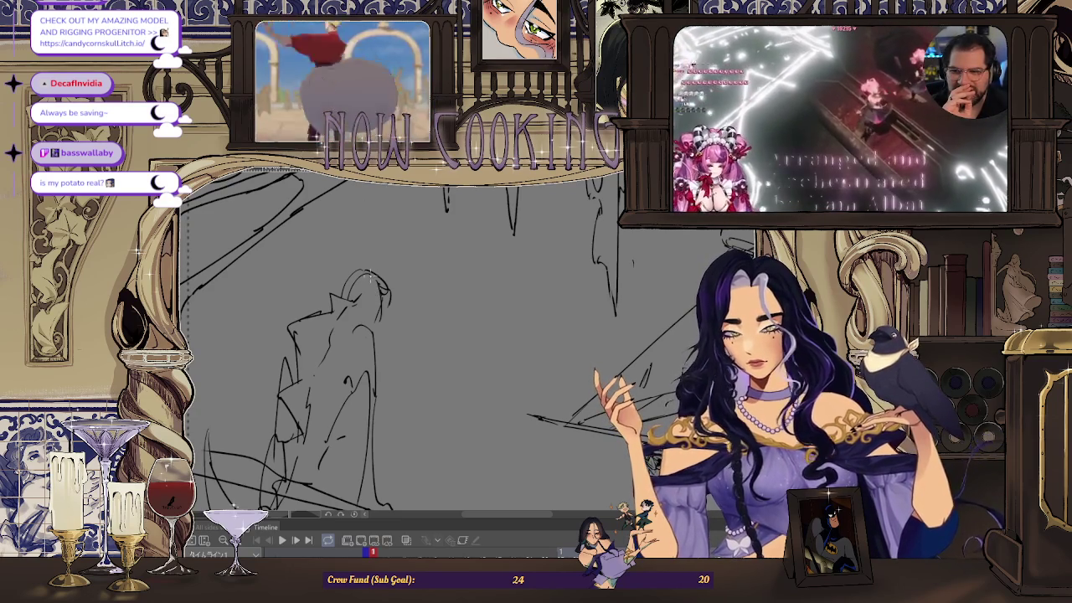
key("minus")
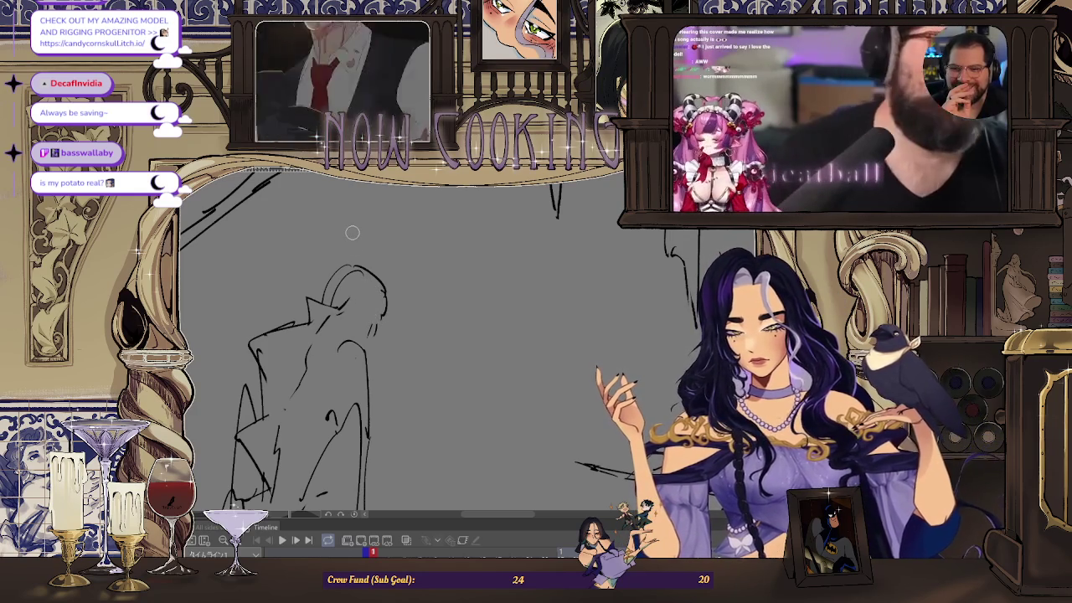
left_click_drag(378, 293, 382, 328)
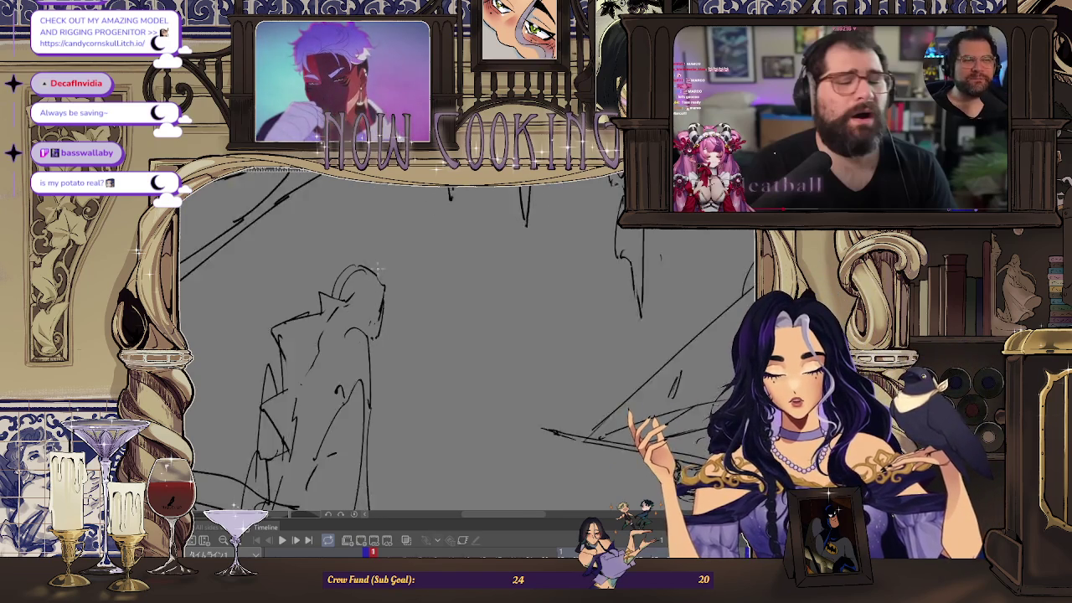
key("h")
scroll(570, 283, "up", 2)
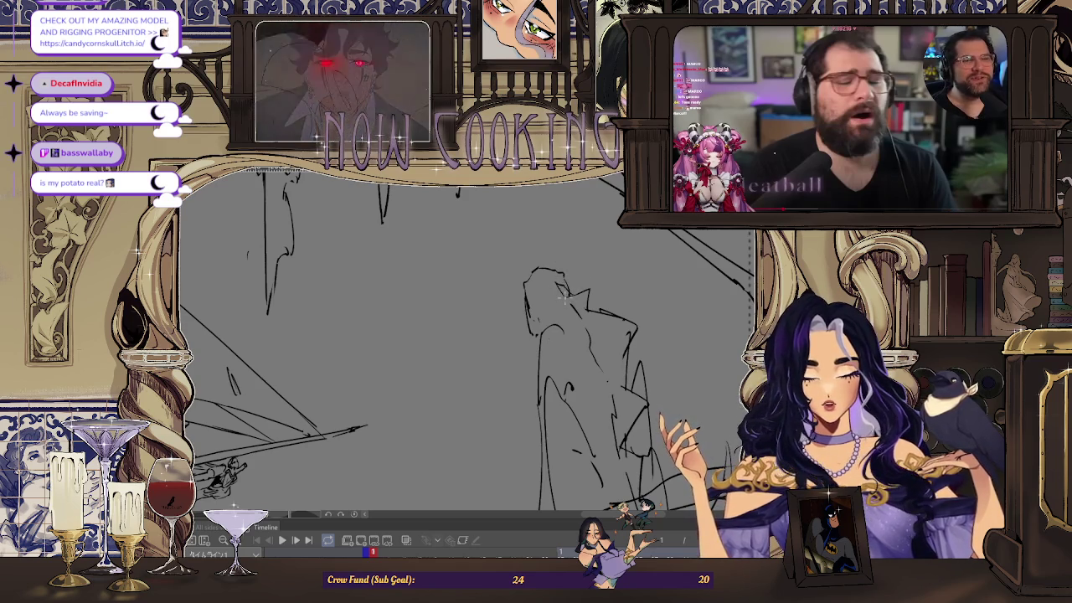
- Add a bolder pen stroke to the figure's horned head, flipping and rotating the view around it
left_click_drag(576, 301, 531, 276)
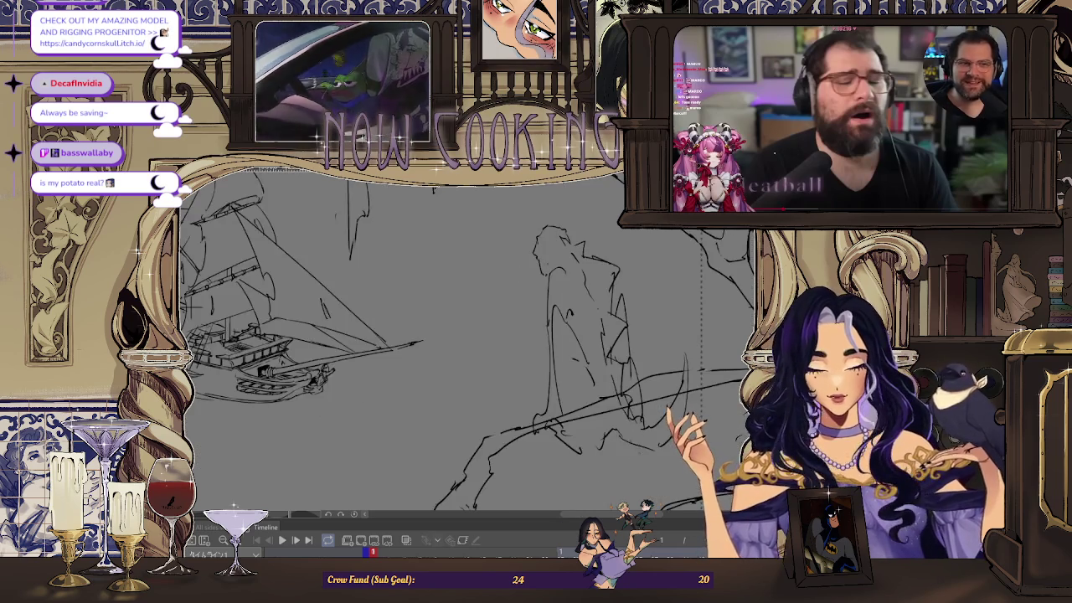
key("h")
scroll(392, 233, "up", 2)
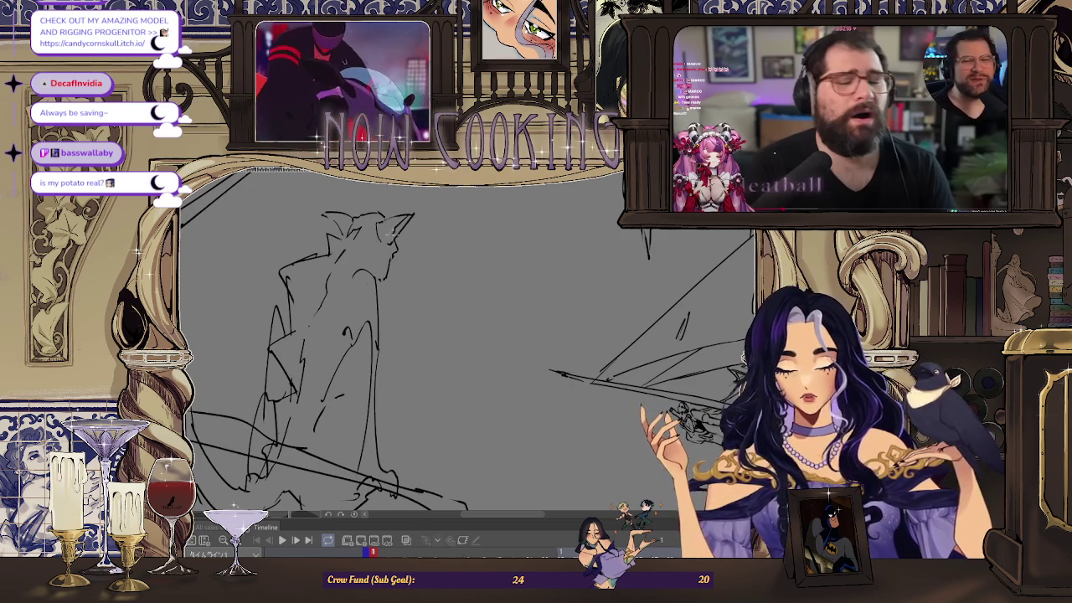
scroll(424, 205, "right", 5)
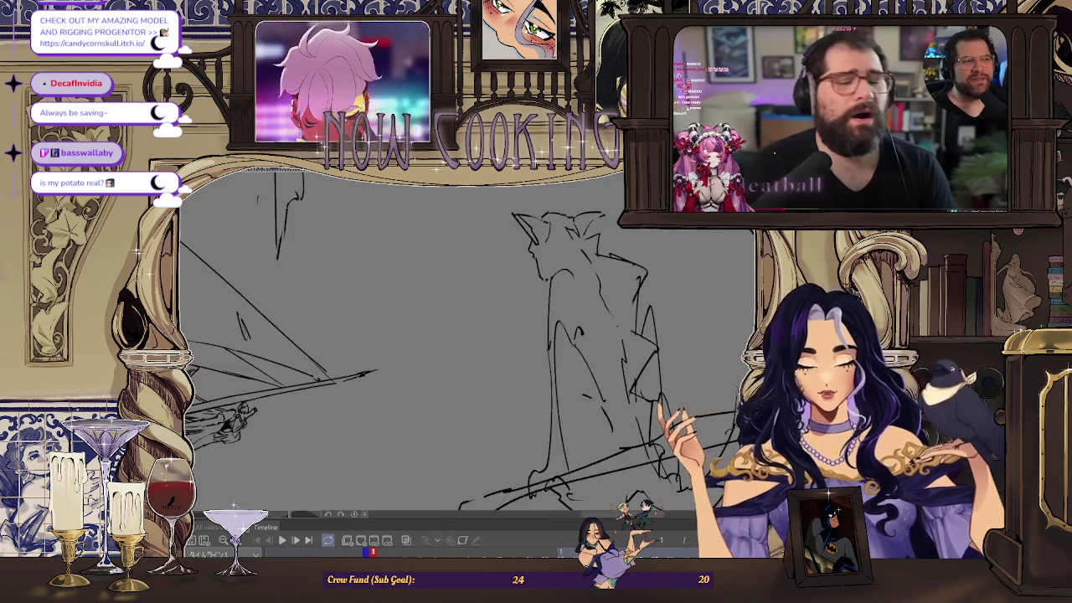
left_click_drag(536, 249, 483, 223)
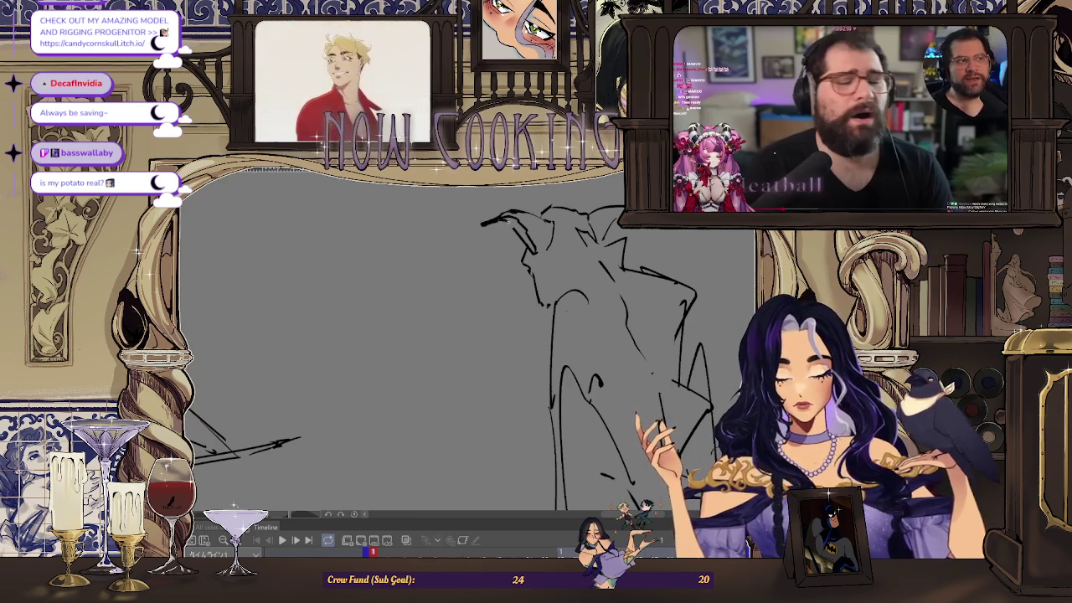
left_click_drag(469, 335, 422, 364)
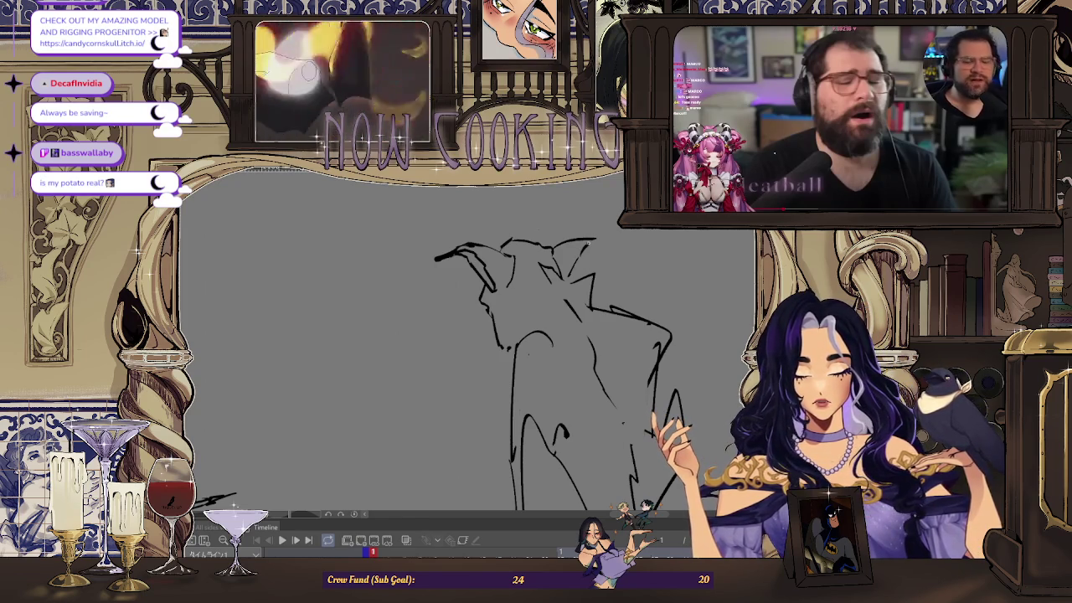
scroll(536, 368, "down", 3)
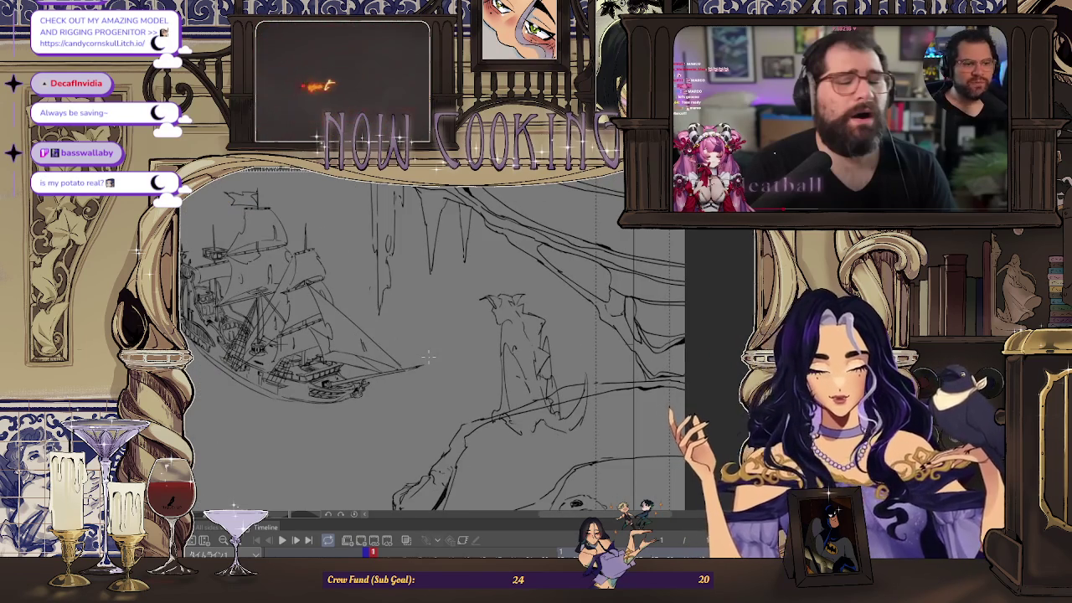
- Zoom, tilt and mirror the view to check the cloaked figure sketch
key("h")
scroll(430, 325, "up", 2)
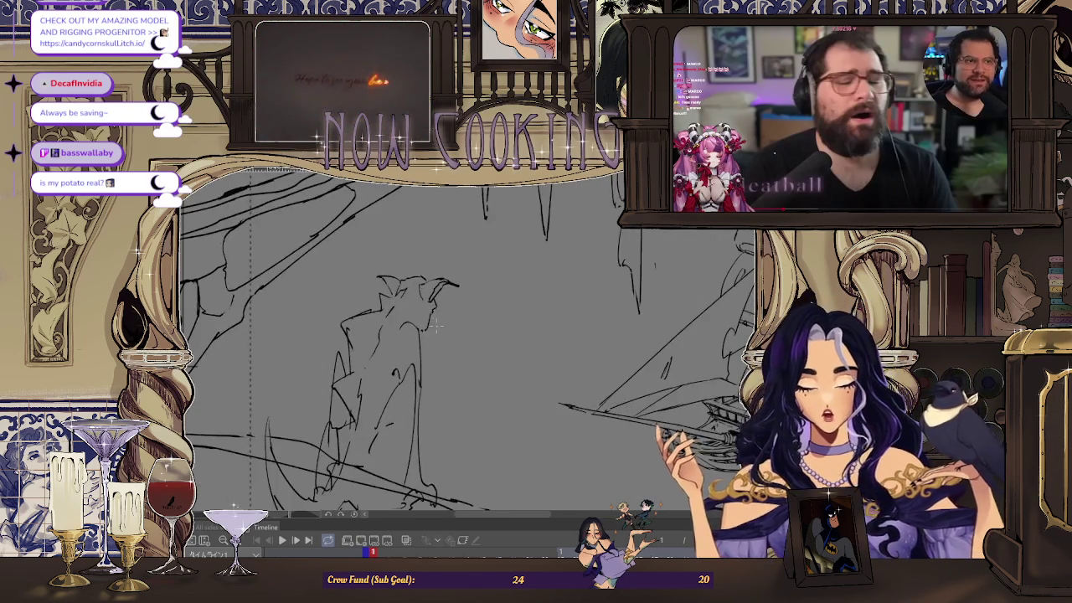
scroll(429, 325, "up", 2)
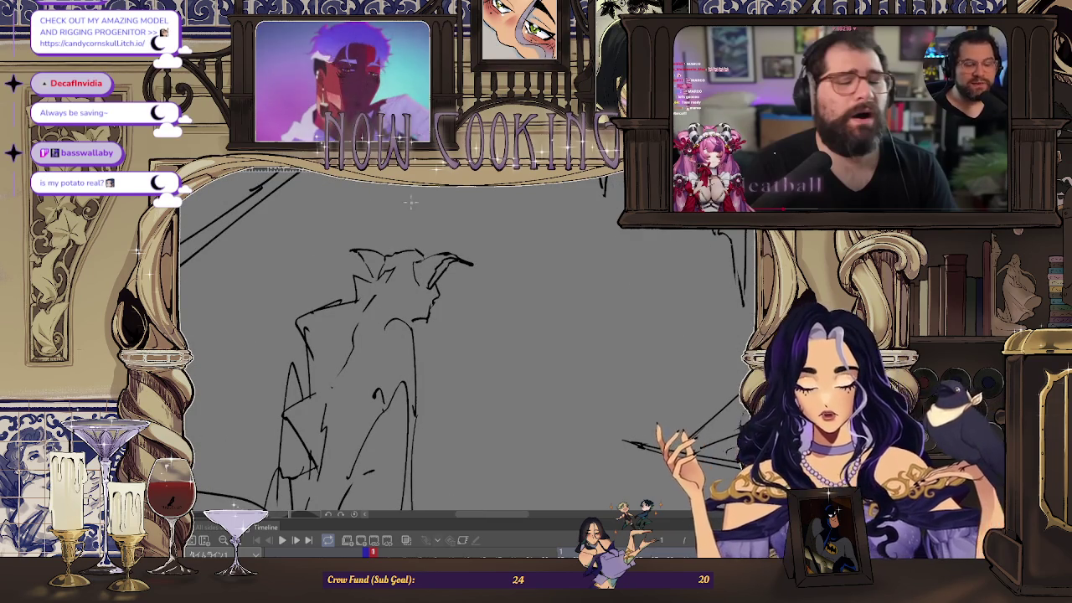
scroll(424, 336, "down", 2)
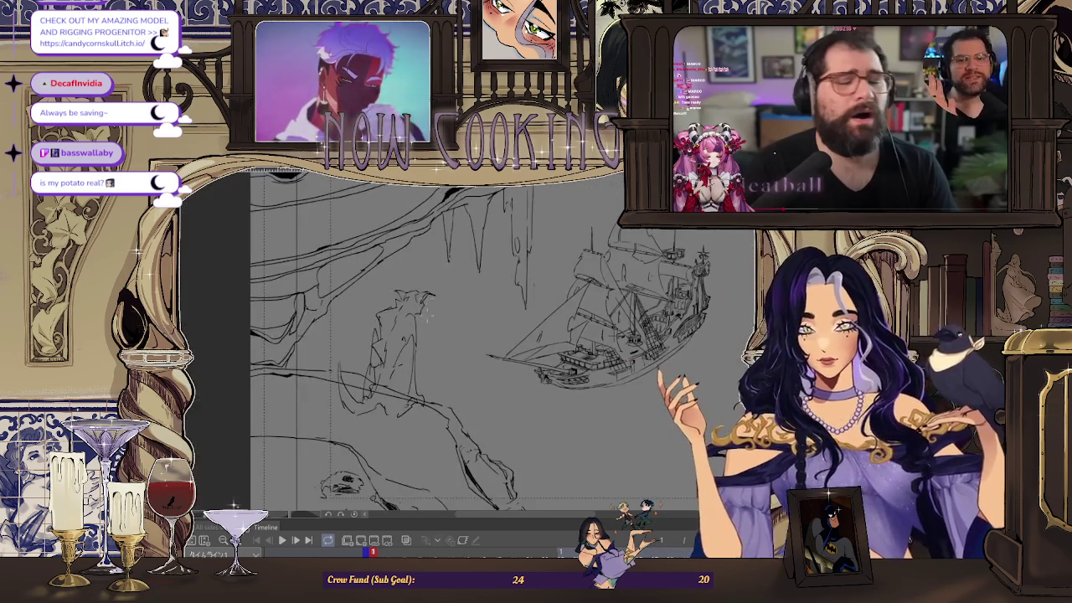
scroll(418, 330, "up", 2)
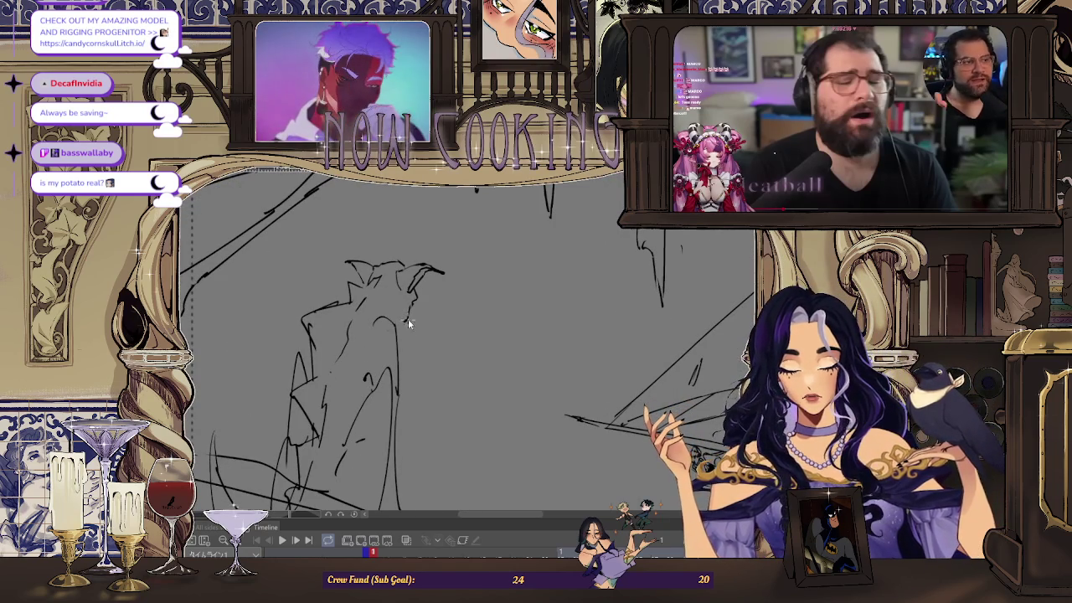
scroll(400, 323, "down", 2)
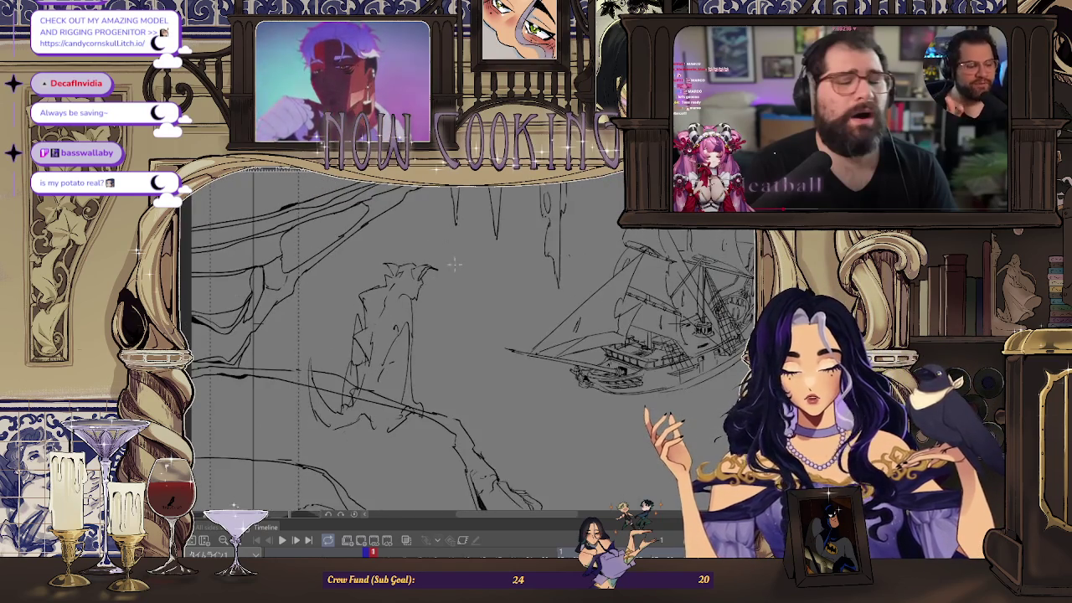
scroll(413, 290, "up", 1)
scroll(412, 287, "up", 1)
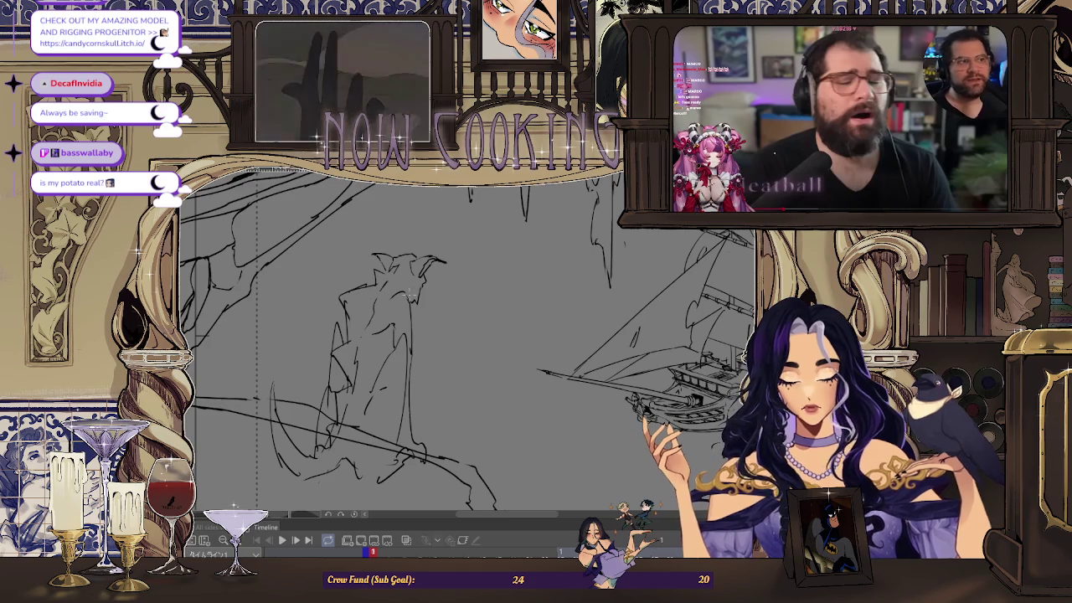
left_click_drag(402, 260, 405, 328)
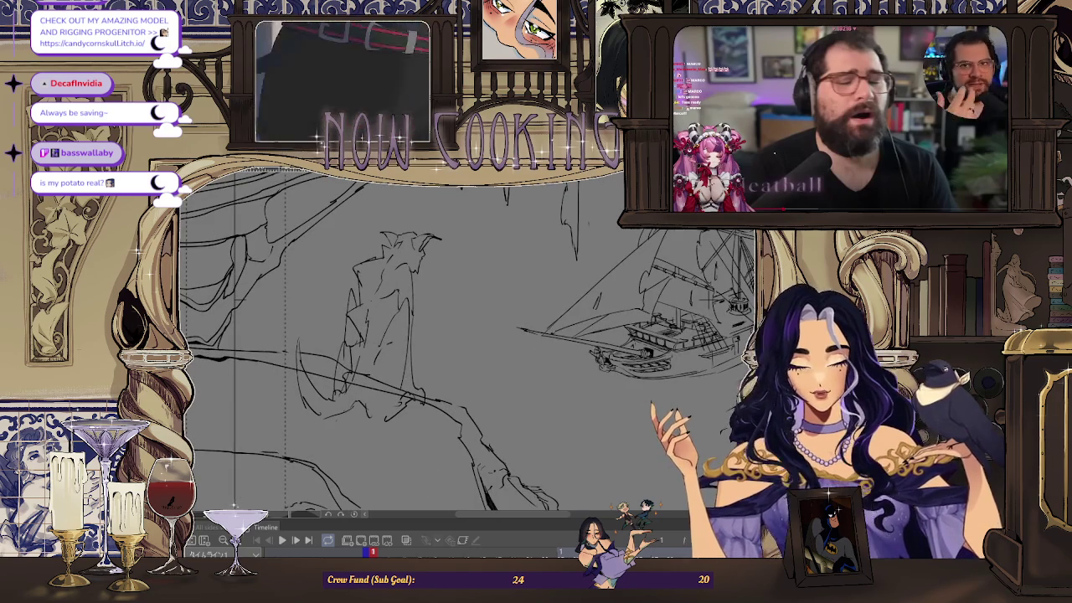
key("h")
left_click_drag(401, 326, 394, 343)
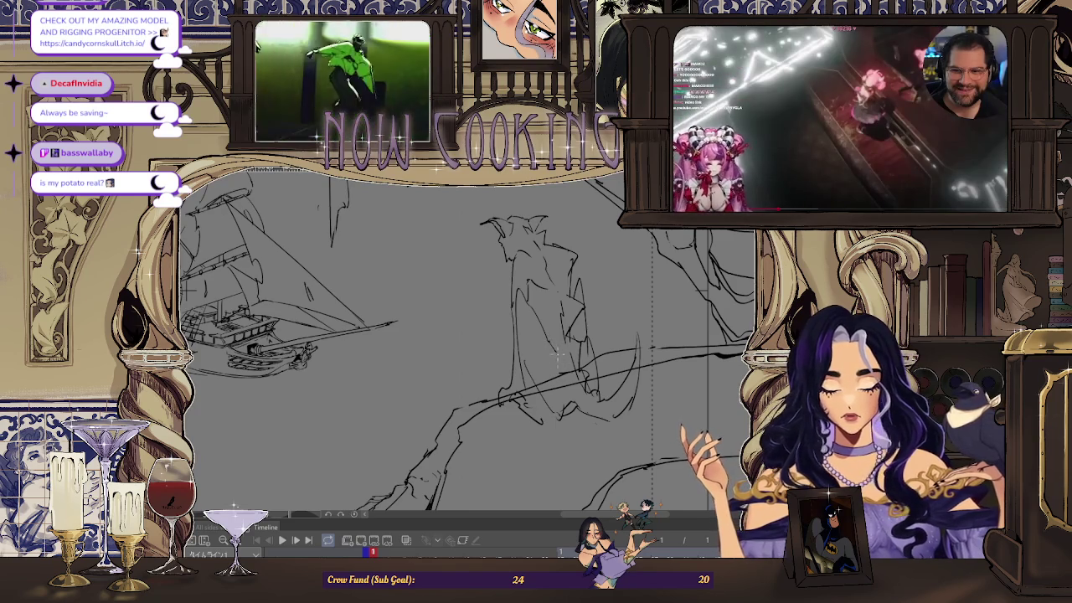
- Draw a light lower-left stroke and a short downward line on the figure, then hide the ship and cave
scroll(568, 416, "up", 2)
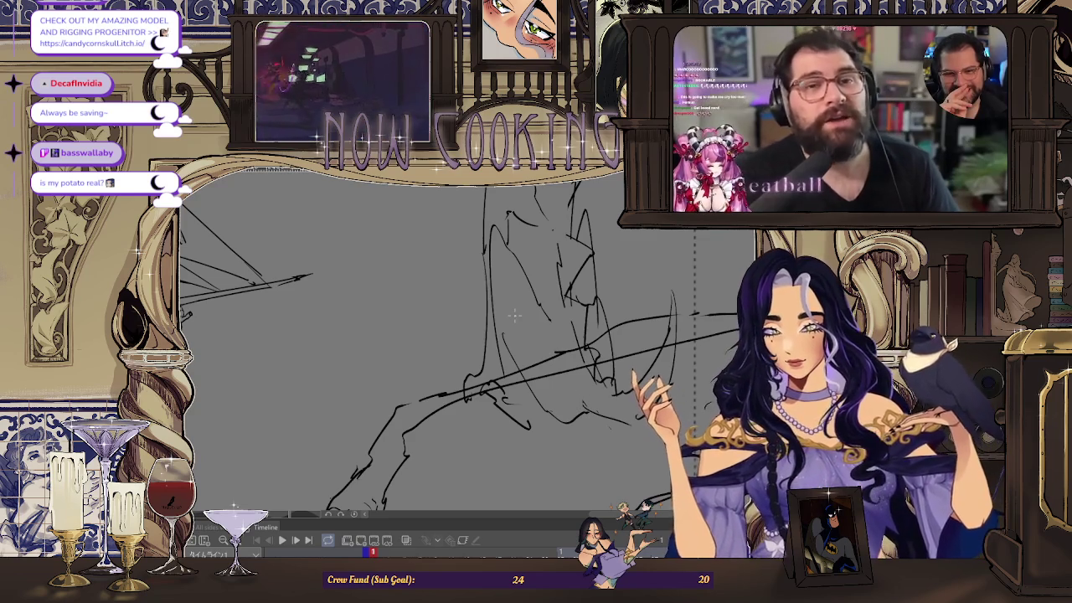
key("m")
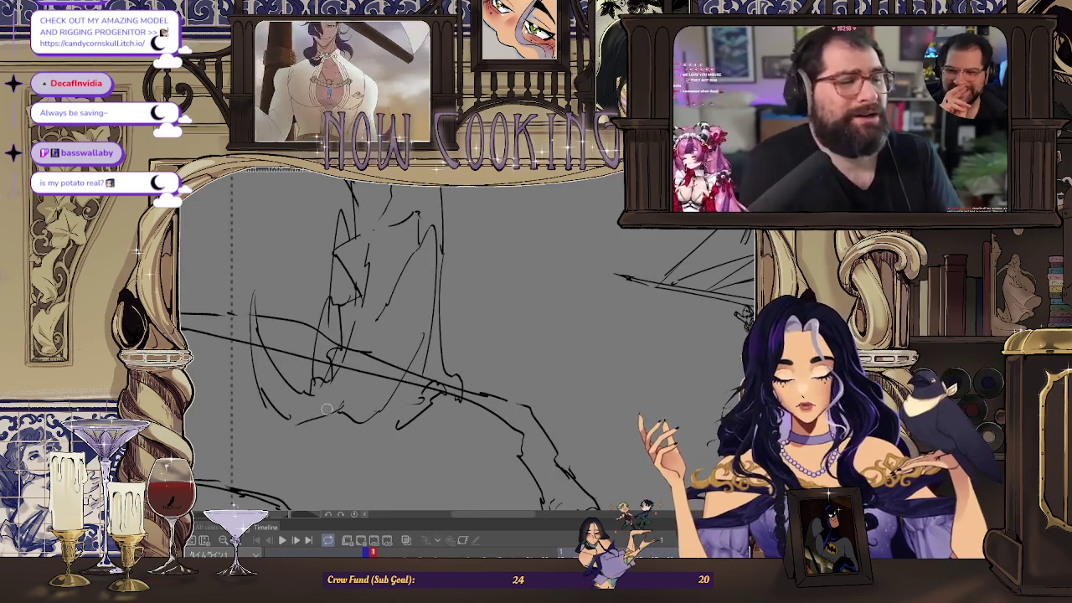
scroll(433, 344, "down", 3)
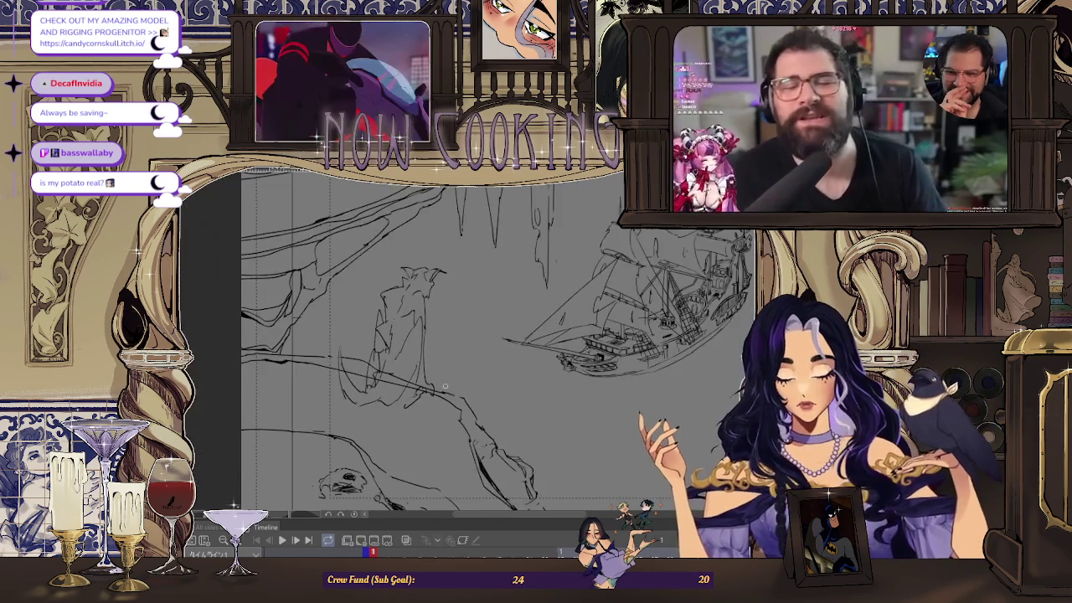
scroll(369, 410, "up", 3)
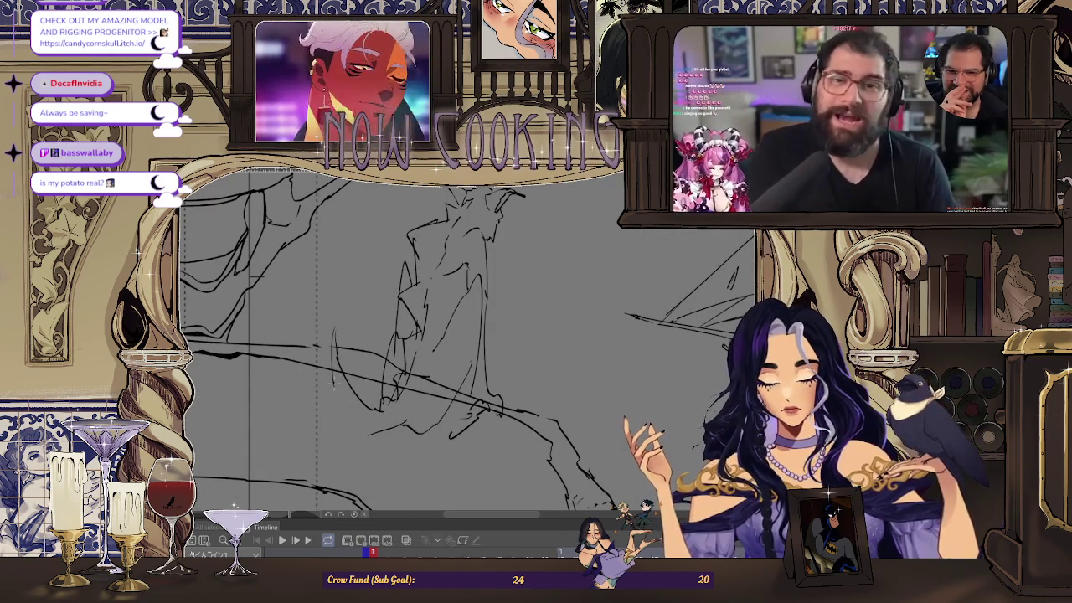
left_click_drag(364, 428, 377, 422)
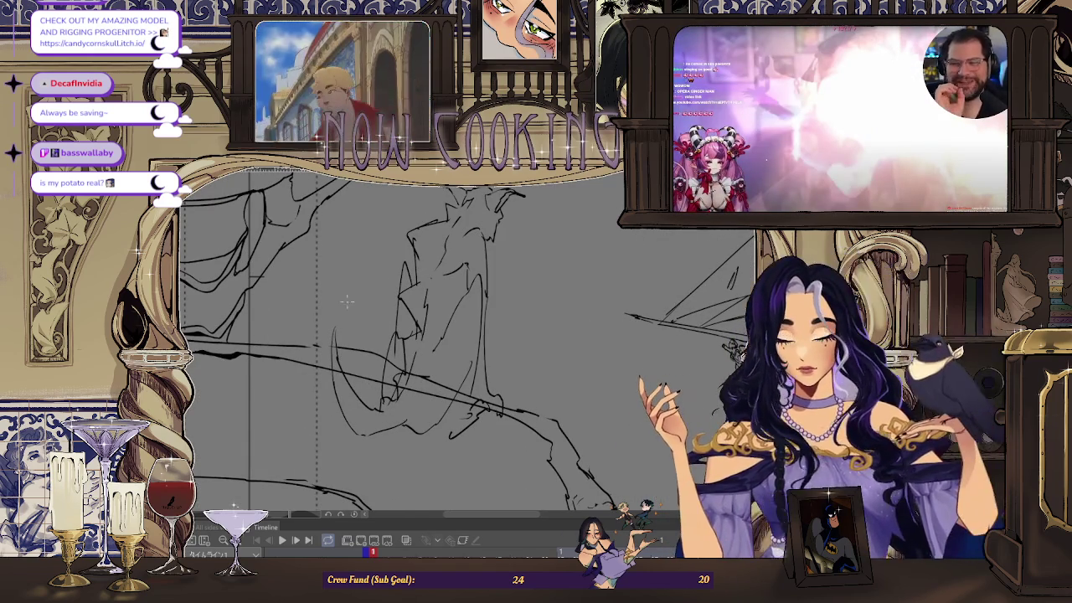
scroll(351, 343, "up", 2)
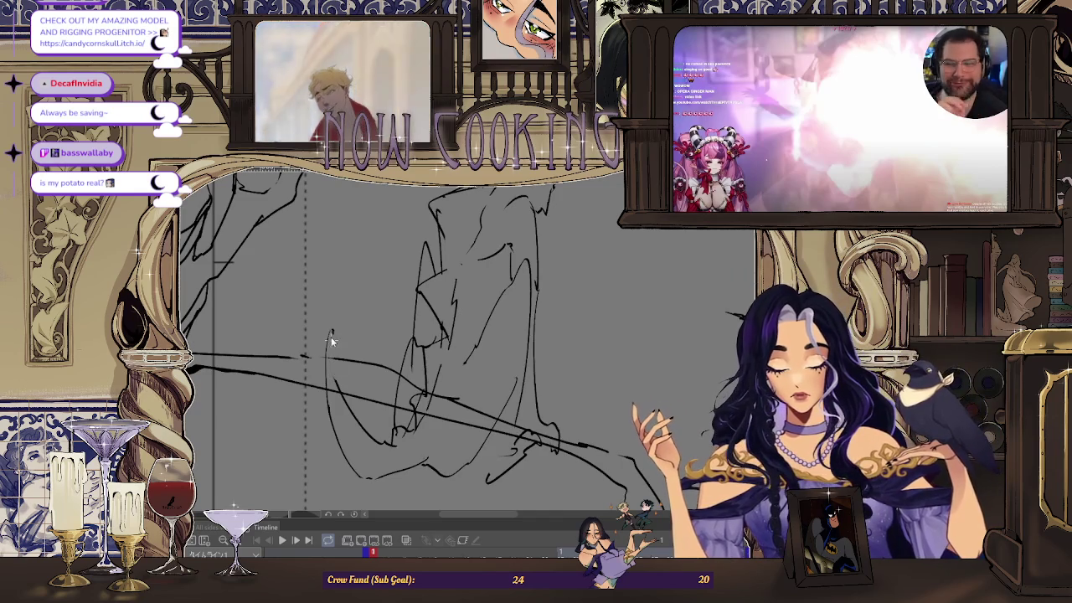
left_click_drag(330, 334, 335, 371)
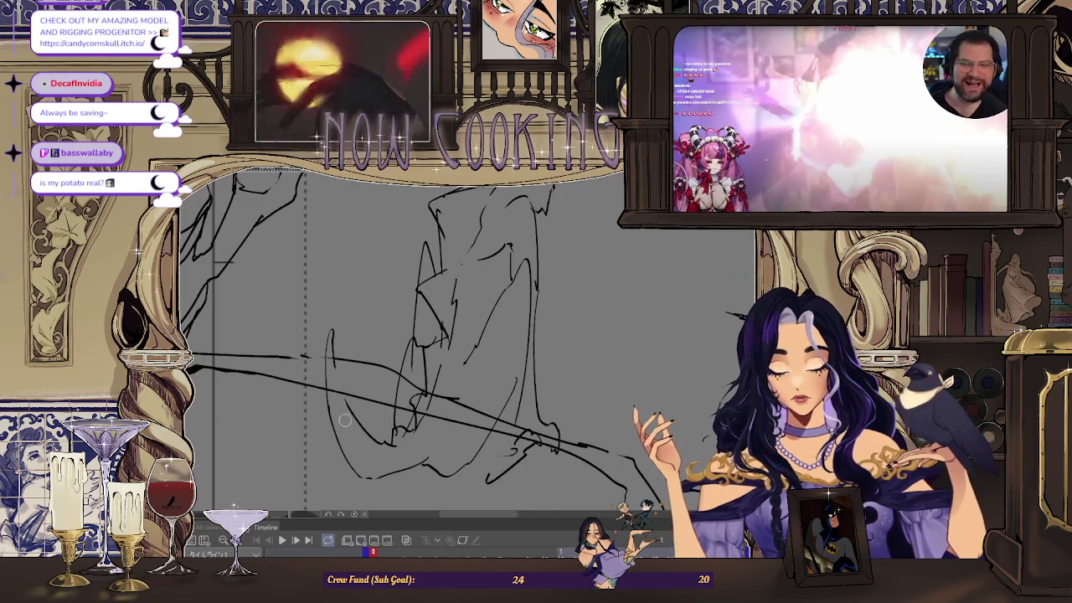
scroll(343, 399, "down", 2)
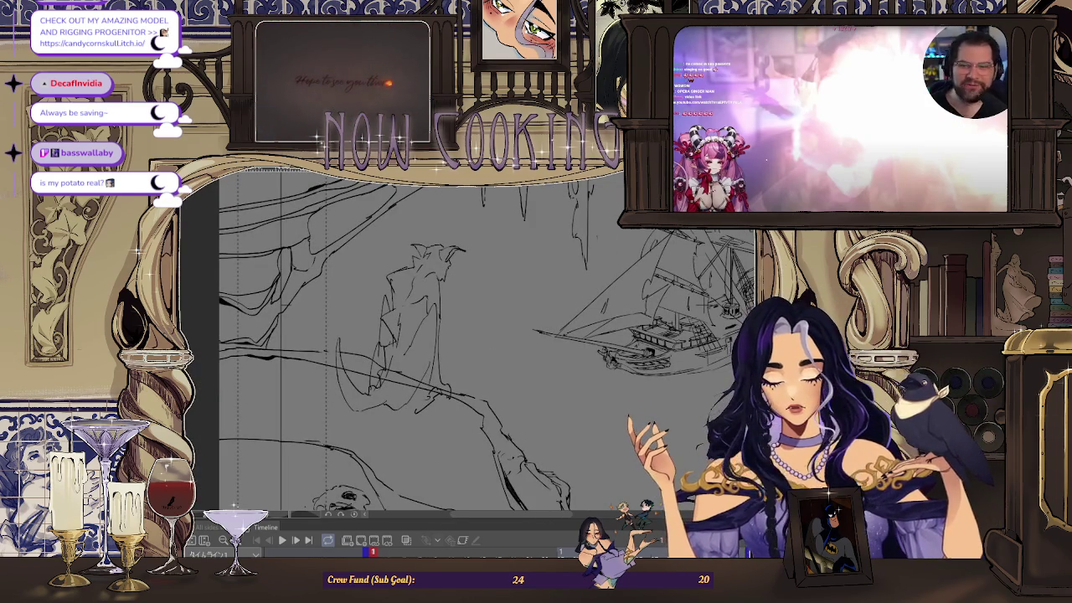
key("ctrl+z")
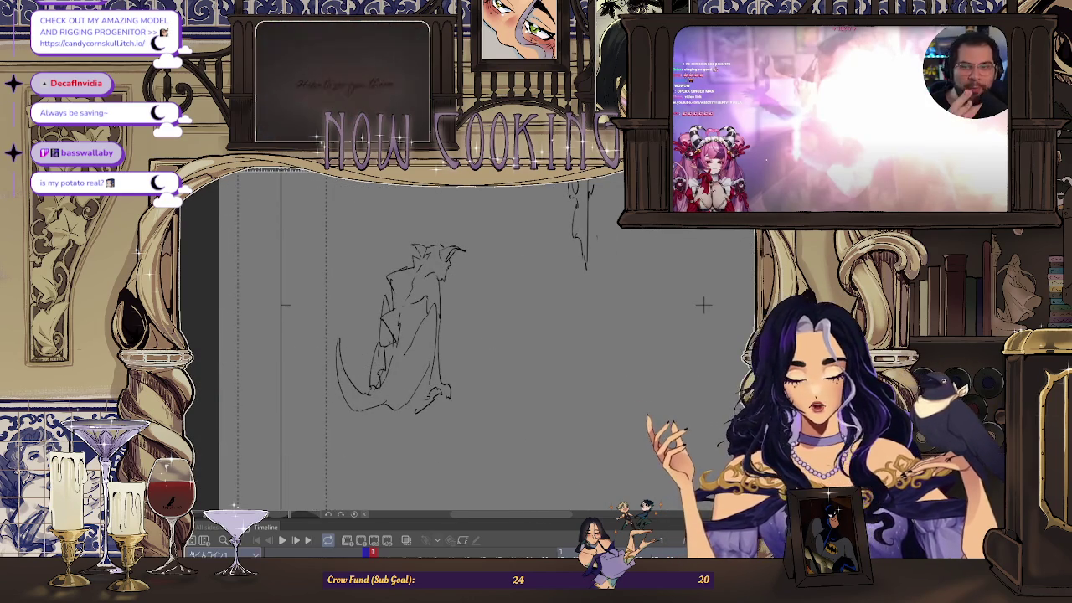
- Zoom in on the creature and draw a stroke rising up and to the right on its body
scroll(388, 322, "up", 2)
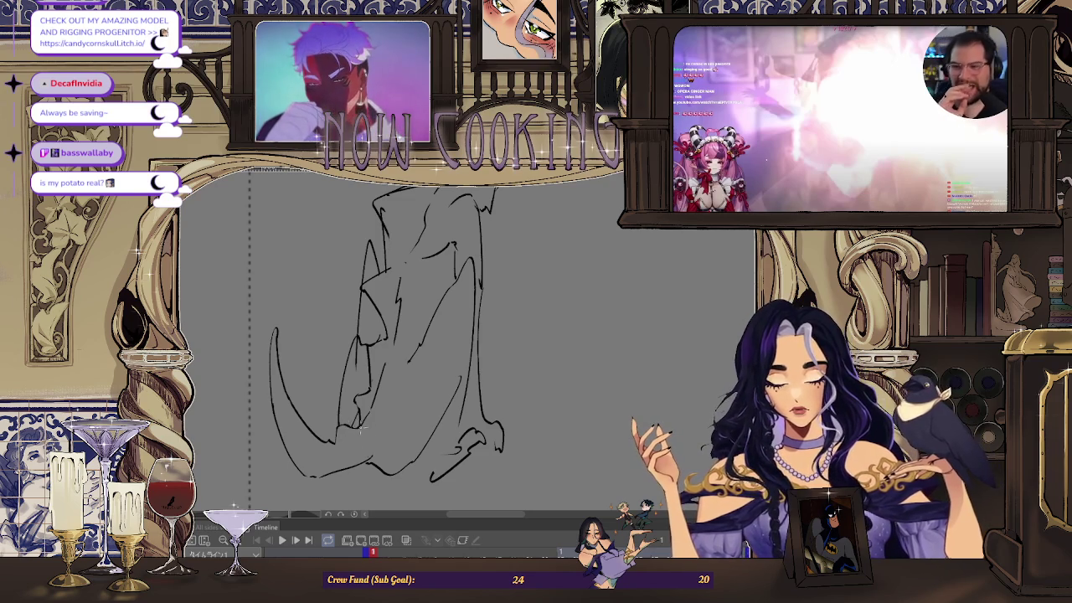
key("ctrl+minus")
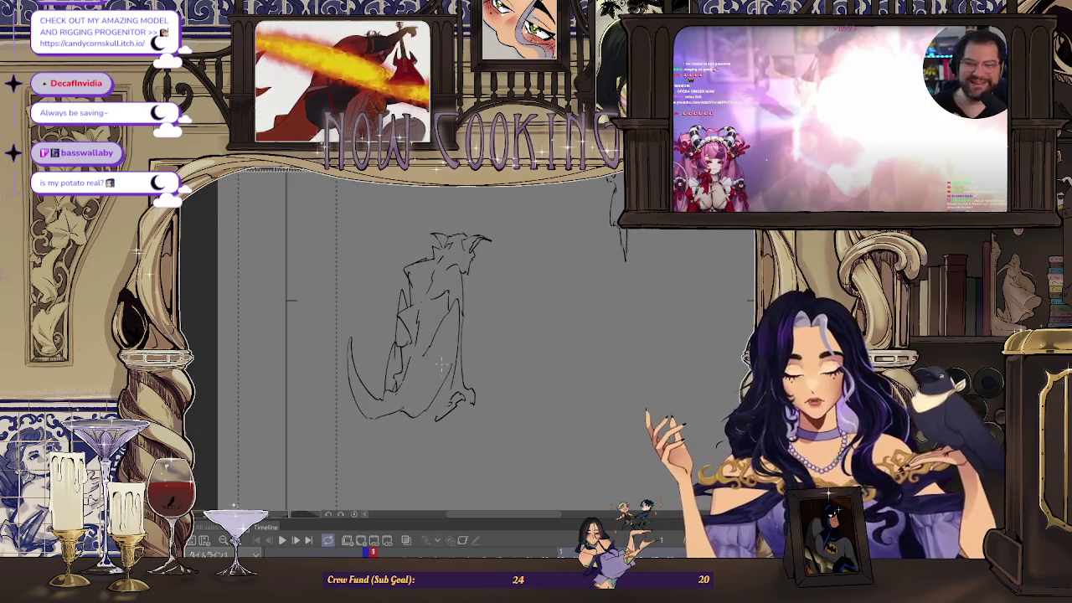
scroll(413, 310, "up", 2)
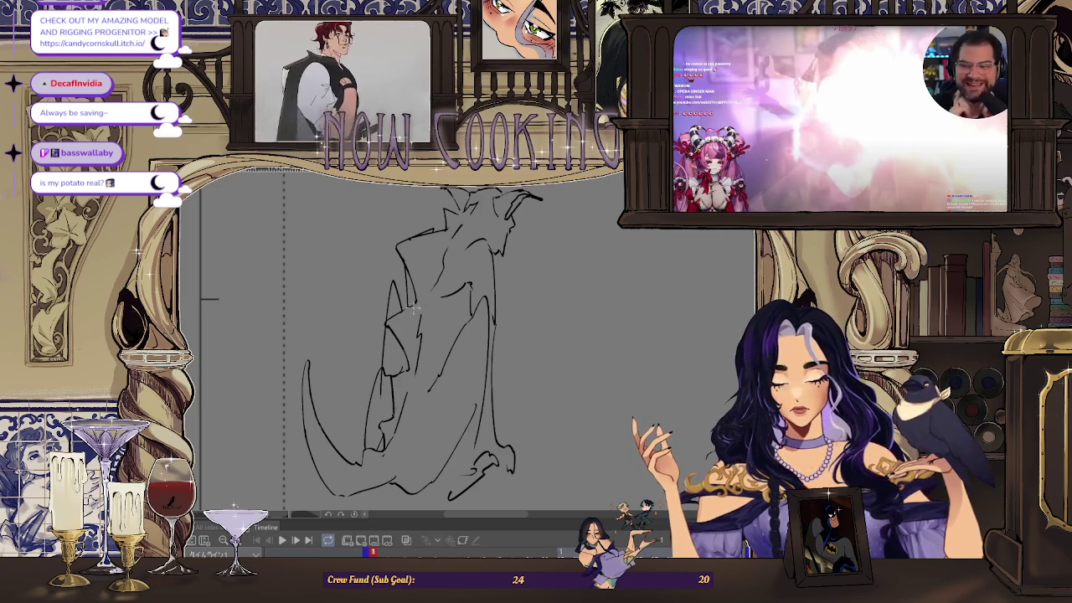
scroll(412, 310, "up", 2)
scroll(402, 313, "up", 2)
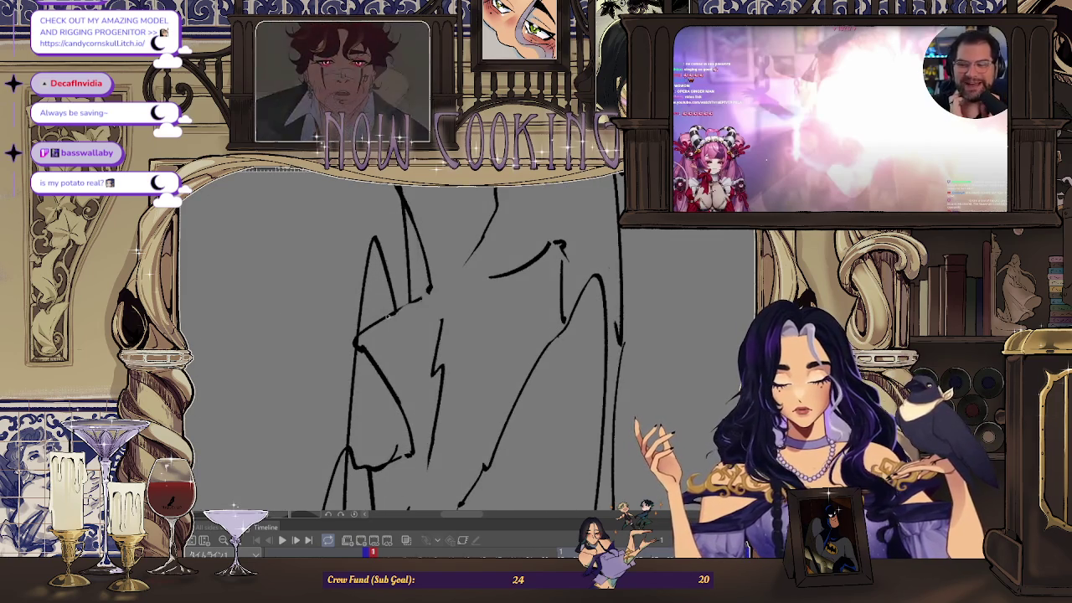
left_click_drag(384, 318, 429, 290)
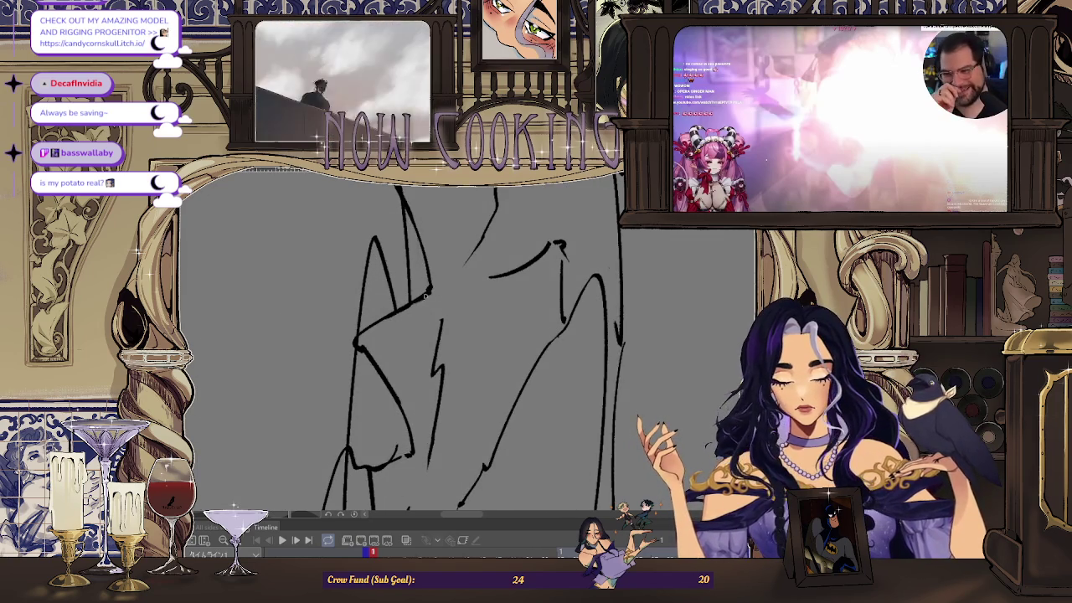
scroll(418, 312, "down", 5)
scroll(477, 302, "up", 1)
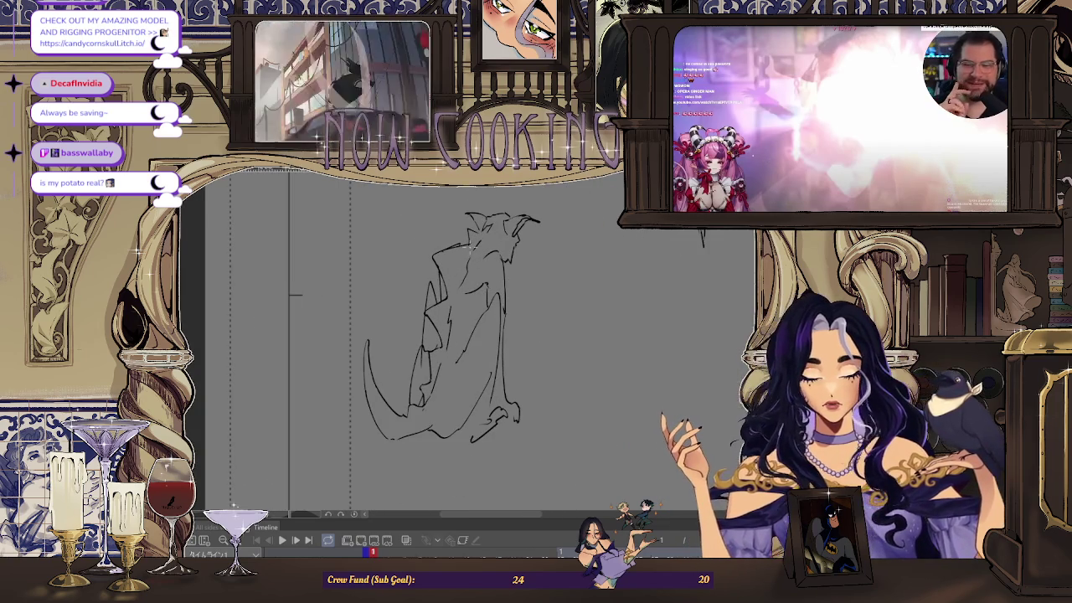
scroll(416, 363, "down", 1)
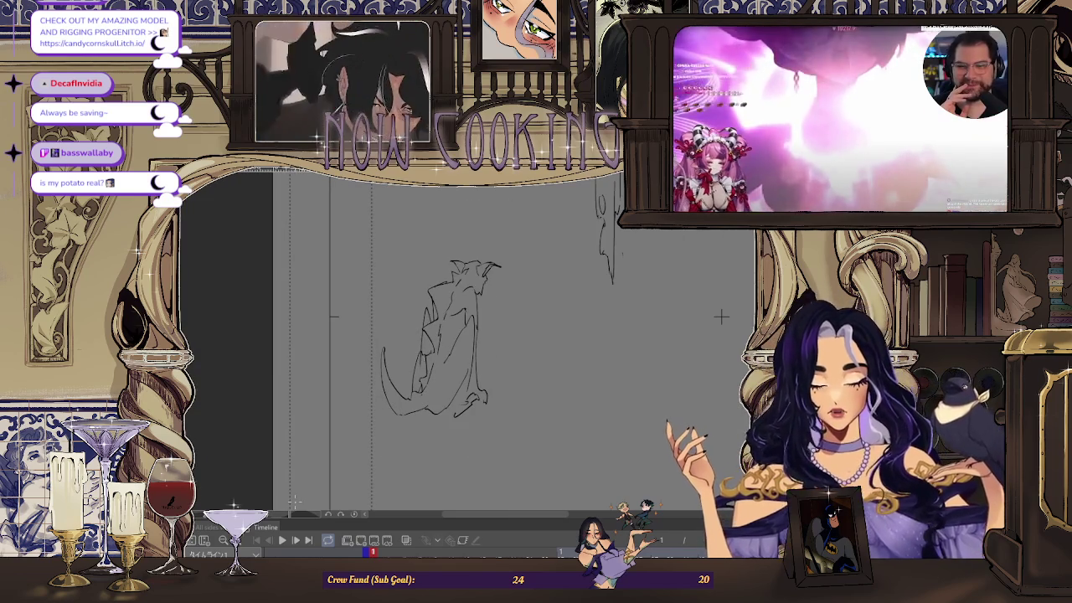
- Mirror the view back and forth to check the creature's tail from both sides
key("h")
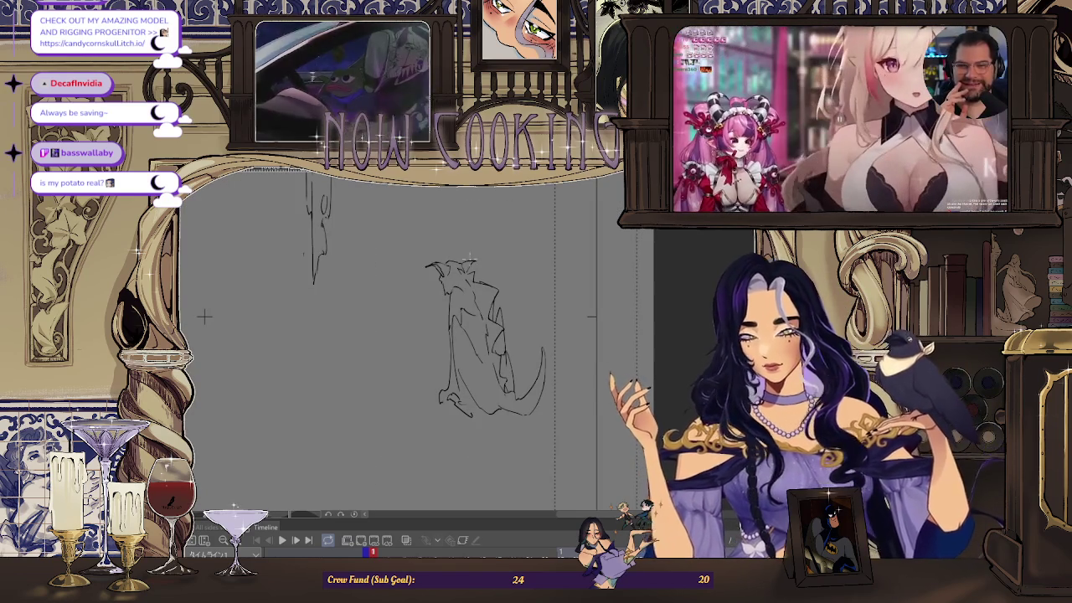
scroll(509, 318, "up", 1)
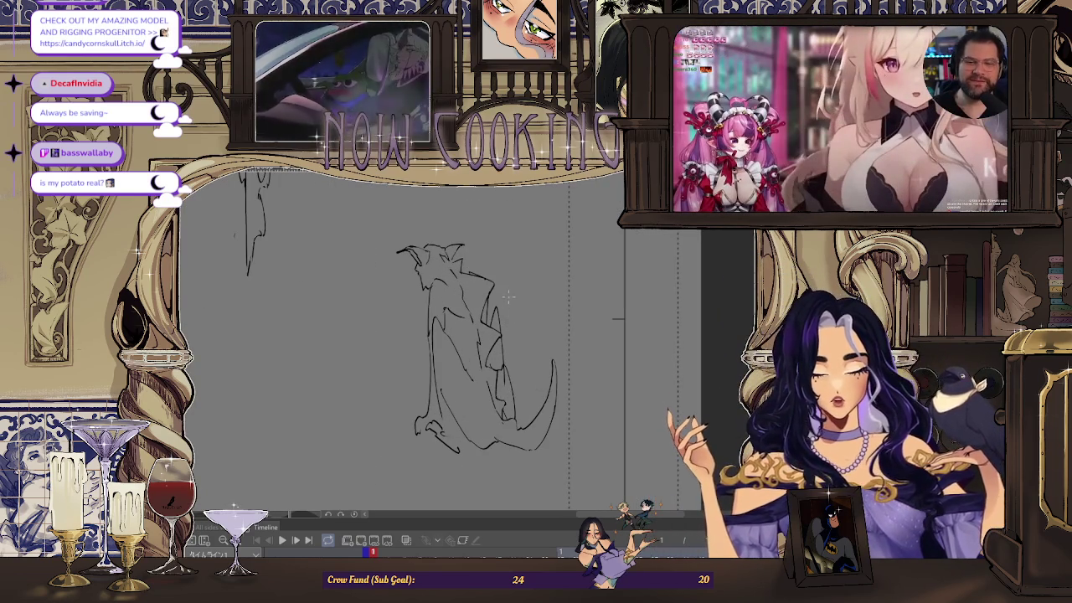
scroll(449, 299, "up", 1)
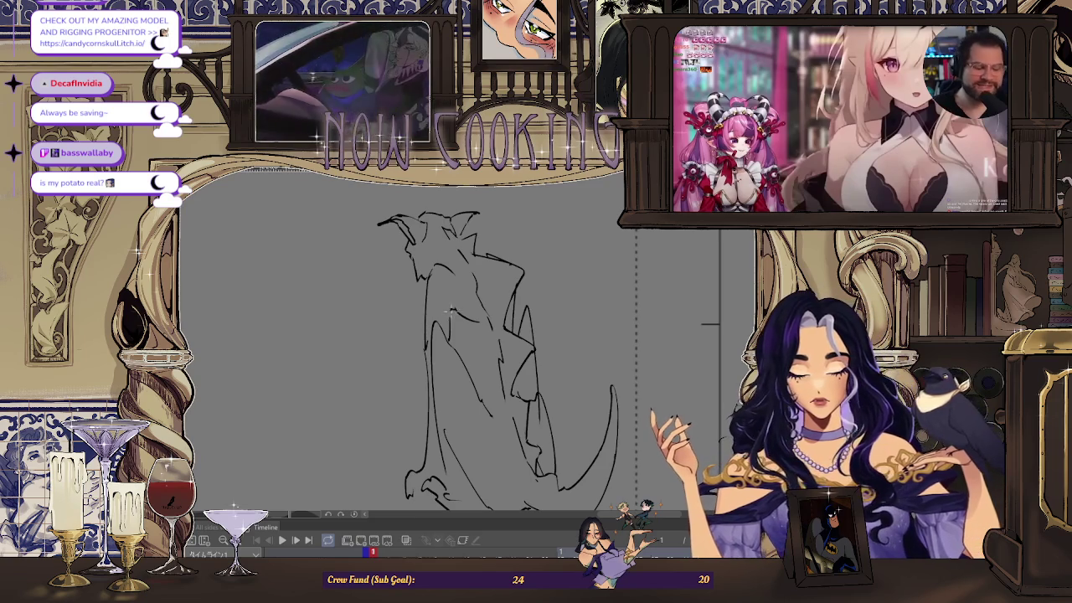
scroll(452, 310, "down", 1)
scroll(459, 302, "down", 1)
scroll(467, 298, "up", 1)
scroll(482, 281, "down", 1)
scroll(495, 261, "down", 1)
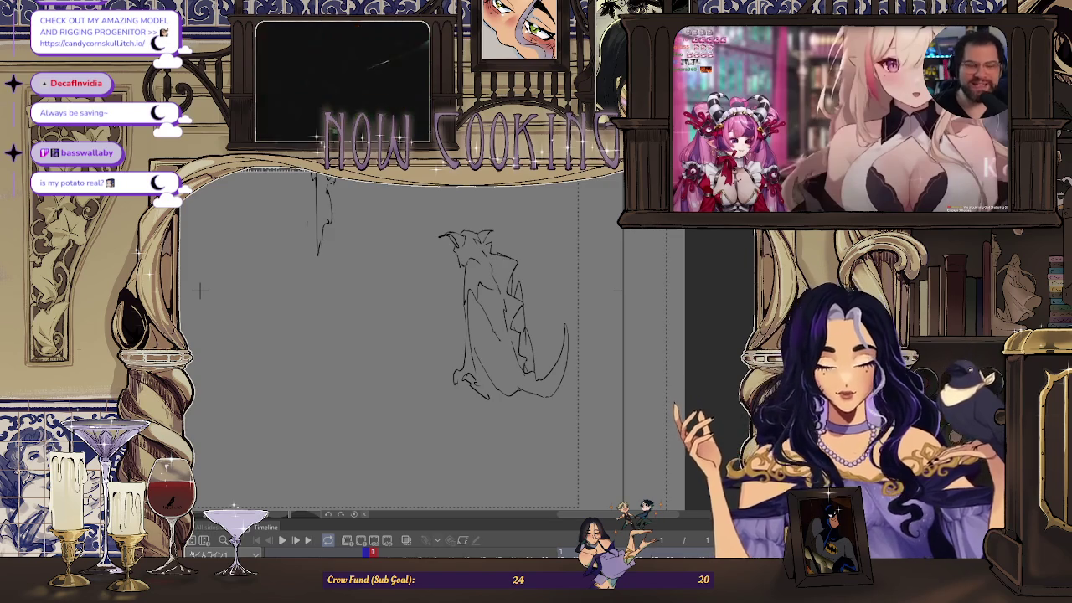
key("m")
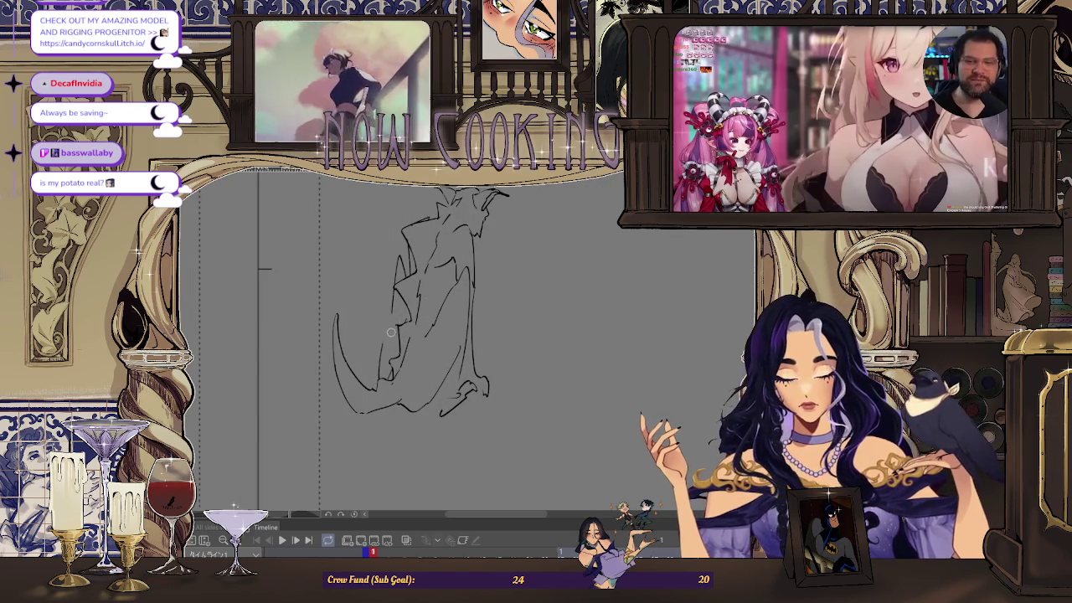
scroll(444, 238, "down", 2)
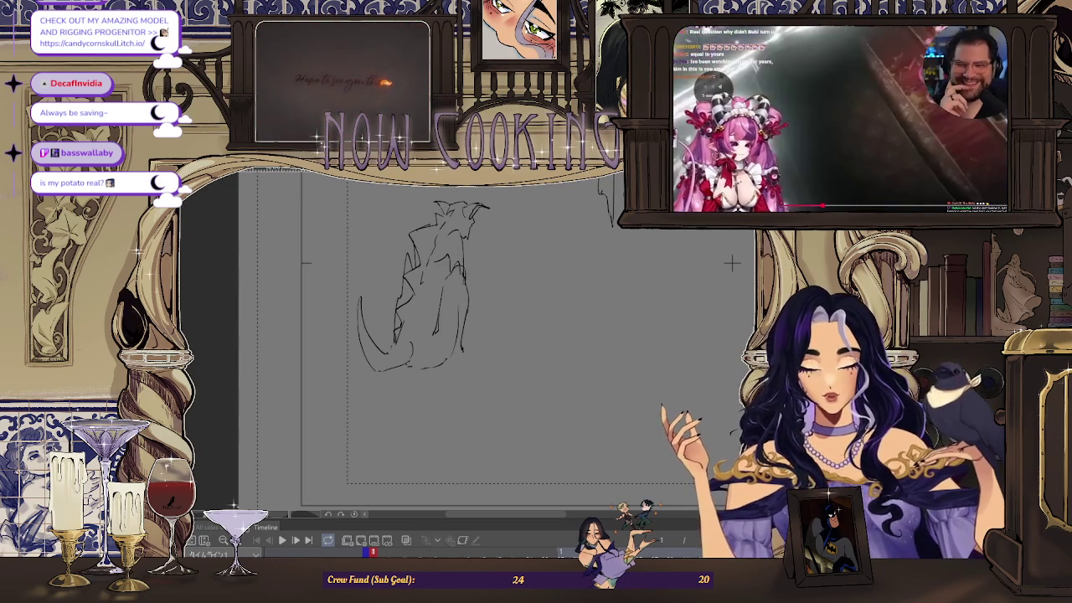
key("m")
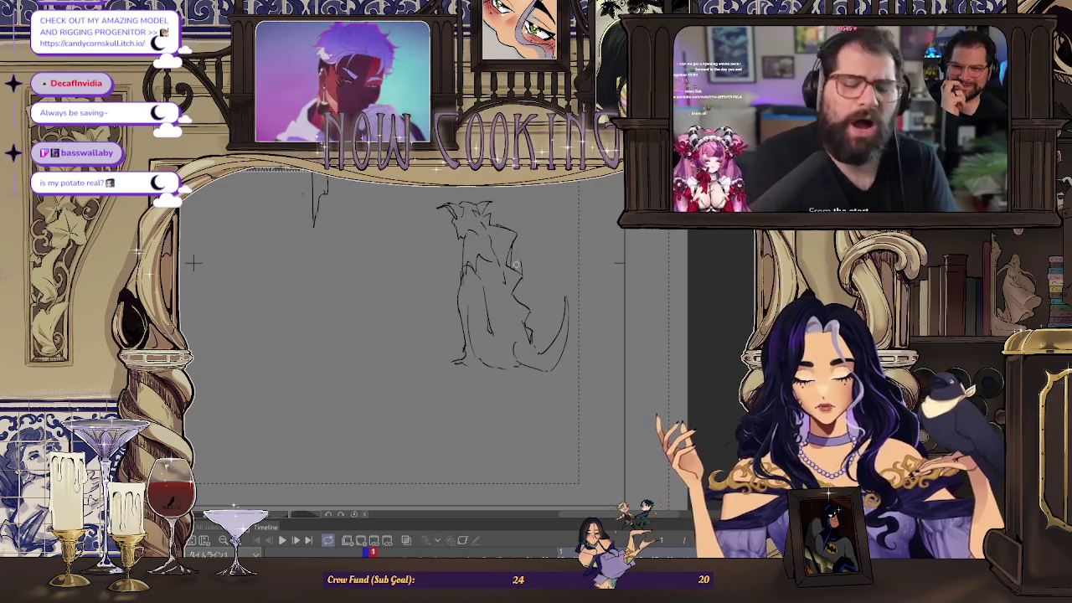
- Mirror and zoom in on the creature, comparing it with the neighbouring frame's drawing
scroll(540, 277, "down", 3)
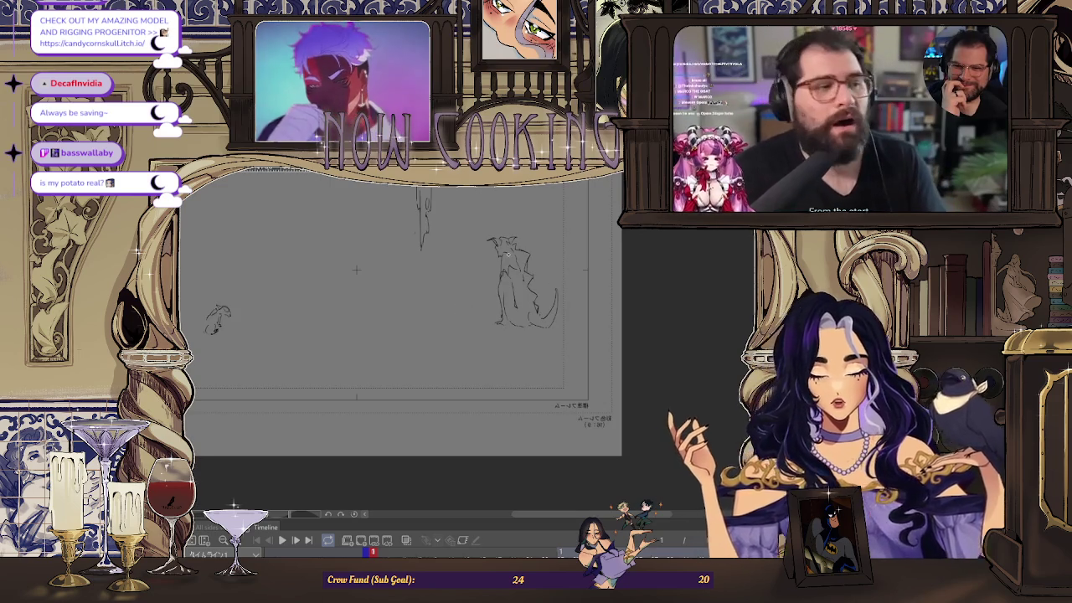
key("h")
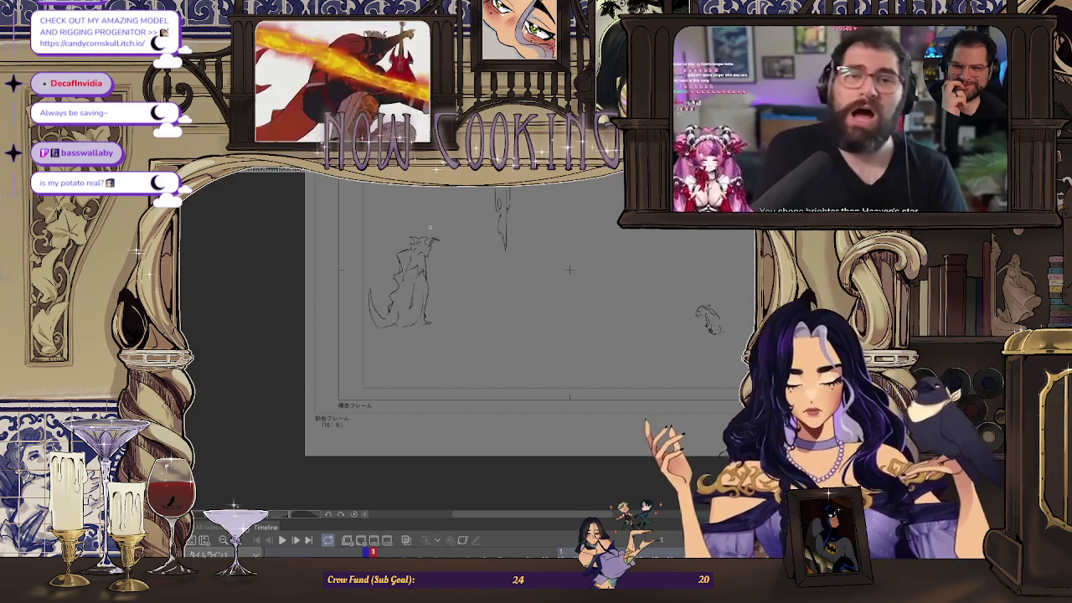
key("ctrl+plus")
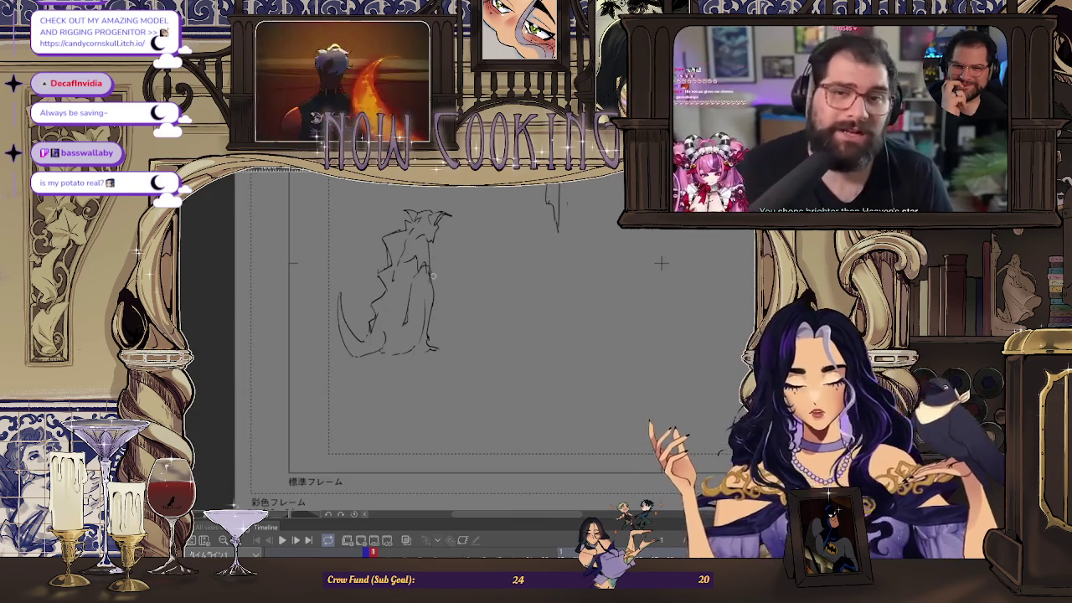
key("ctrl+minus")
key("ctrl+plus")
key("ctrl+plus")
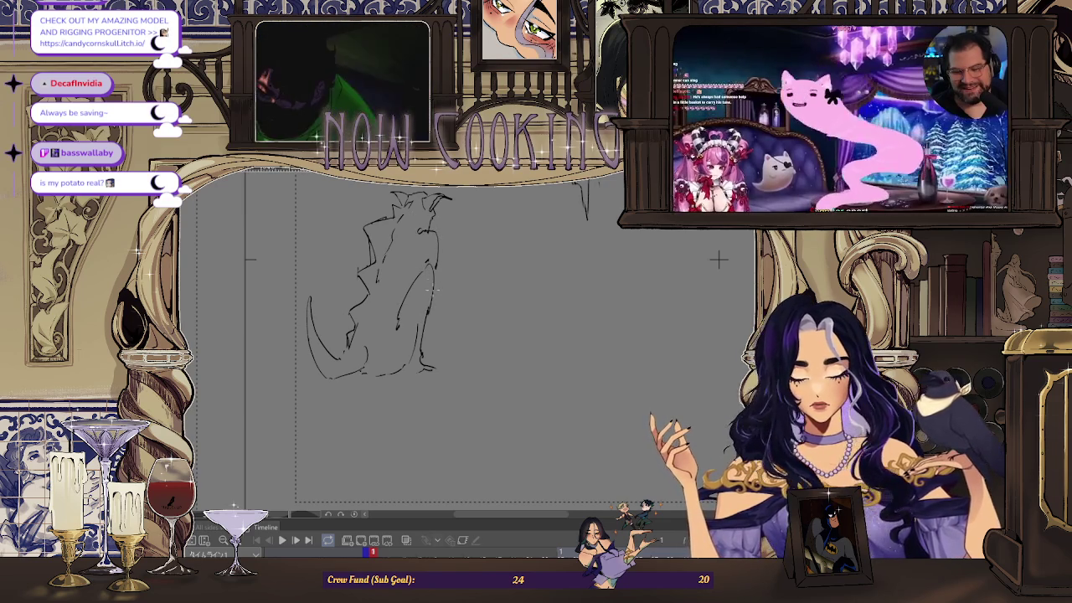
key("ctrl+z")
key("ctrl+y")
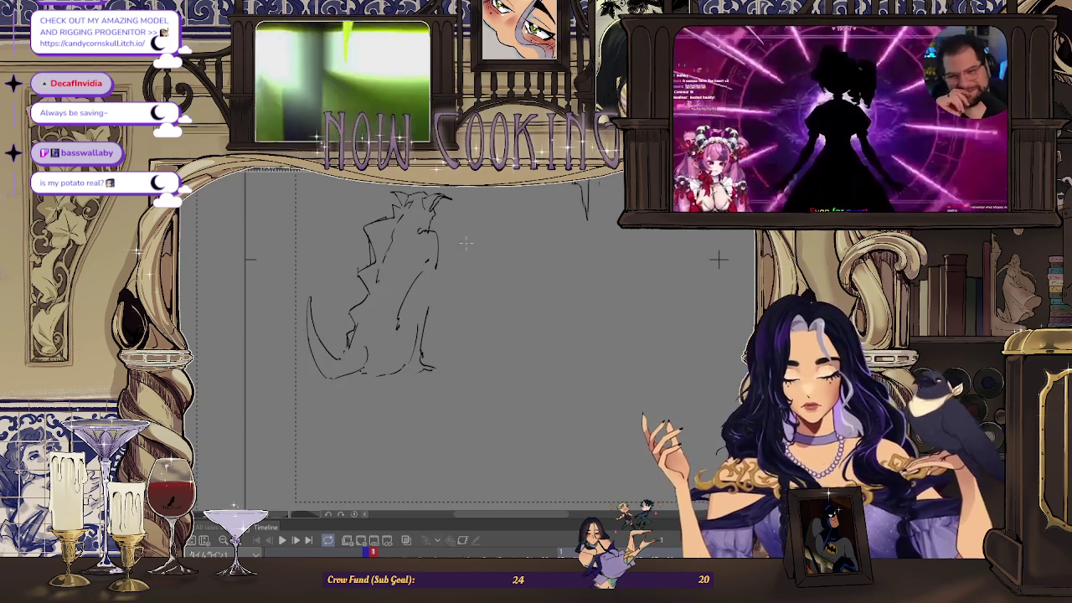
- Draw a contour stroke down the creature's right side and mirror the view to check it
mouse_move(444, 258)
left_mouse_down()
mouse_move(425, 283)
mouse_move(441, 293)
mouse_move(423, 356)
left_mouse_up()
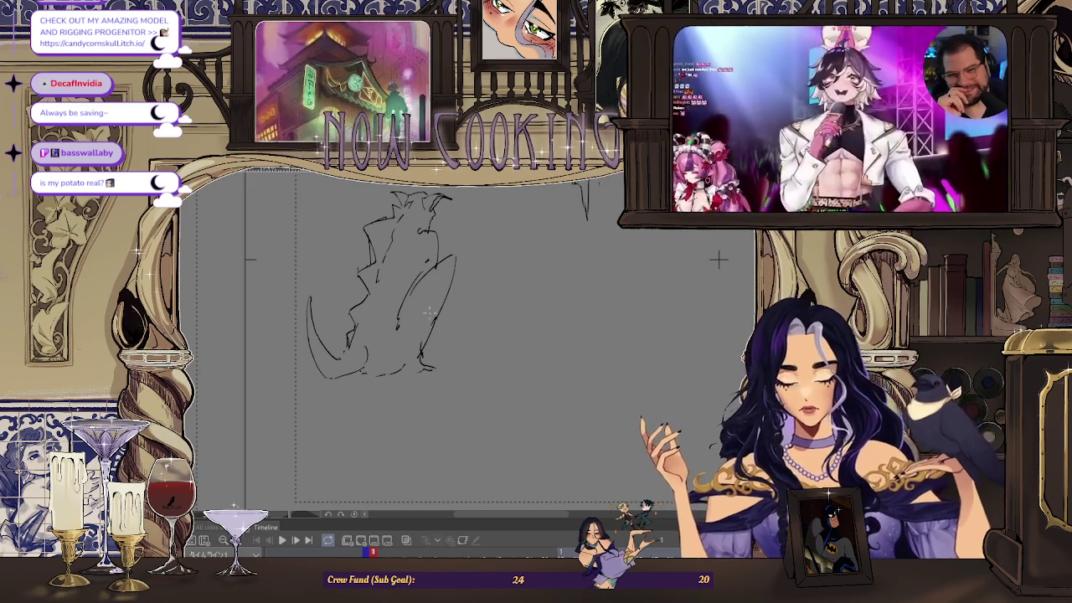
key("ctrl+minus")
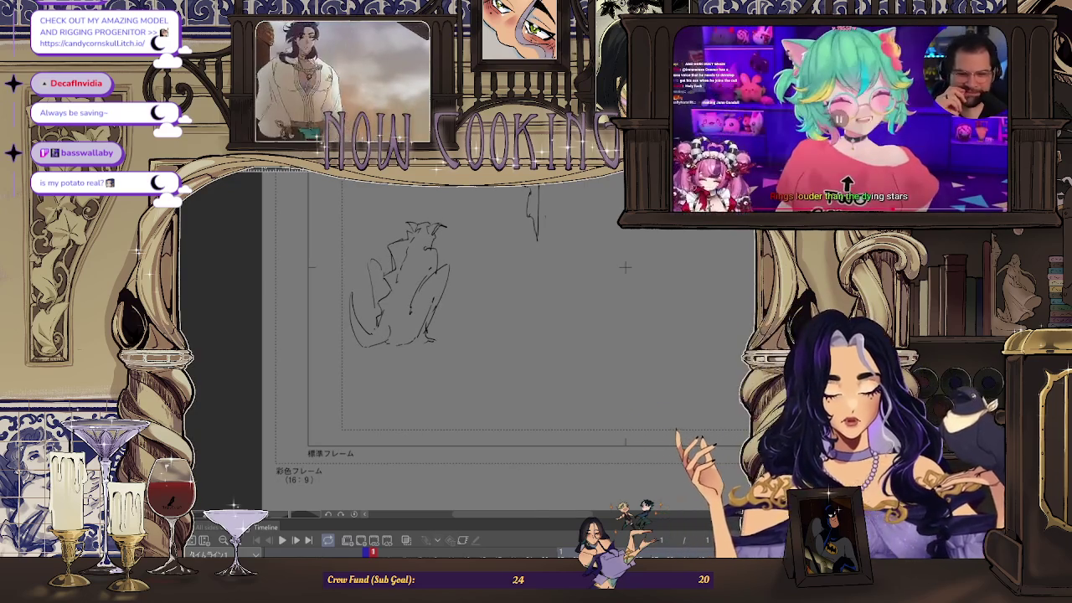
key("h")
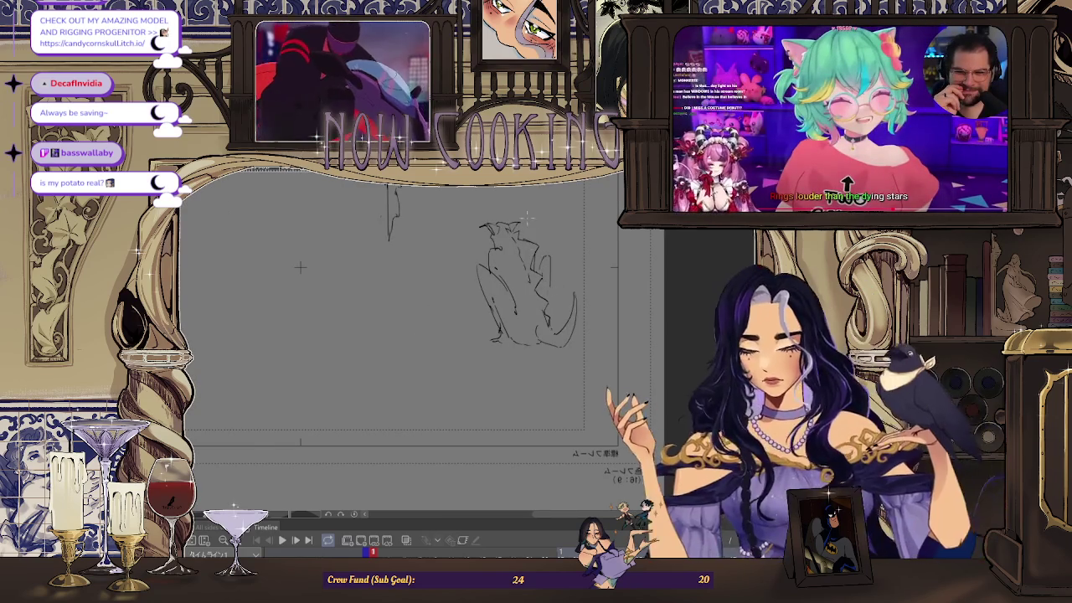
scroll(551, 283, "up", 1)
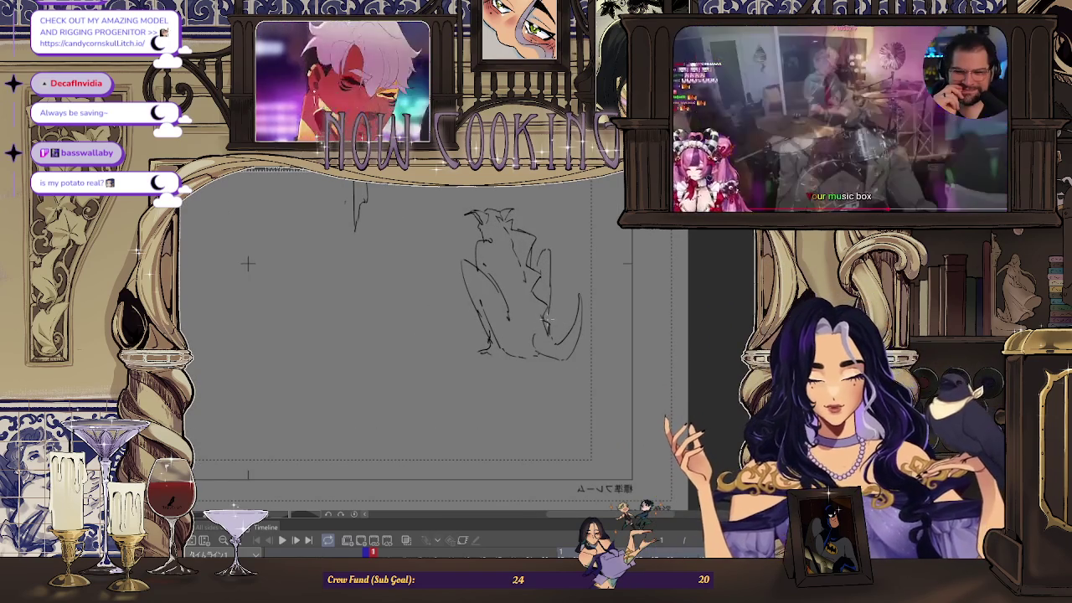
scroll(292, 258, "down", 1)
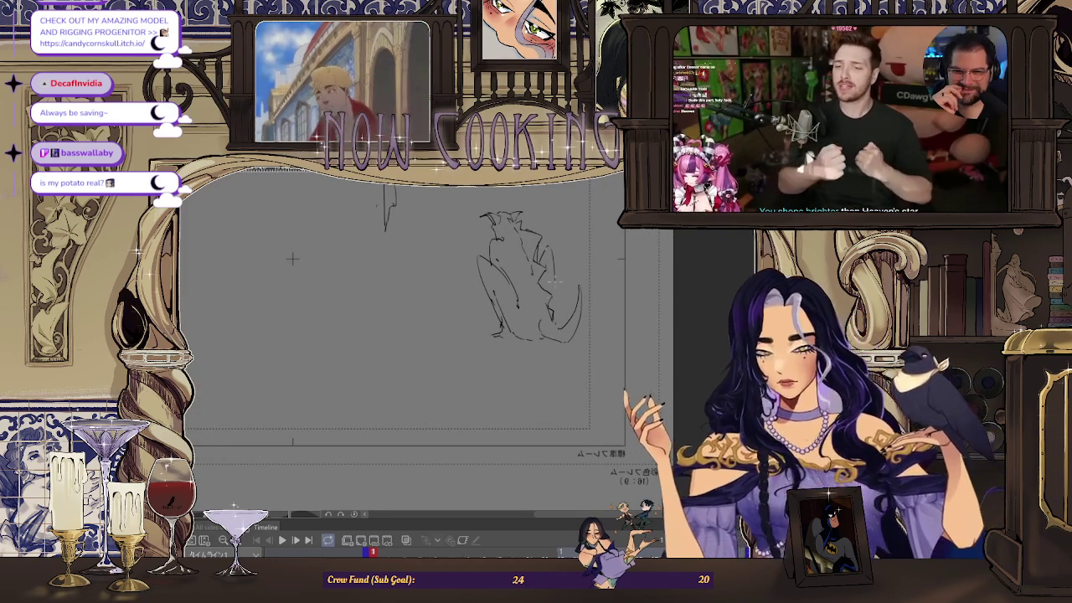
scroll(548, 260, "up", 1)
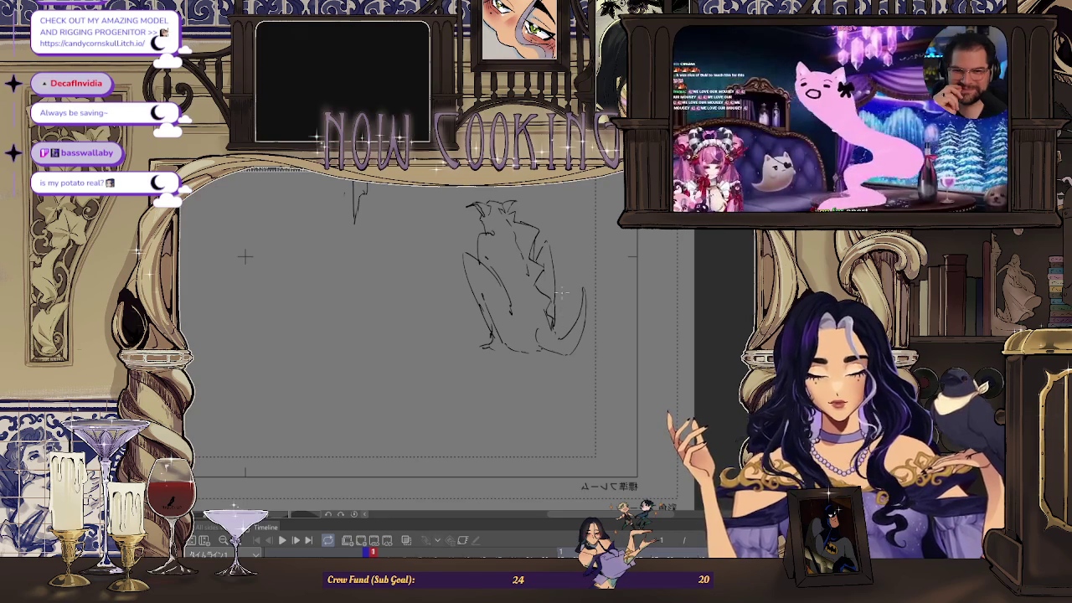
left_click_drag(479, 267, 505, 265)
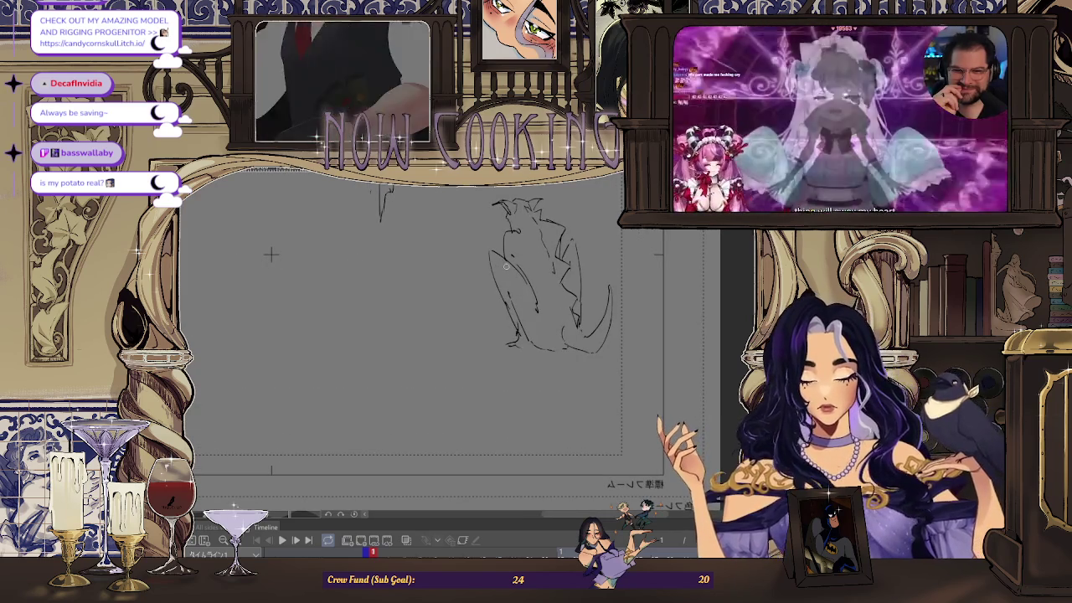
scroll(503, 280, "up", 1)
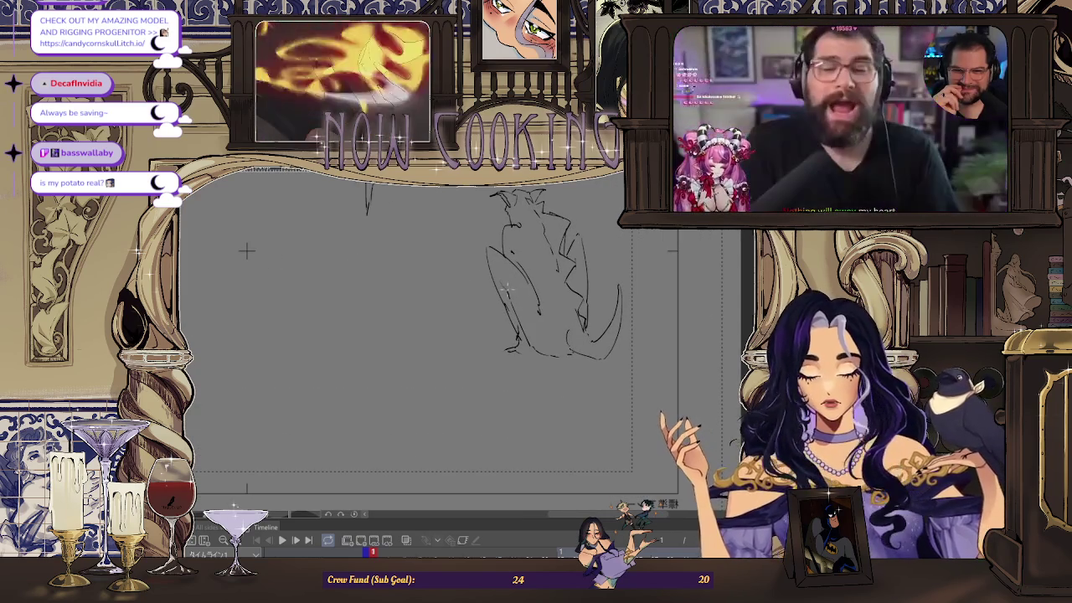
scroll(427, 335, "down", 1)
- Flip the view back and extend the creature's right leg contour down to the foot
key("h")
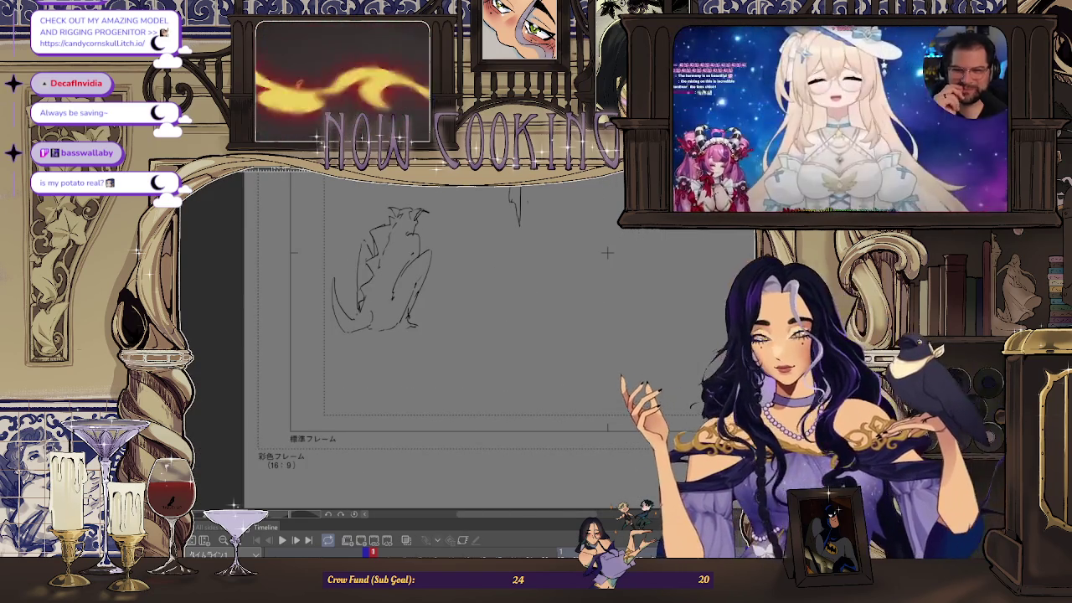
scroll(435, 249, "up", 1)
scroll(434, 250, "up", 1)
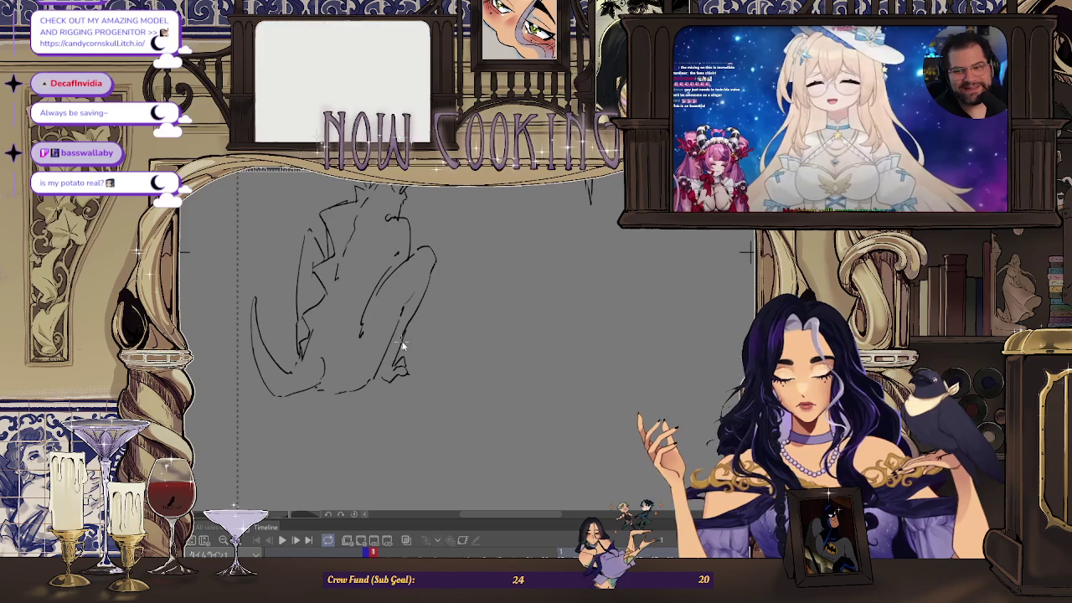
left_click_drag(423, 276, 400, 361)
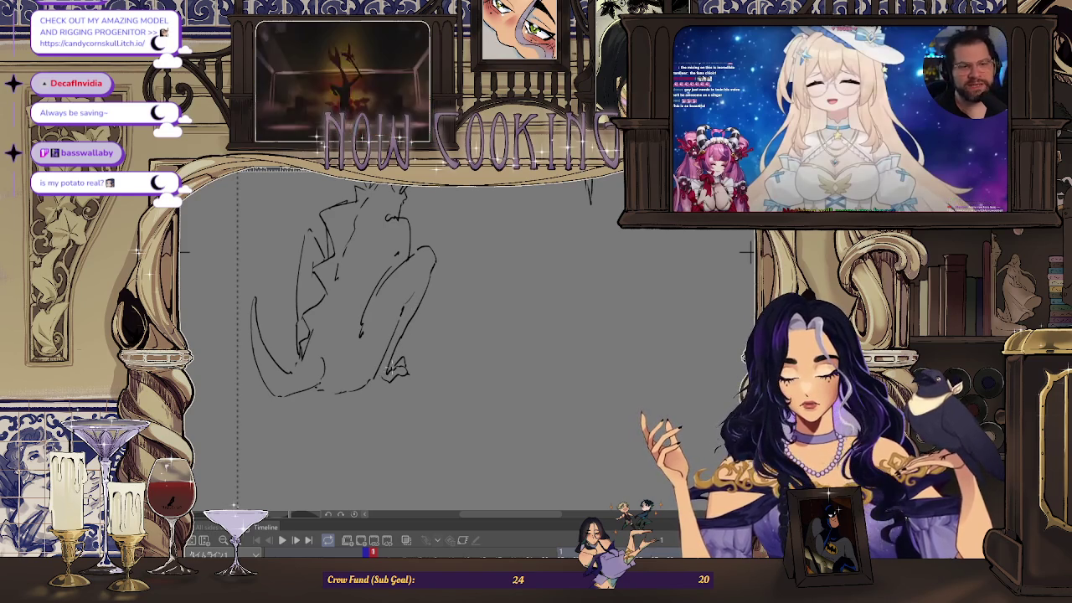
scroll(400, 351, "down", 3)
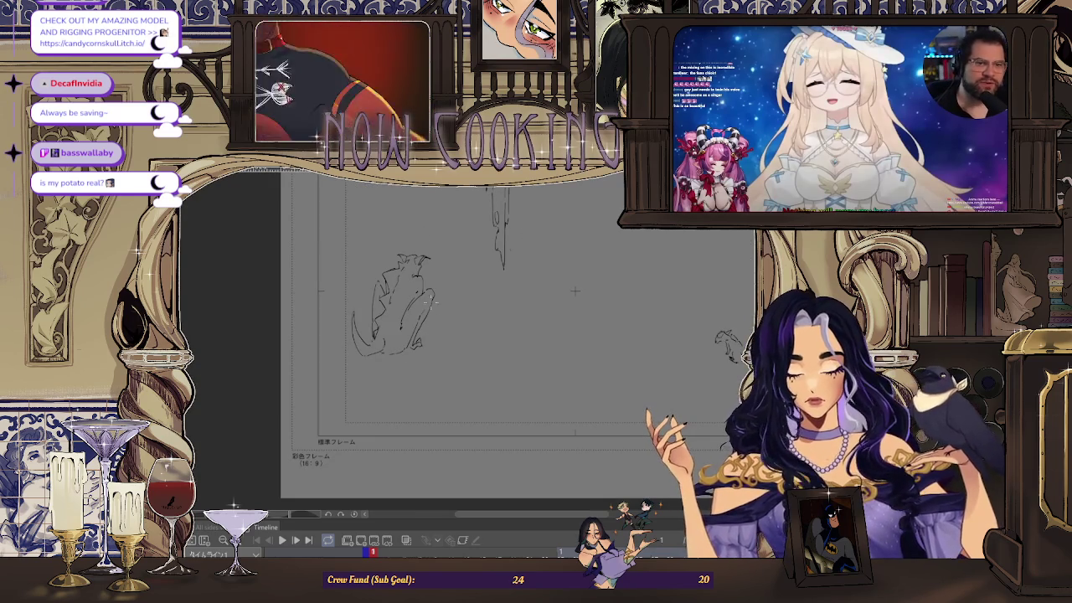
scroll(381, 285, "up", 3)
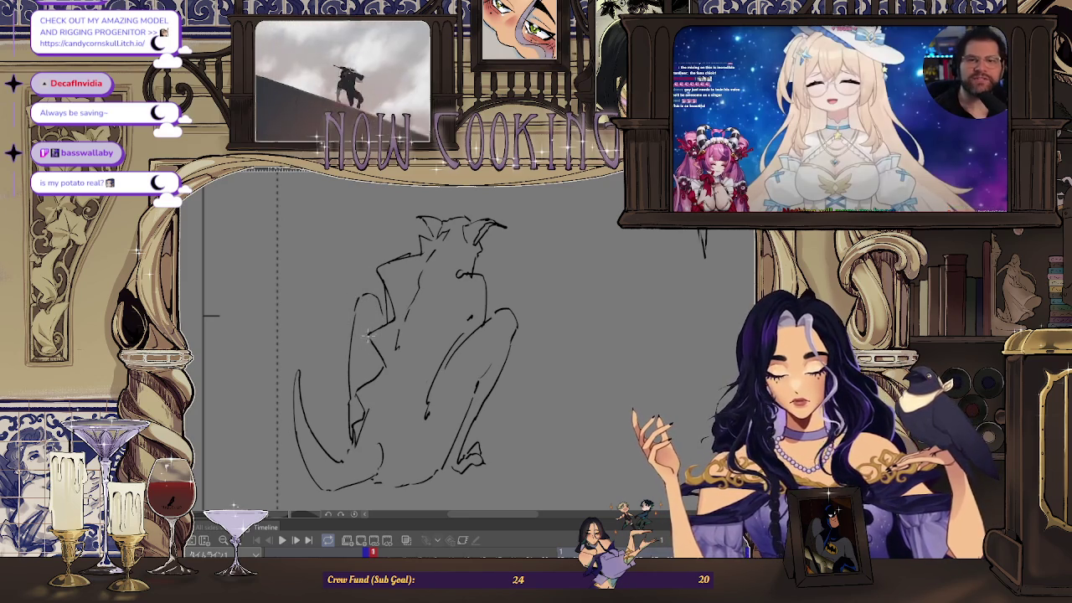
scroll(378, 299, "down", 2)
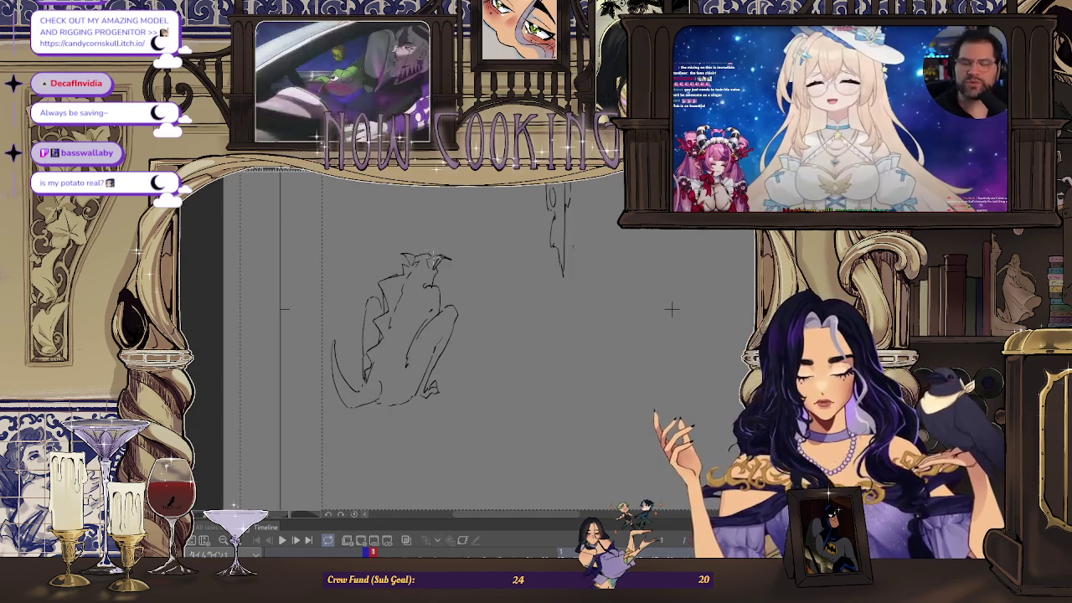
scroll(731, 302, "up", 1)
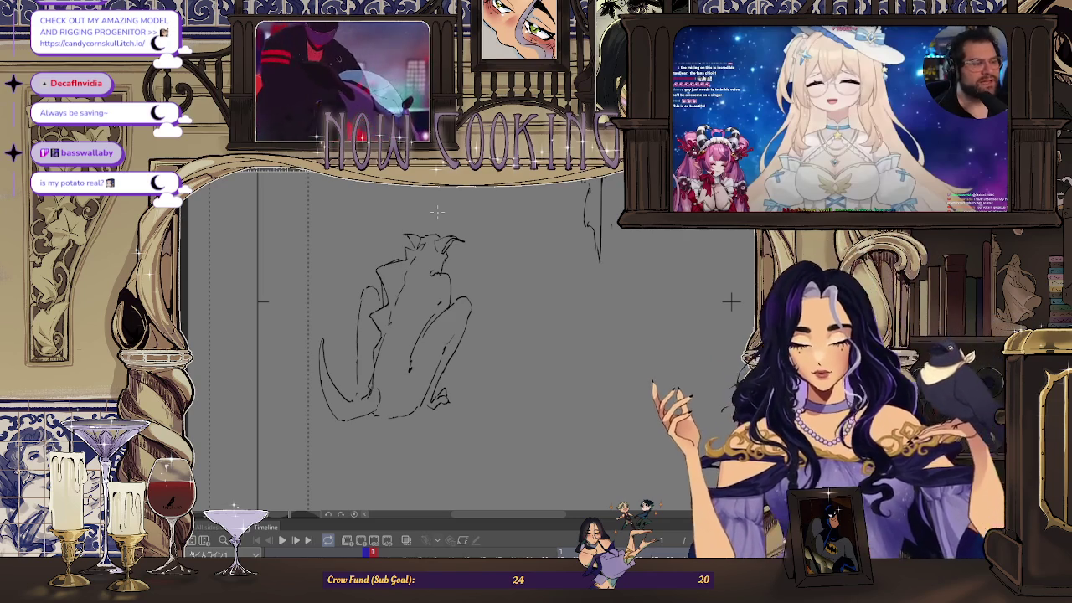
- Mirror the view and zoom in and out to check the creature's proportions
key("m")
scroll(559, 364, "up", 2)
scroll(559, 365, "up", 2)
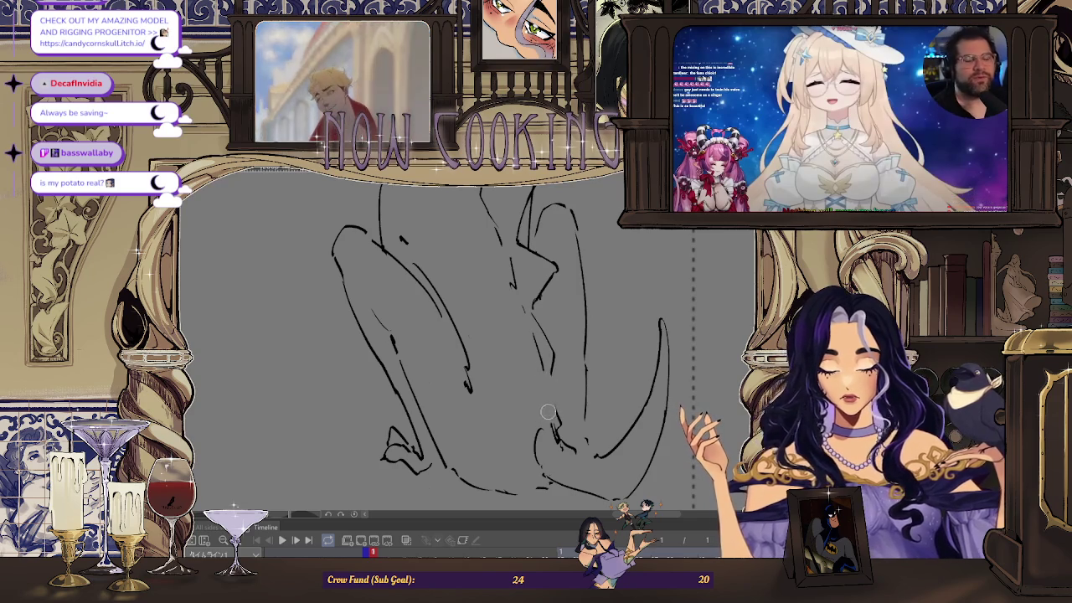
scroll(548, 412, "down", 2)
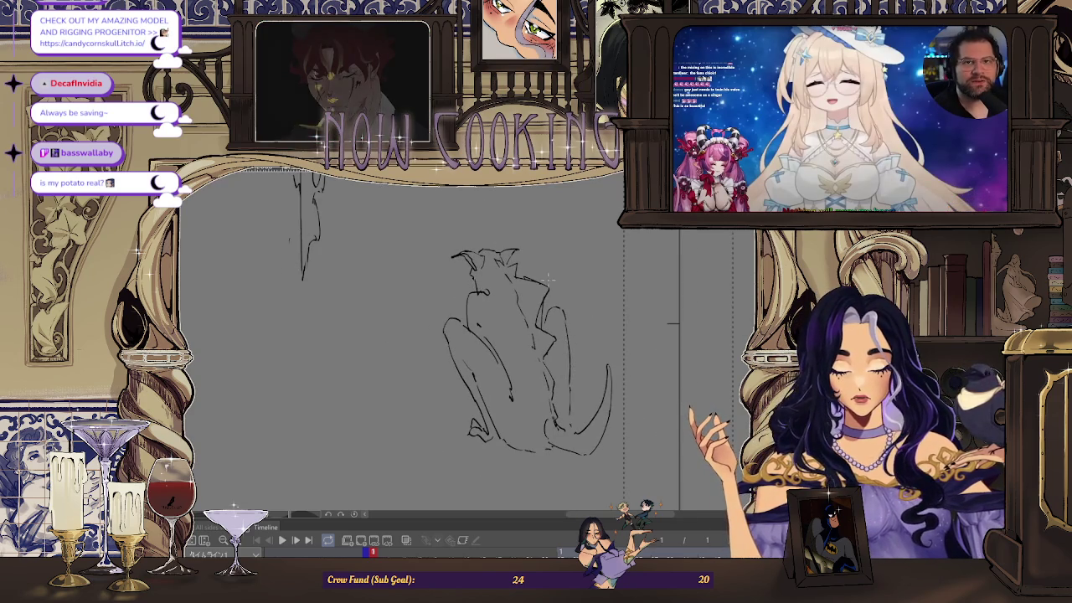
scroll(550, 290, "up", 2)
scroll(544, 325, "down", 2)
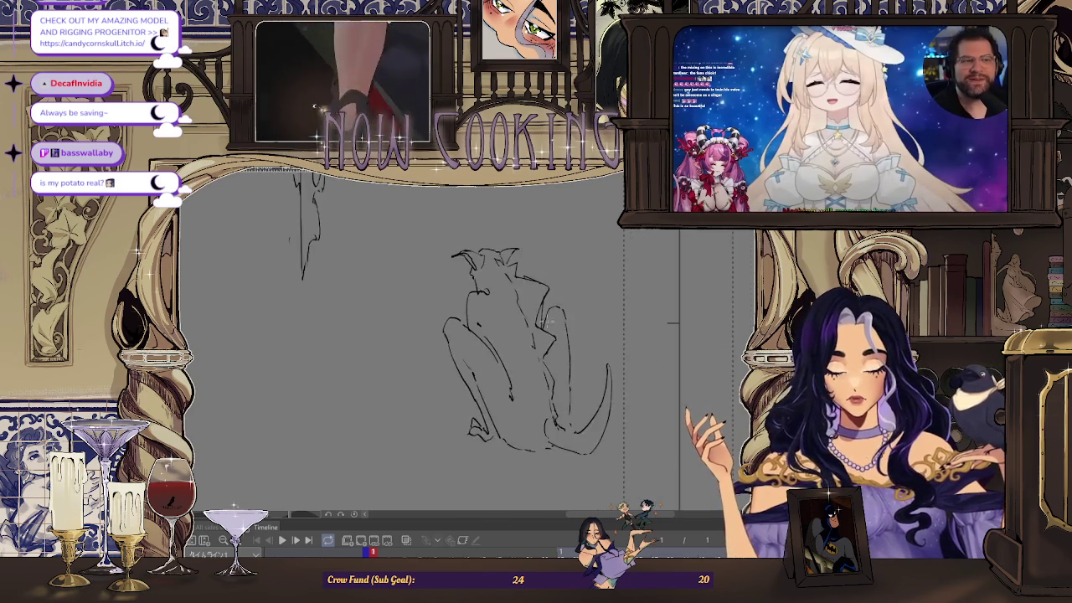
scroll(548, 324, "up", 2)
scroll(550, 281, "down", 1)
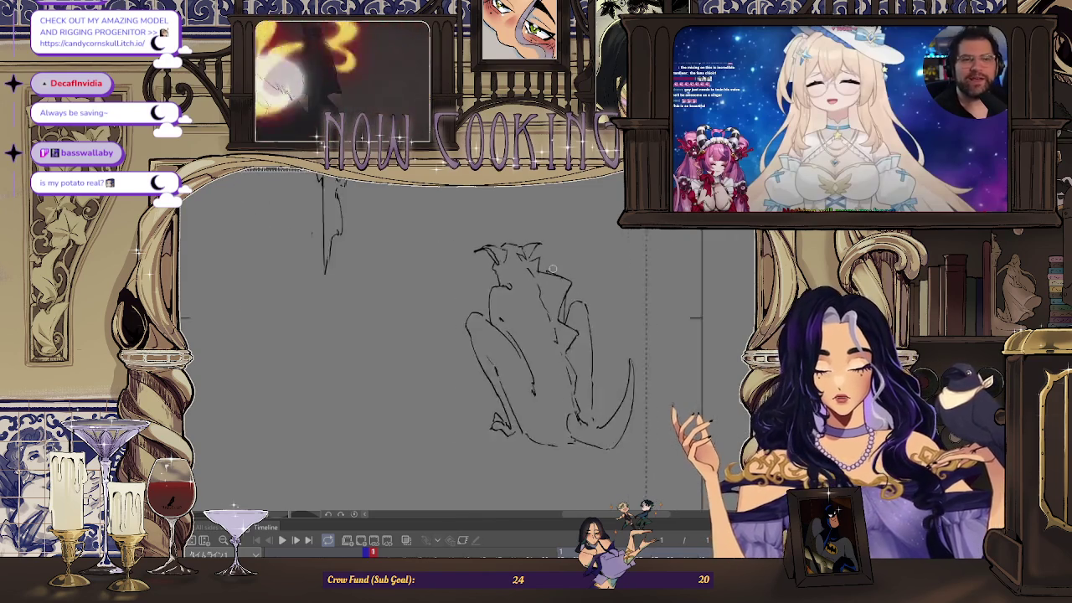
scroll(550, 282, "down", 2)
scroll(536, 280, "up", 1)
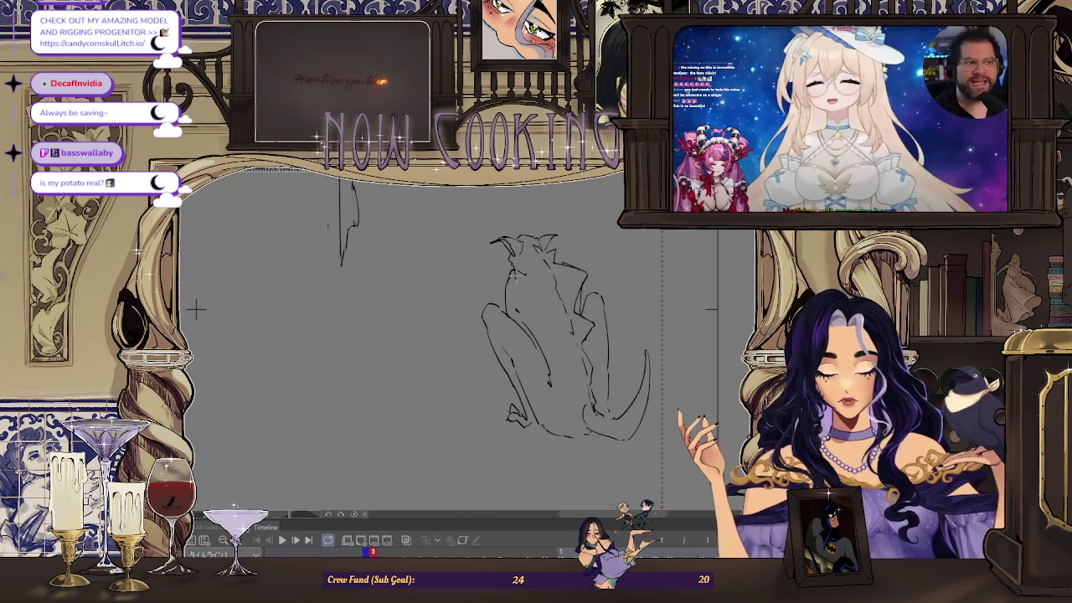
scroll(519, 268, "up", 2)
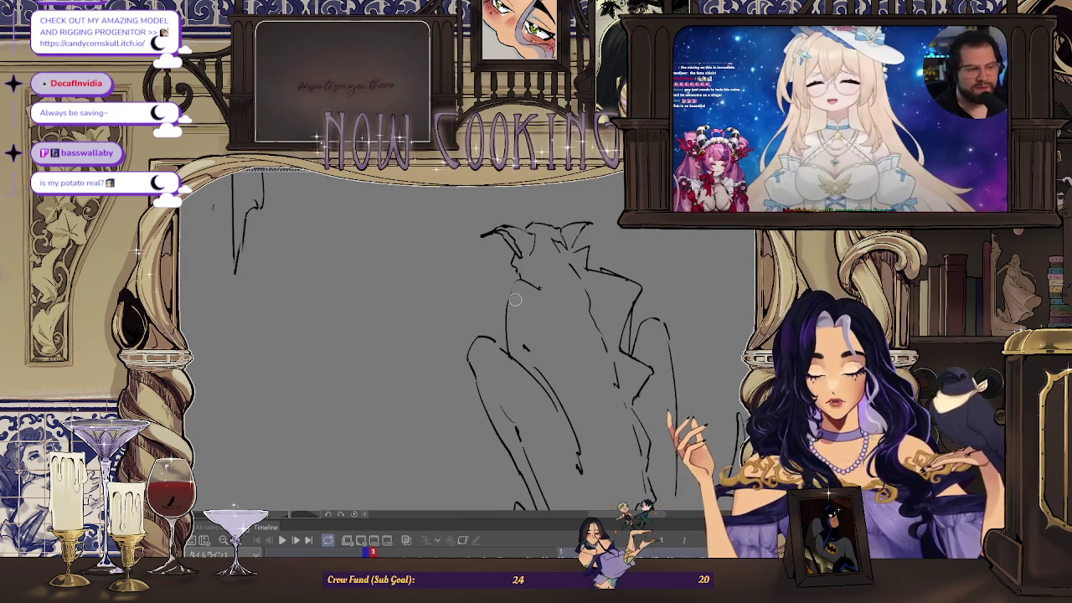
scroll(251, 299, "down", 2)
scroll(391, 268, "down", 2)
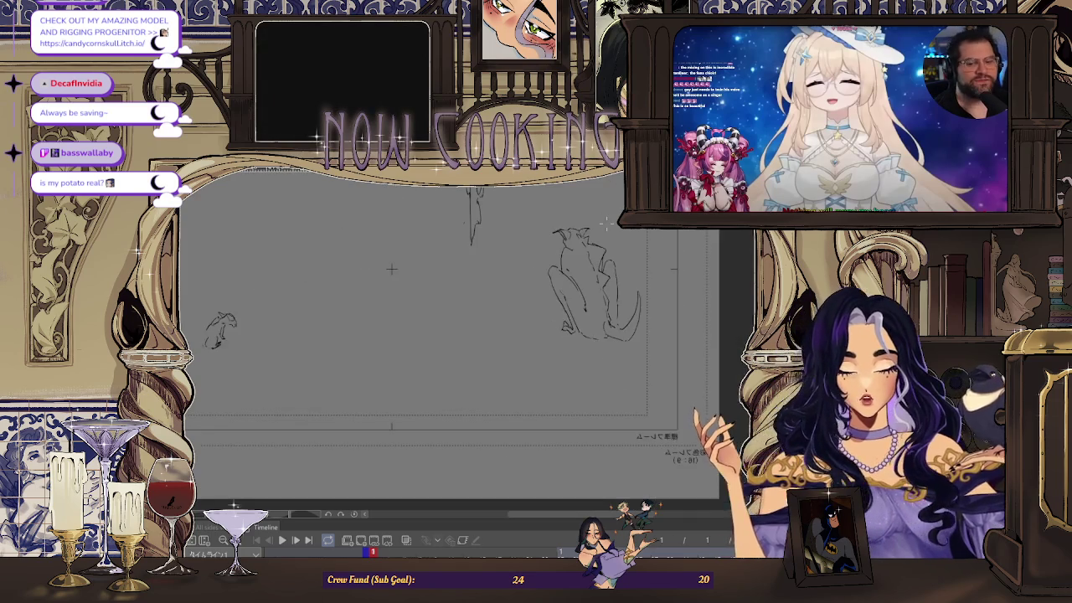
- Pan the creature sketch over to the left and mirror the view again, zoomed in slightly
left_click_drag(391, 269, 132, 269)
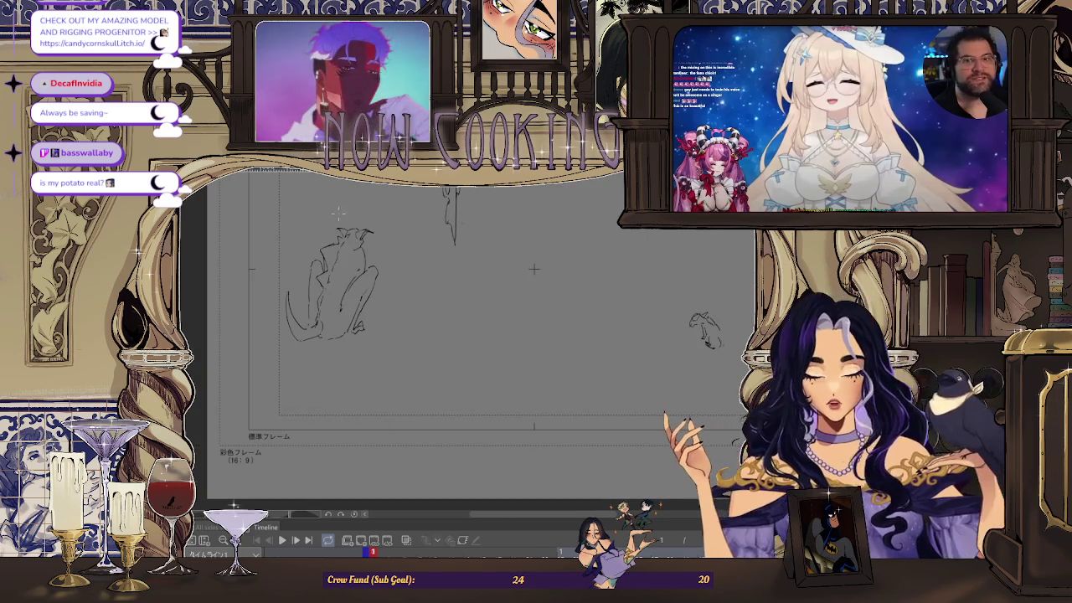
scroll(623, 265, "up", 2)
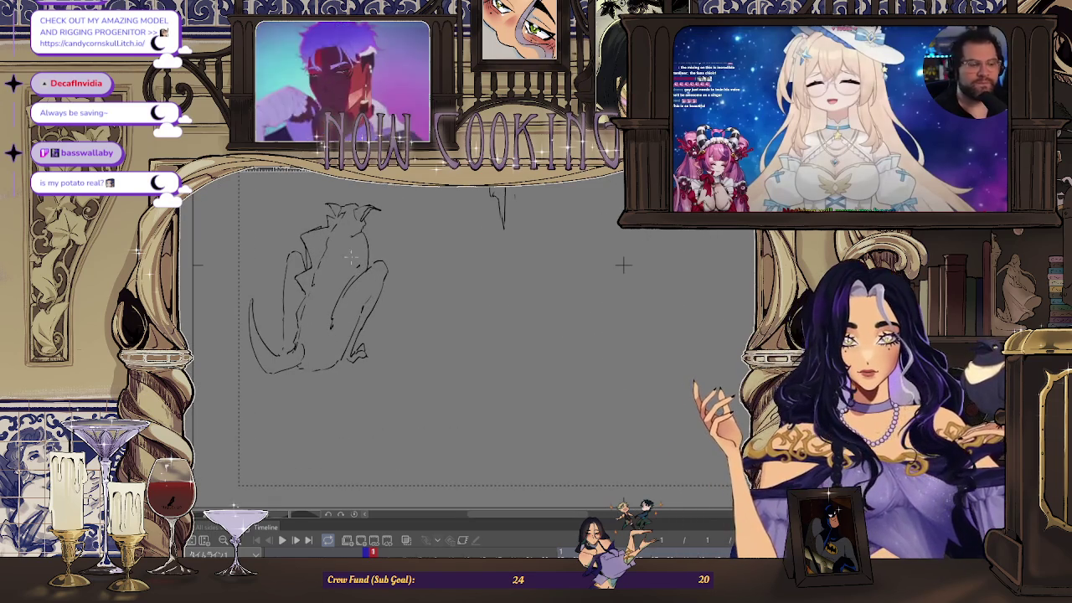
scroll(709, 261, "up", 1)
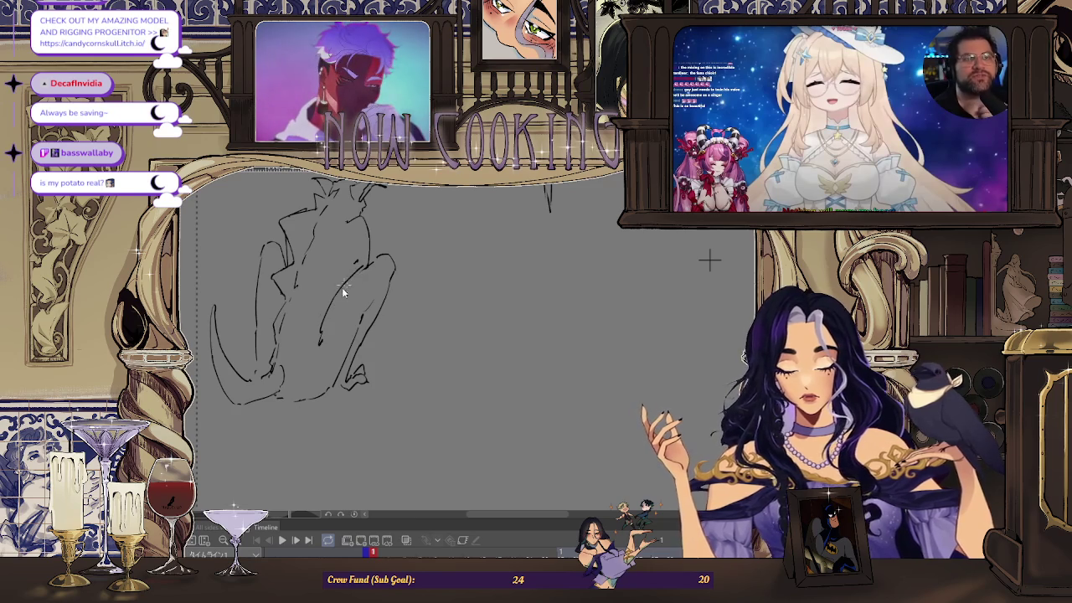
scroll(346, 284, "up", 1)
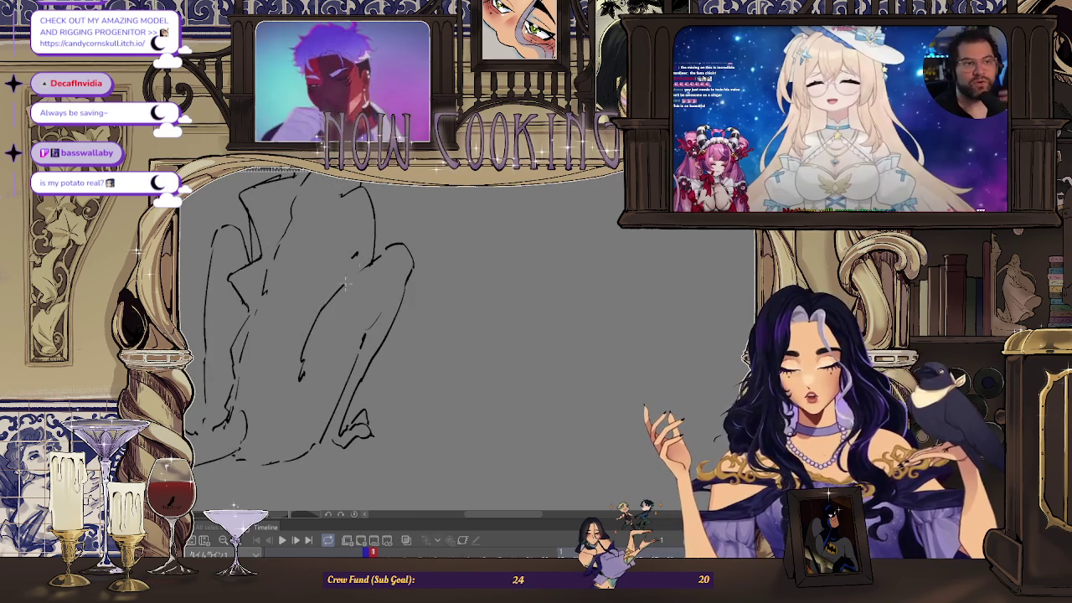
scroll(366, 266, "down", 2)
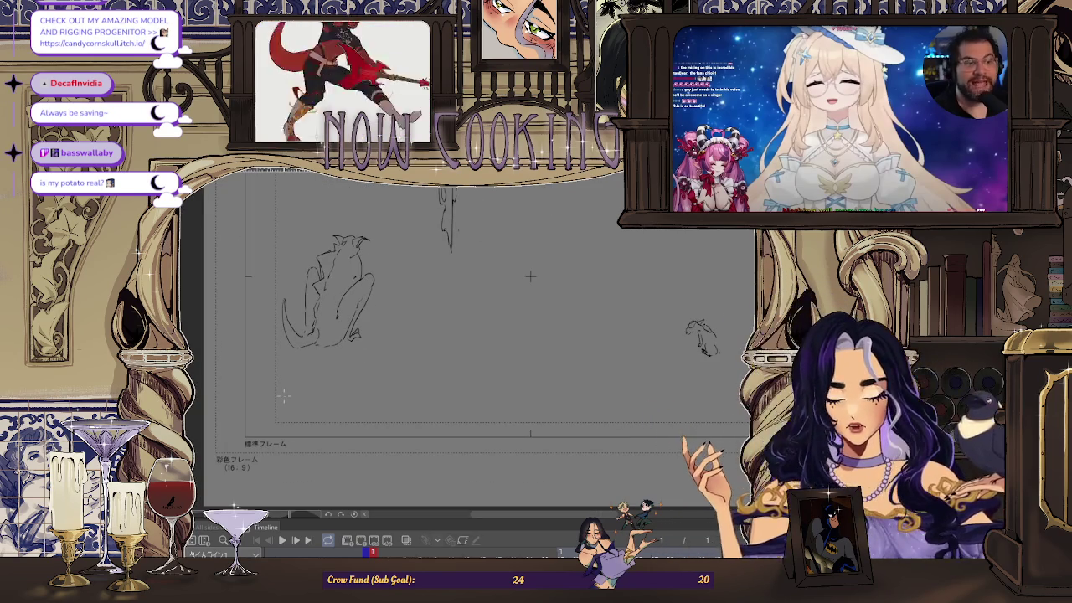
key("h")
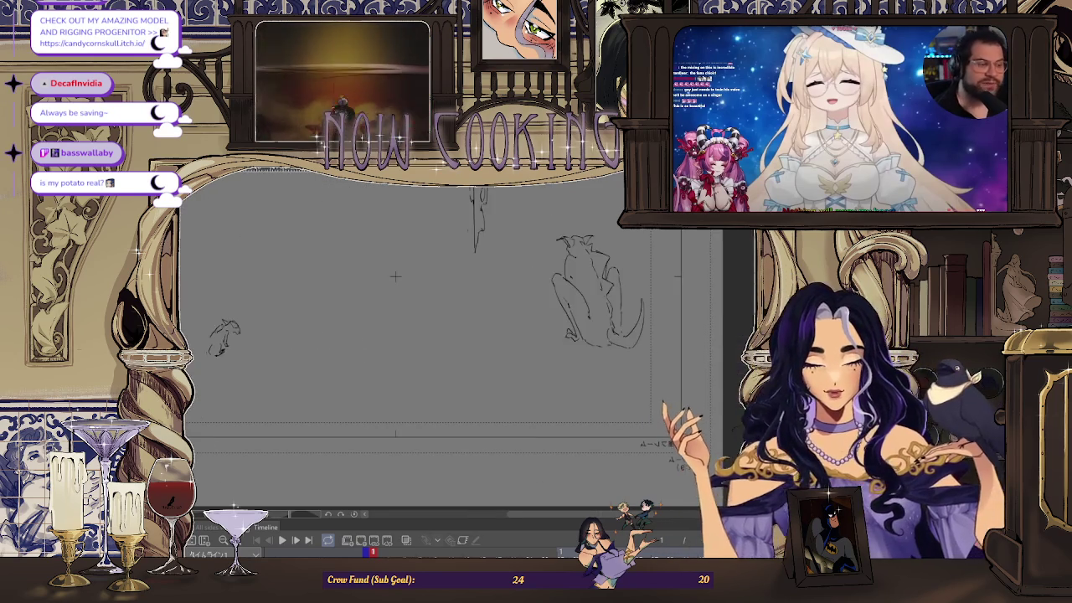
scroll(320, 261, "up", 1)
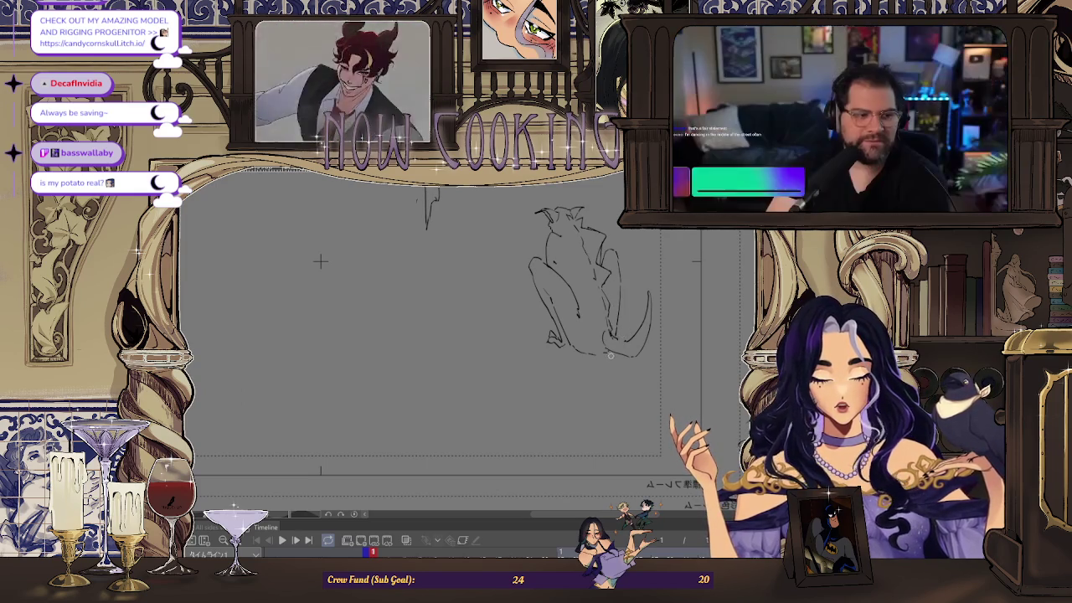
- Flip the view back and sketch a vertical folded-wing line along the creature's left side
scroll(320, 261, "up", 1)
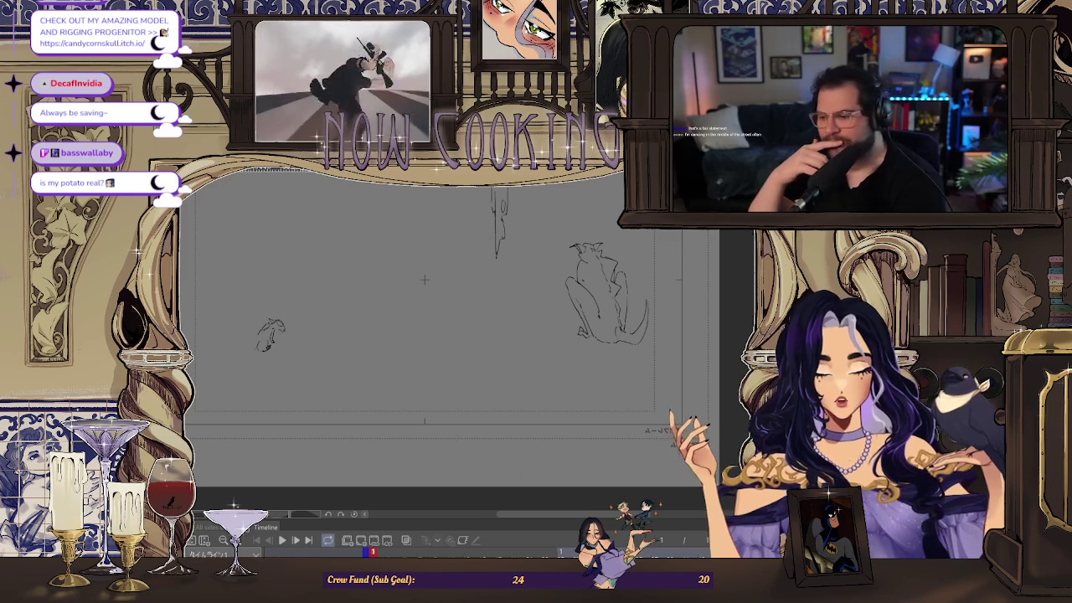
key("h")
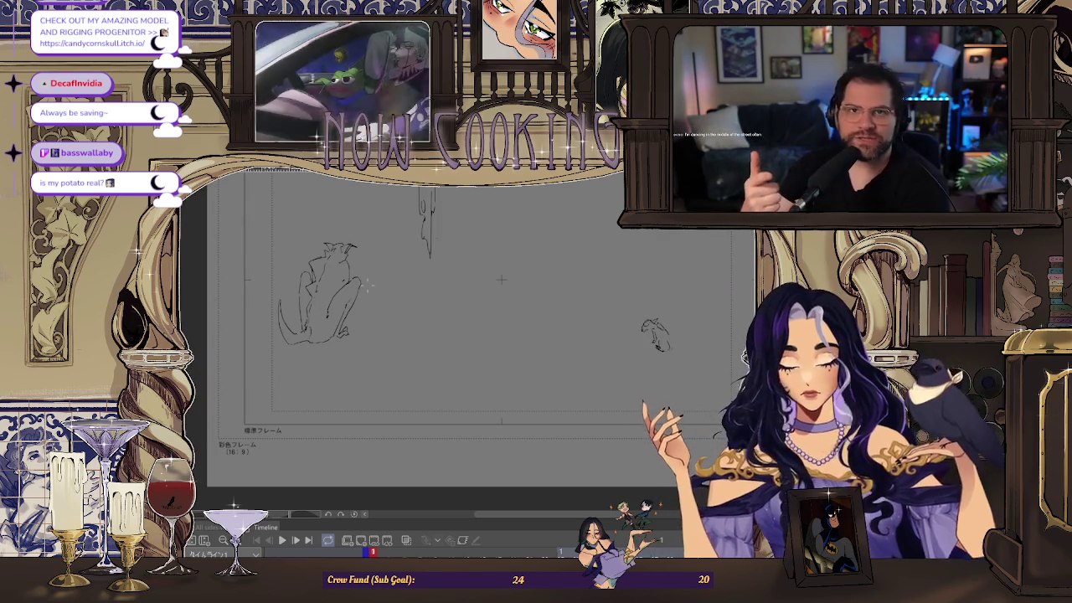
scroll(360, 275, "up", 2)
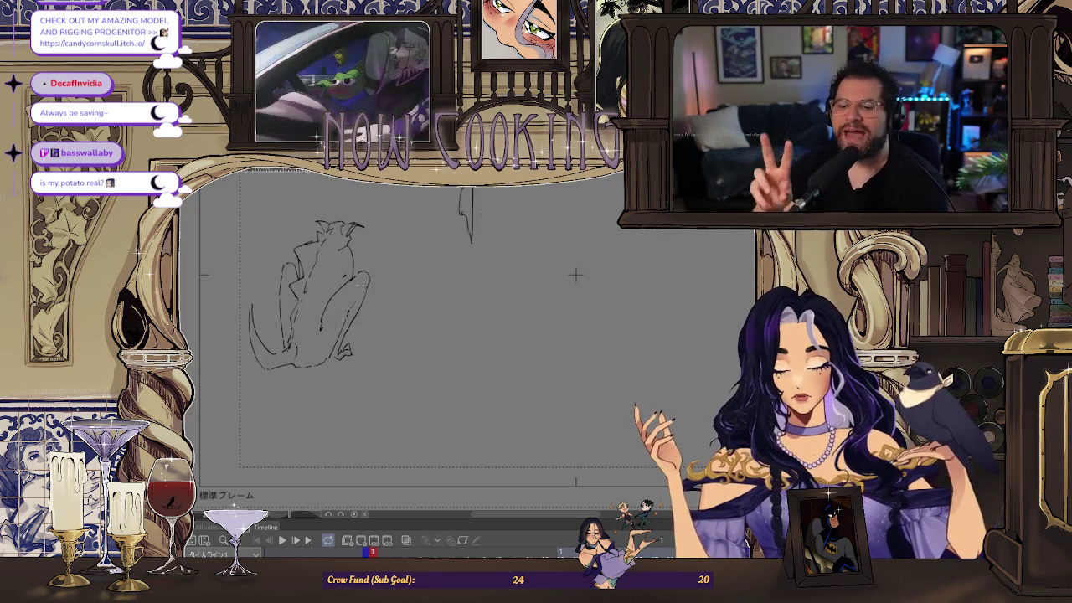
scroll(576, 275, "down", 2)
scroll(521, 291, "up", 1)
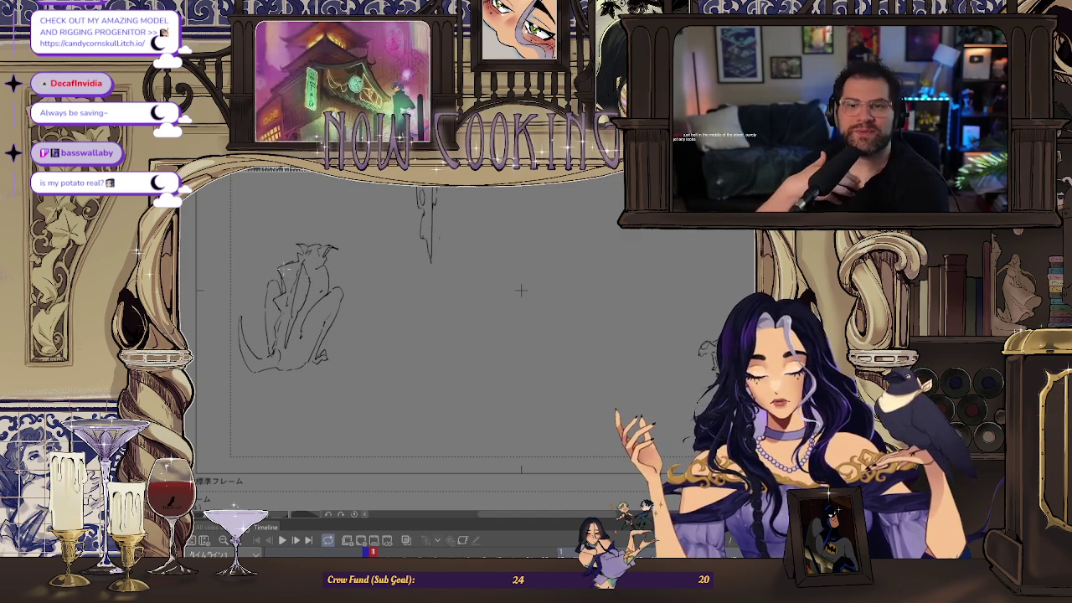
left_click_drag(268, 255, 270, 319)
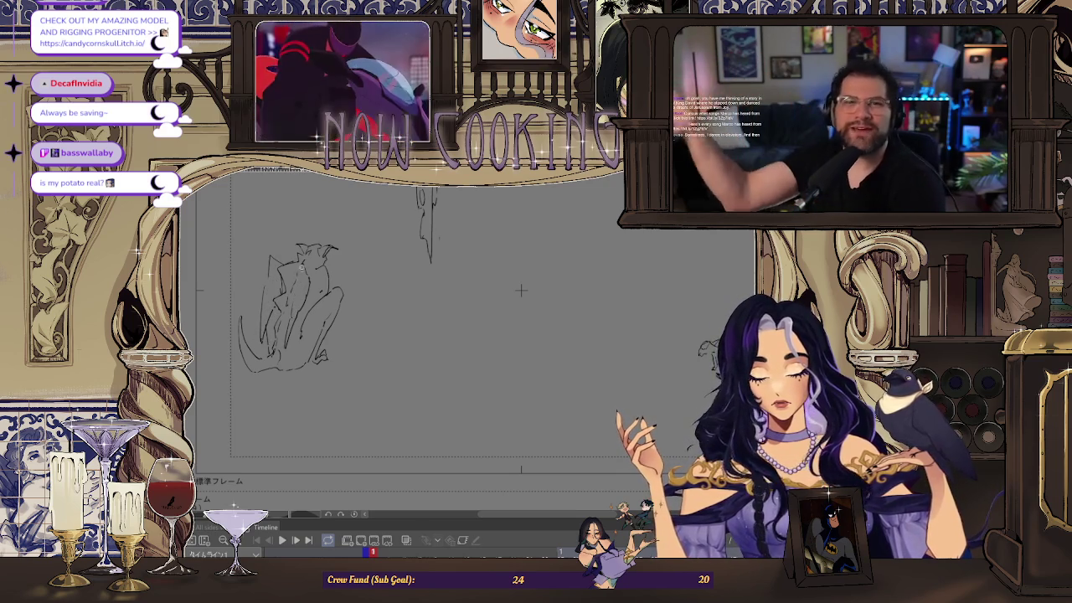
scroll(302, 274, "up", 1)
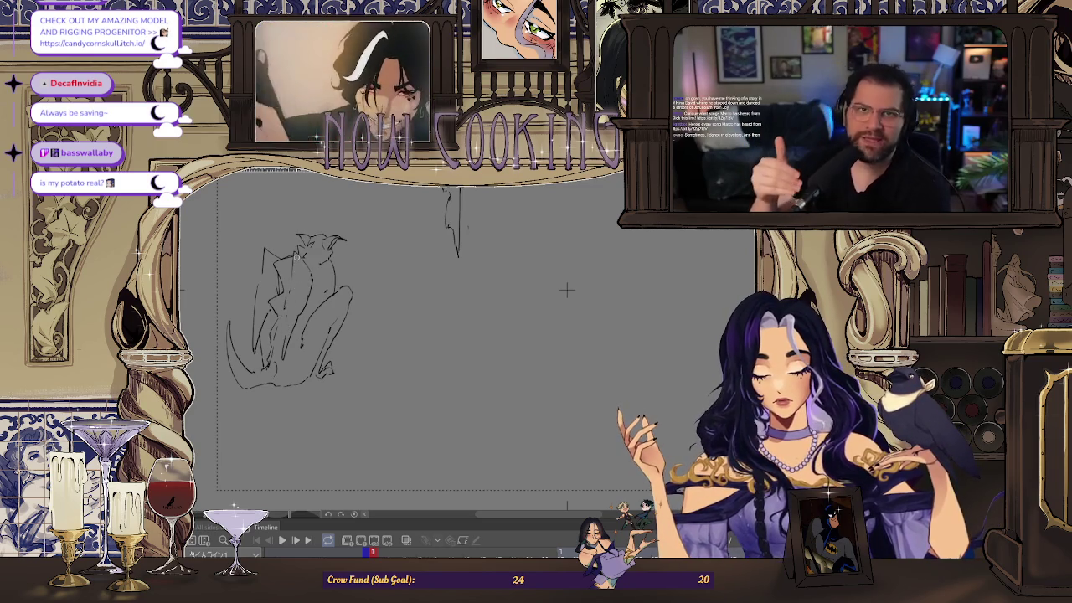
scroll(296, 259, "up", 1)
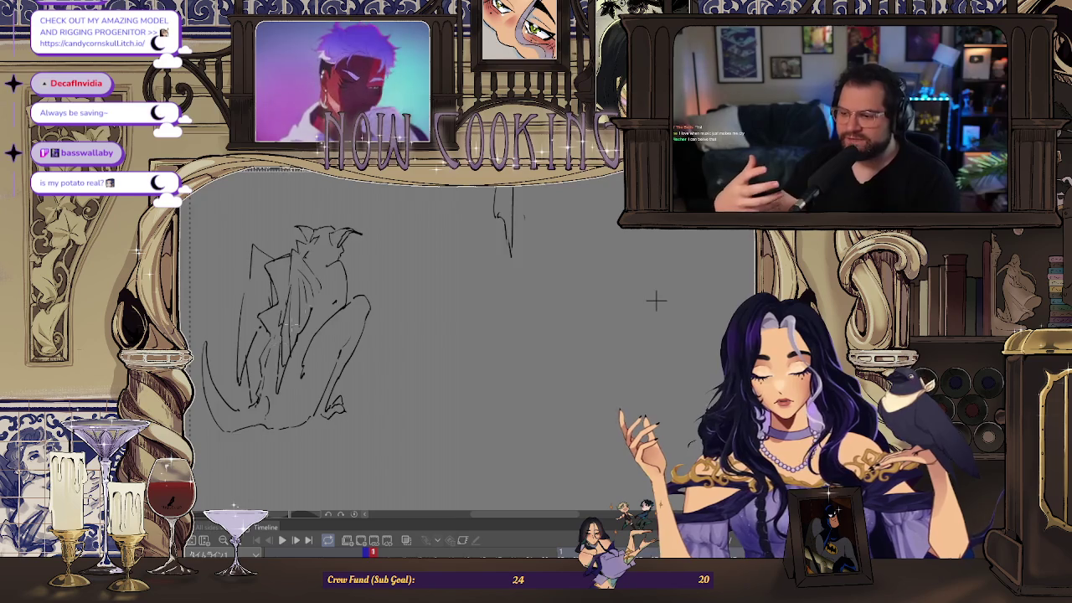
- Zoom out and mirror the view to review the creature's wing, then flip back to normal
key("ctrl+minus")
key("h")
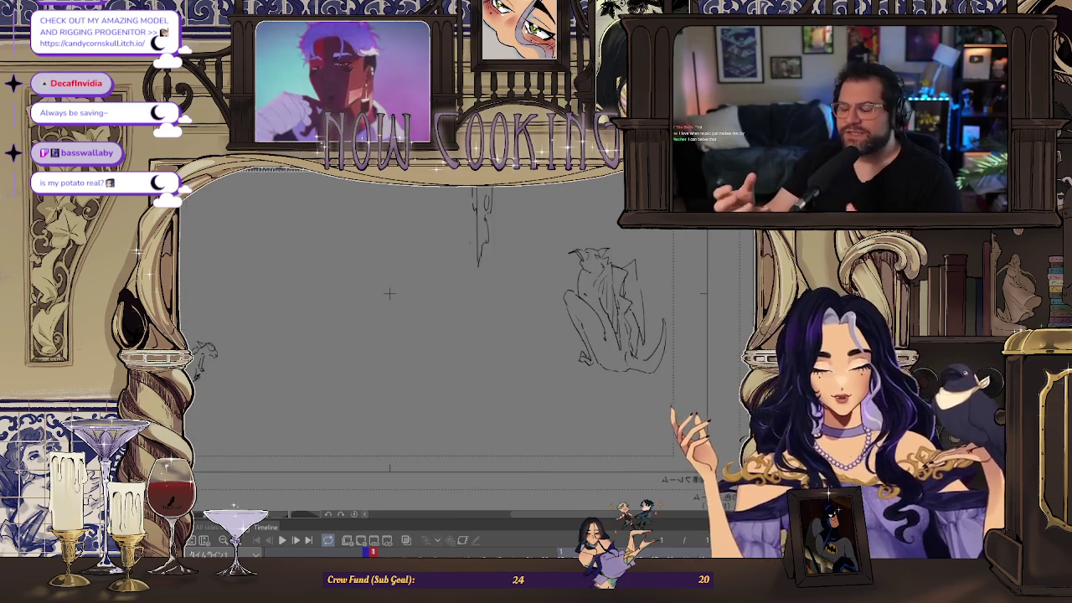
scroll(637, 265, "up", 2)
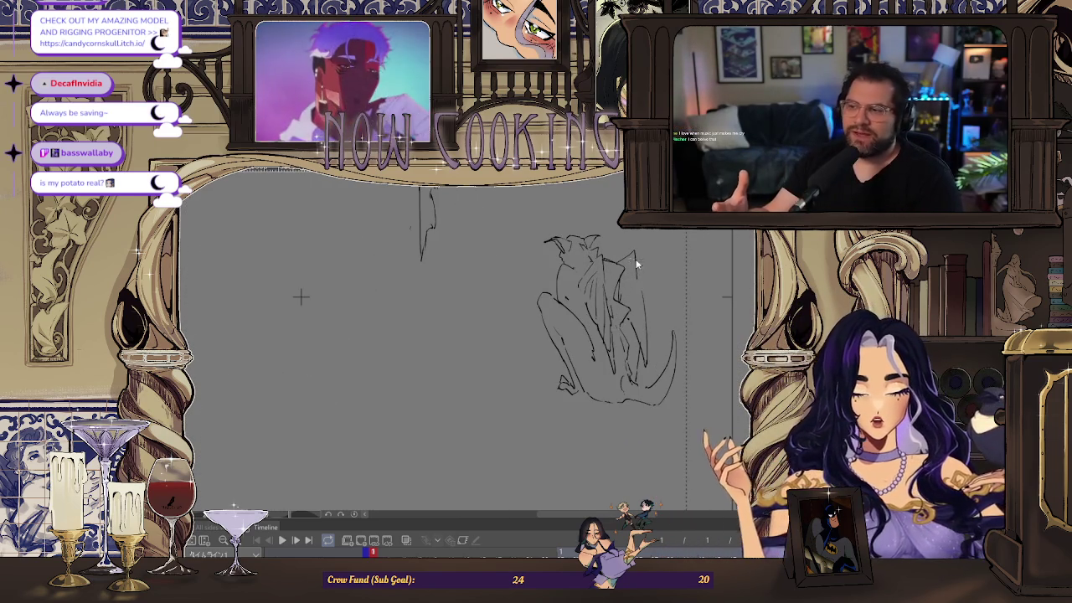
scroll(635, 268, "up", 2)
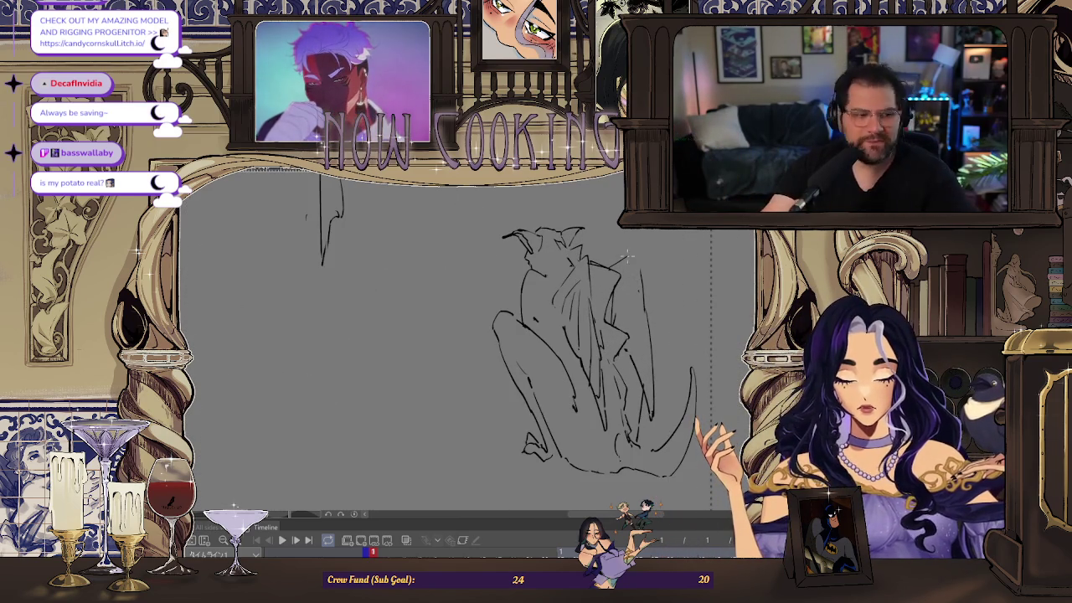
scroll(639, 275, "up", 1)
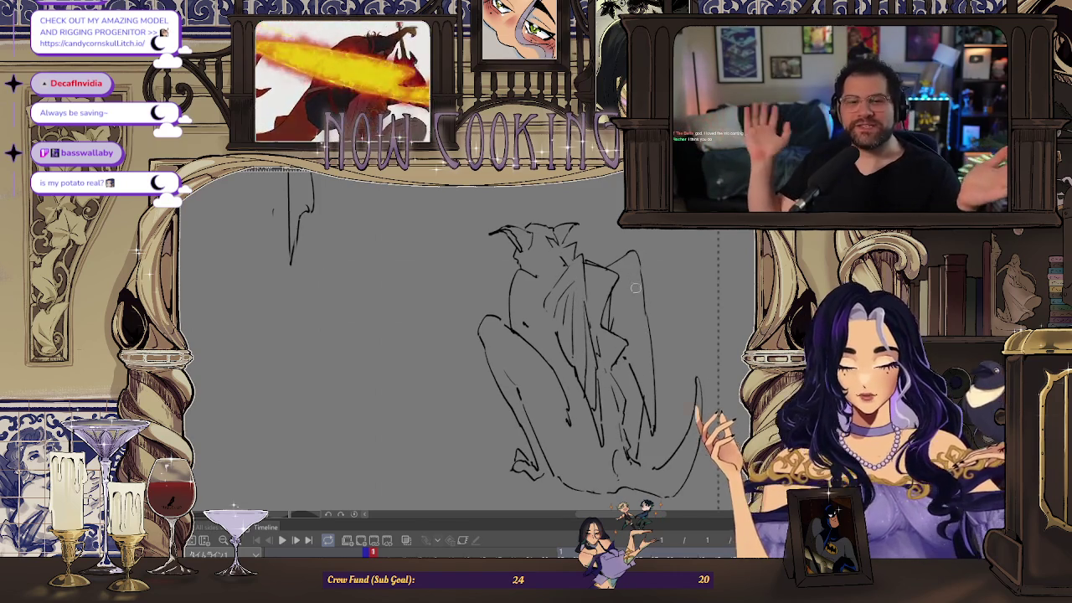
scroll(408, 411, "down", 2)
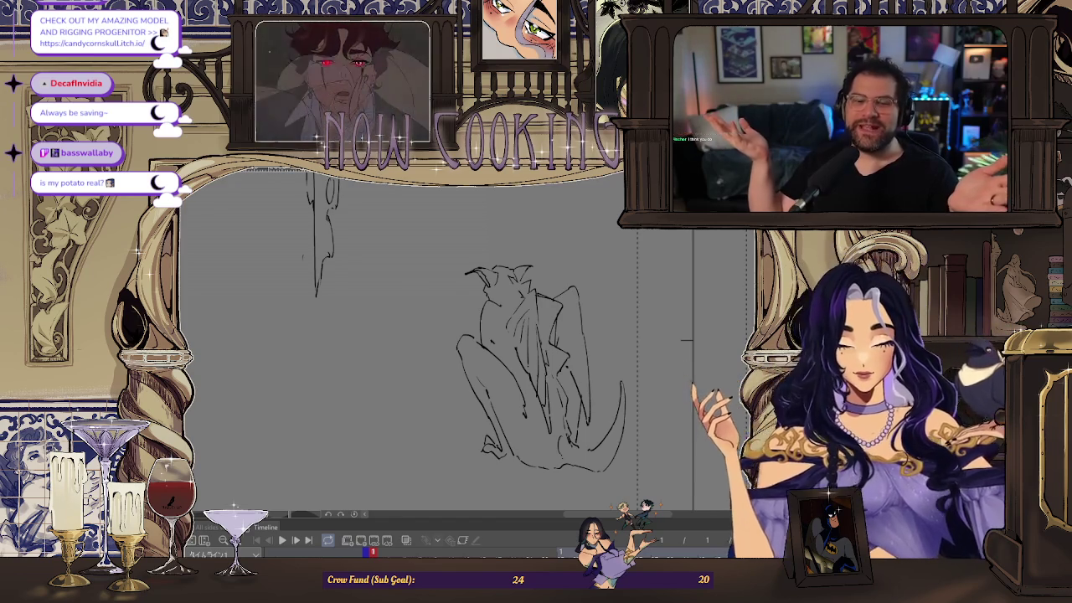
key("h")
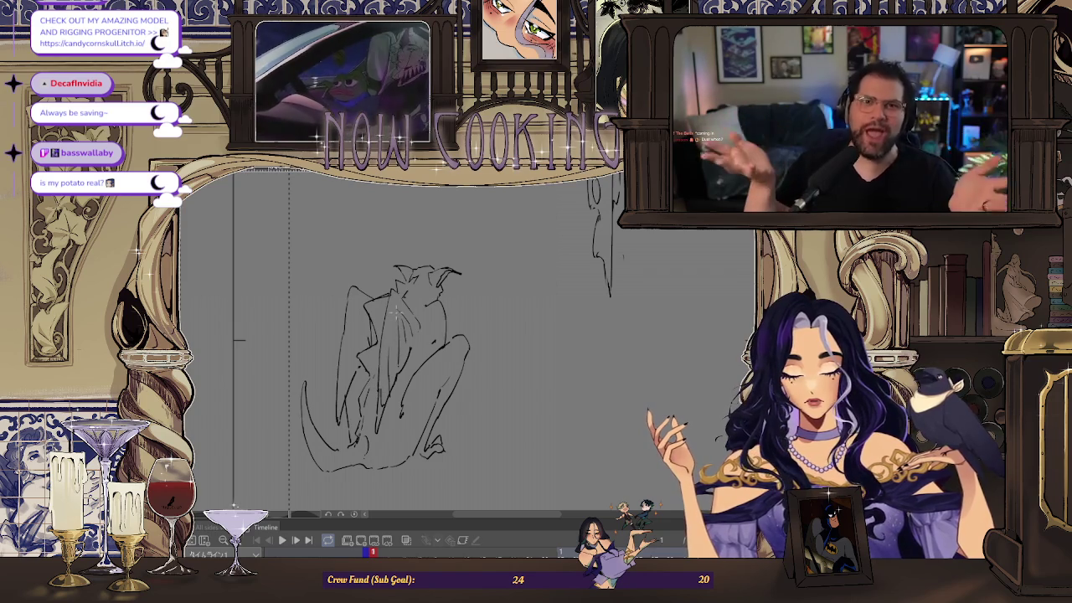
- Zoom the gargoyle sketch in and out, then fit the whole storyboard page in view
key("ctrl+minus")
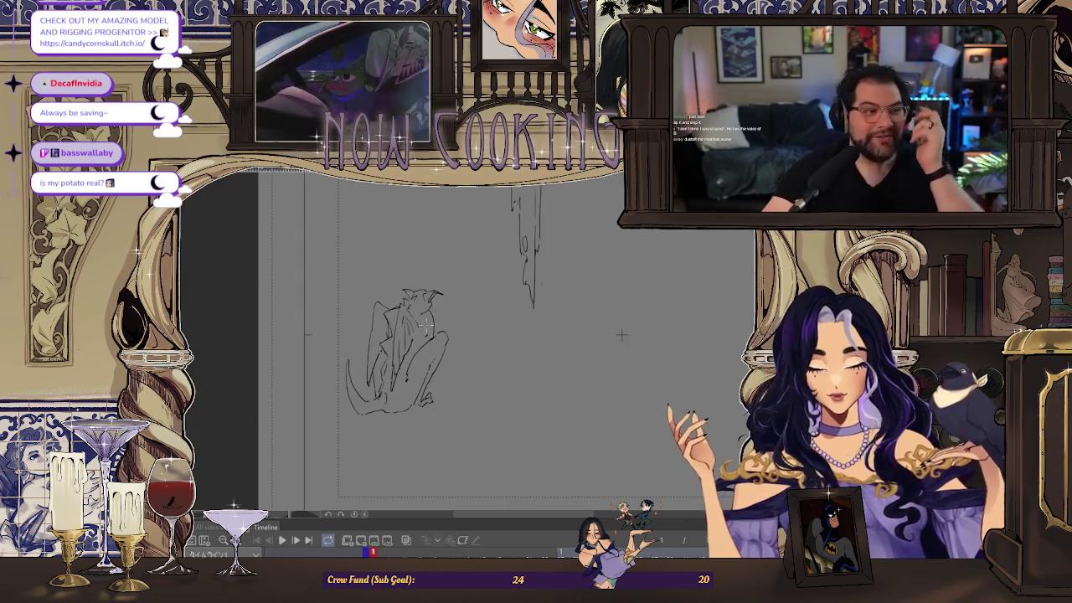
key("ctrl+plus")
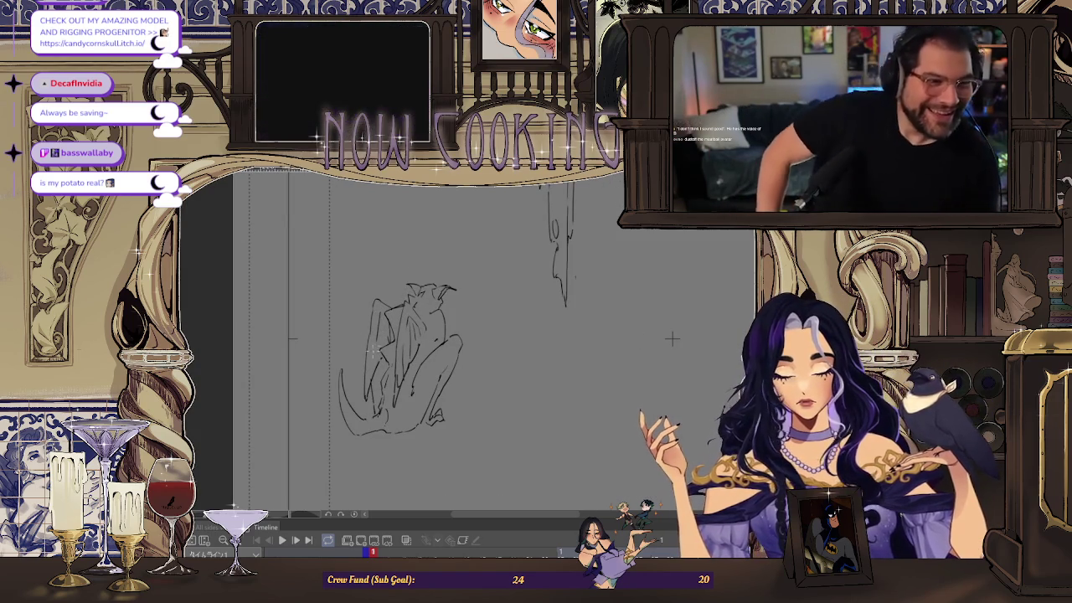
key("ctrl+minus")
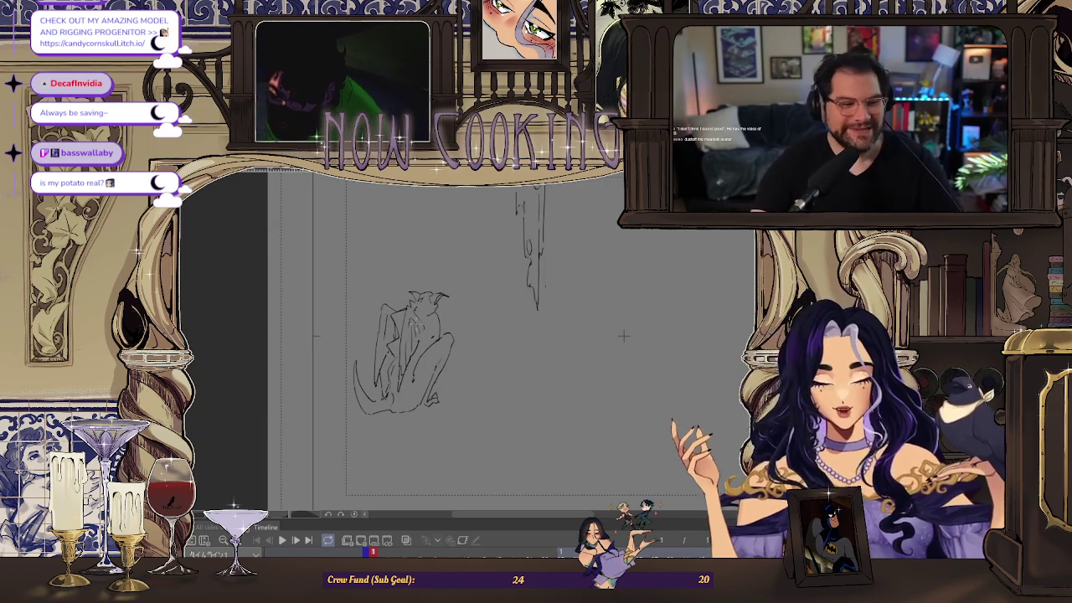
key("ctrl+plus")
key("ctrl+plus")
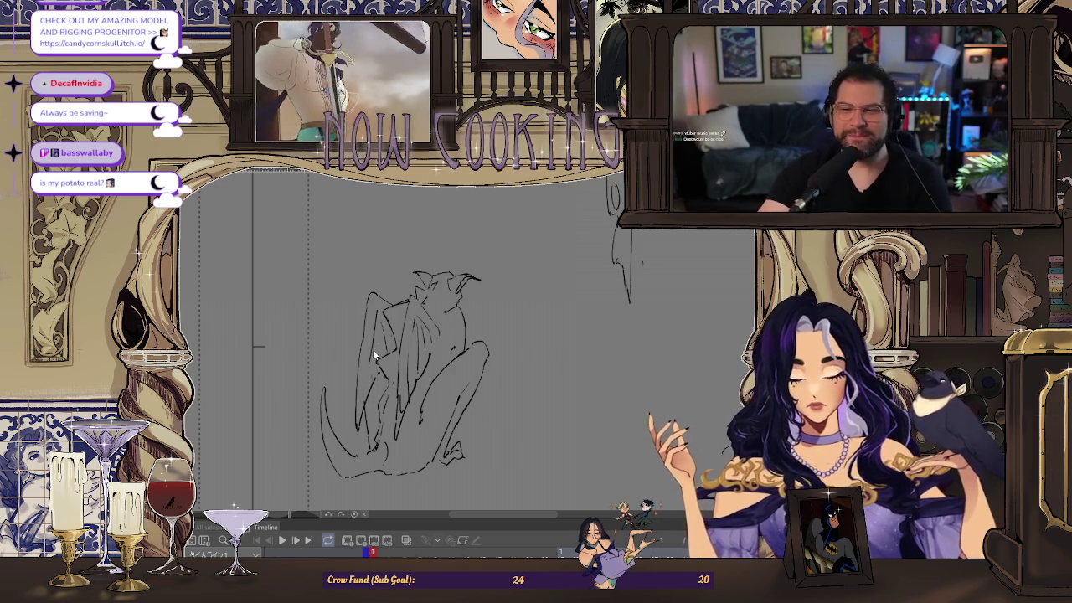
scroll(377, 351, "down", 3)
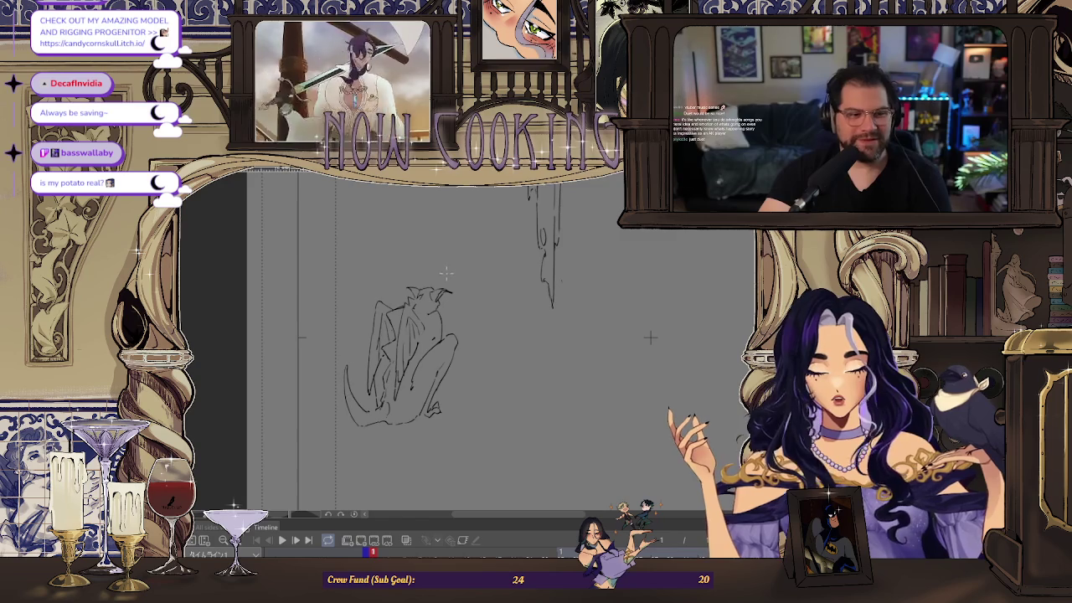
scroll(369, 382, "up", 1)
scroll(369, 382, "up", 1)
scroll(370, 382, "up", 2)
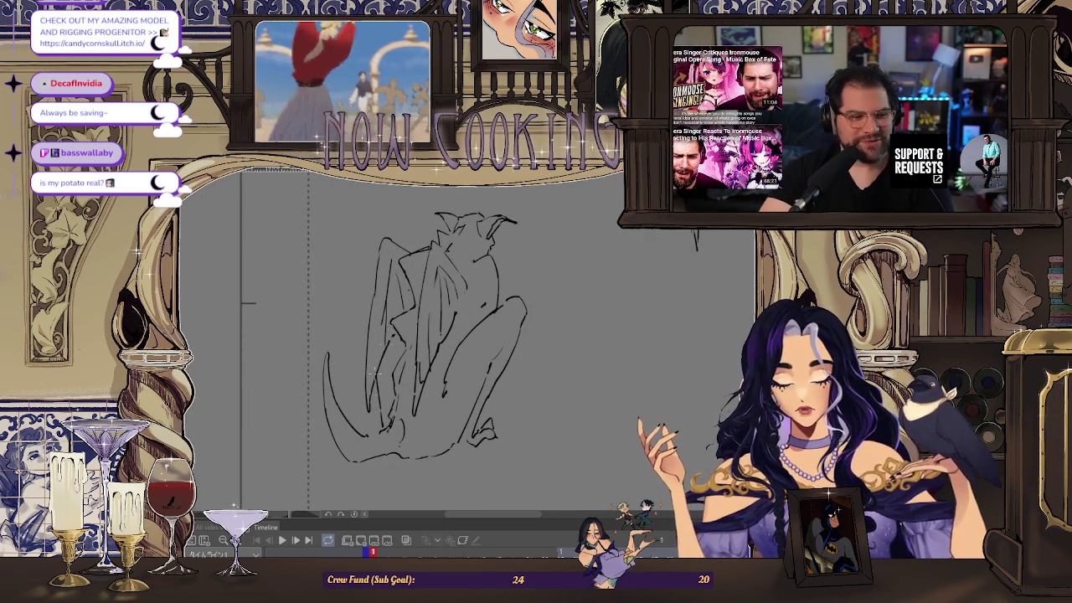
scroll(395, 325, "down", 2)
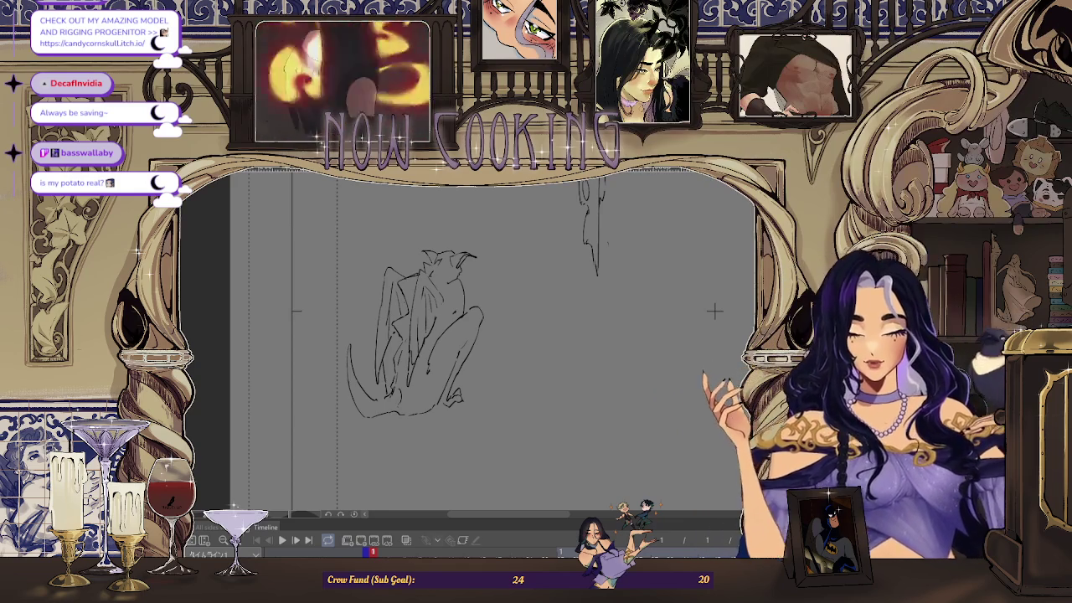
key("ctrl+0")
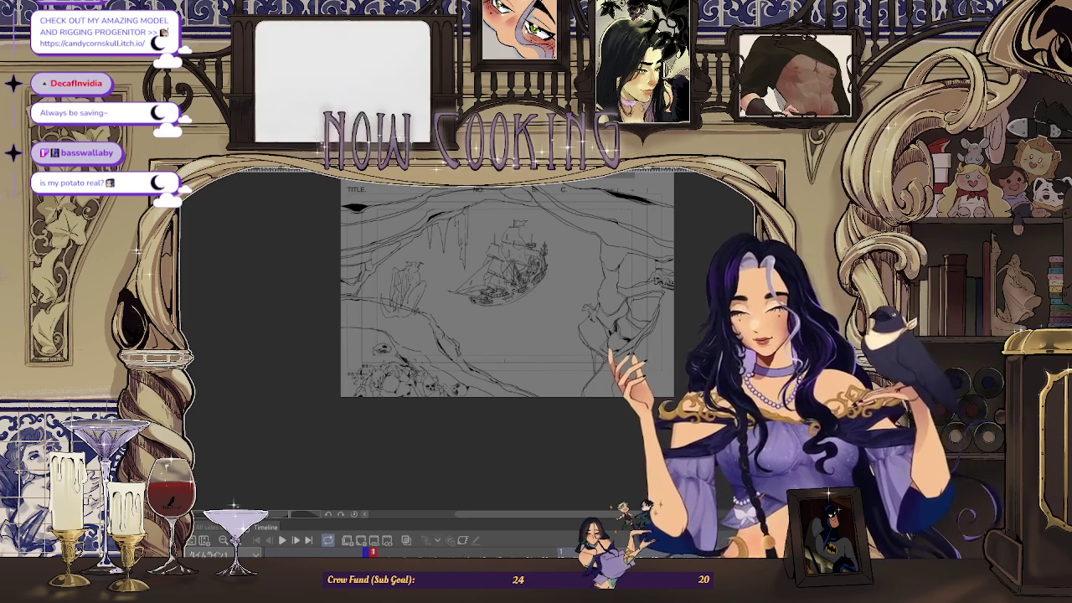
scroll(402, 246, "up", 5)
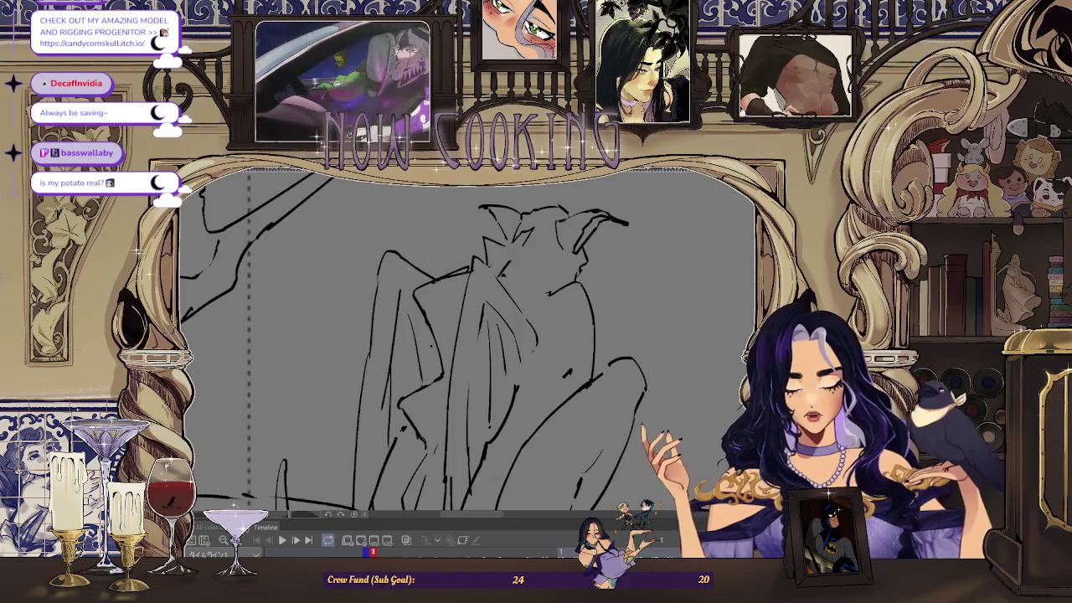
scroll(402, 246, "down", 2)
scroll(402, 246, "down", 2)
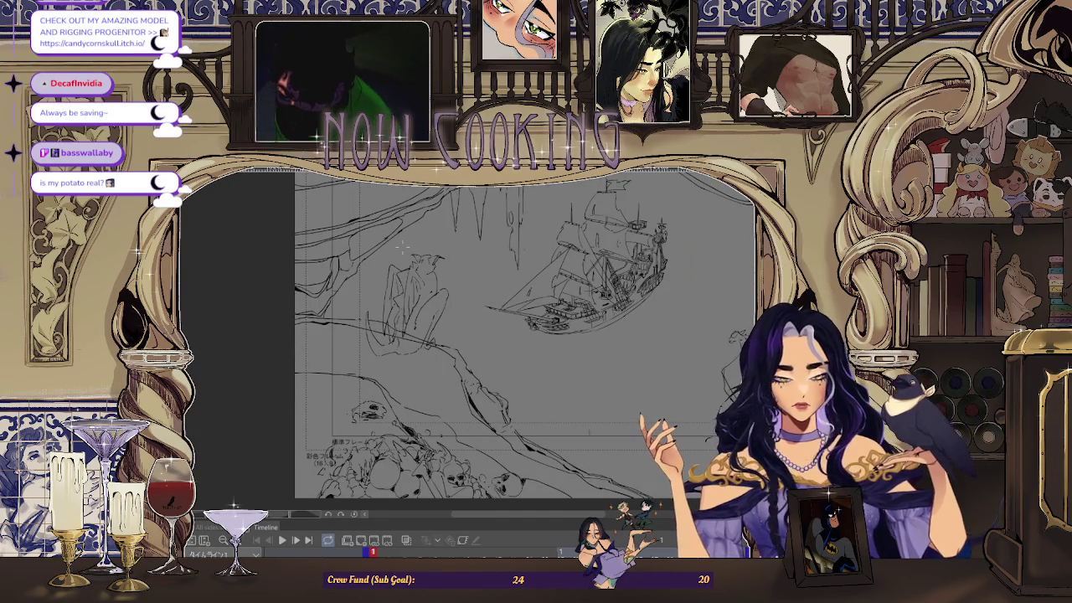
scroll(583, 364, "down", 2)
scroll(561, 354, "up", 5)
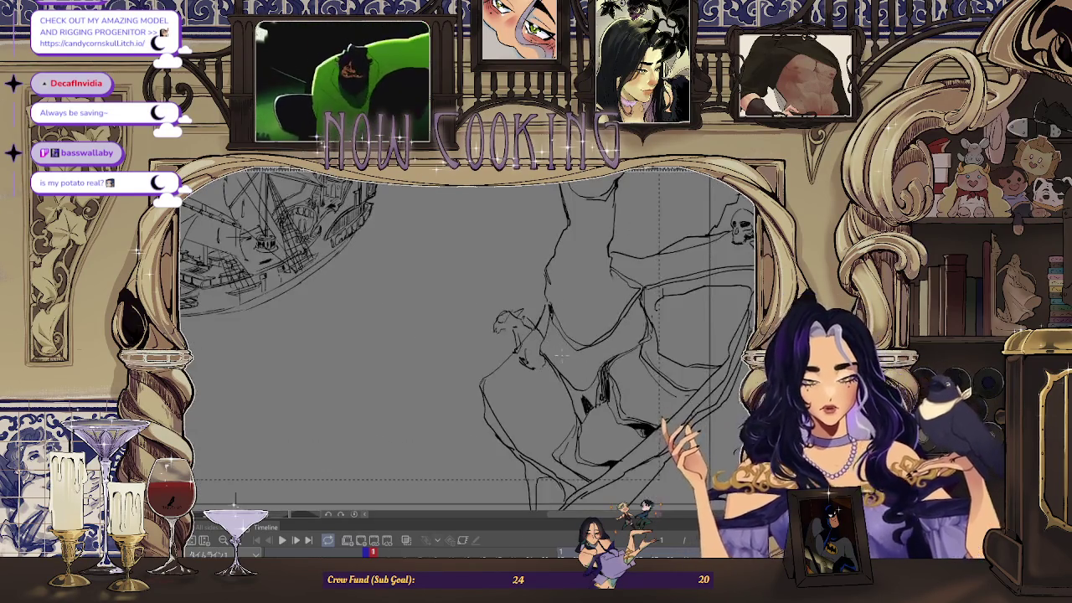
scroll(649, 388, "down", 1)
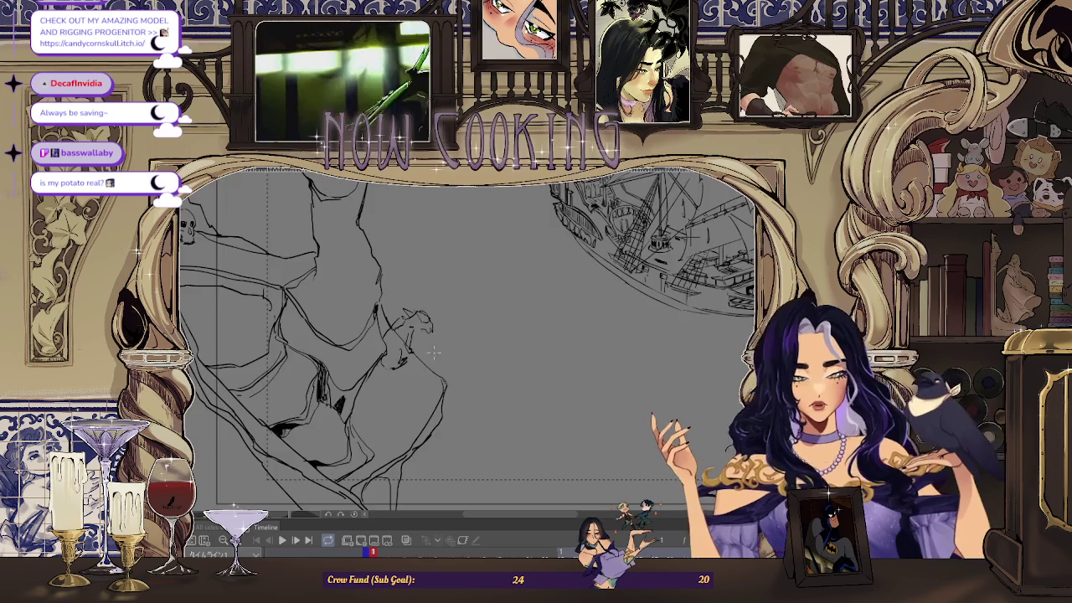
scroll(649, 388, "down", 1)
scroll(649, 389, "down", 1)
scroll(649, 388, "up", 2)
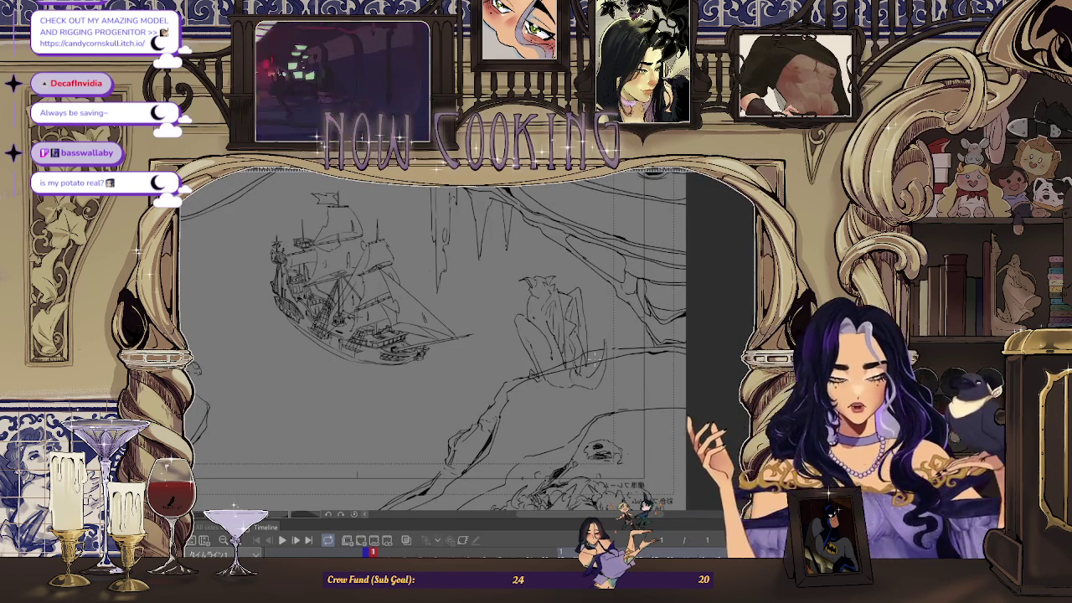
key("h")
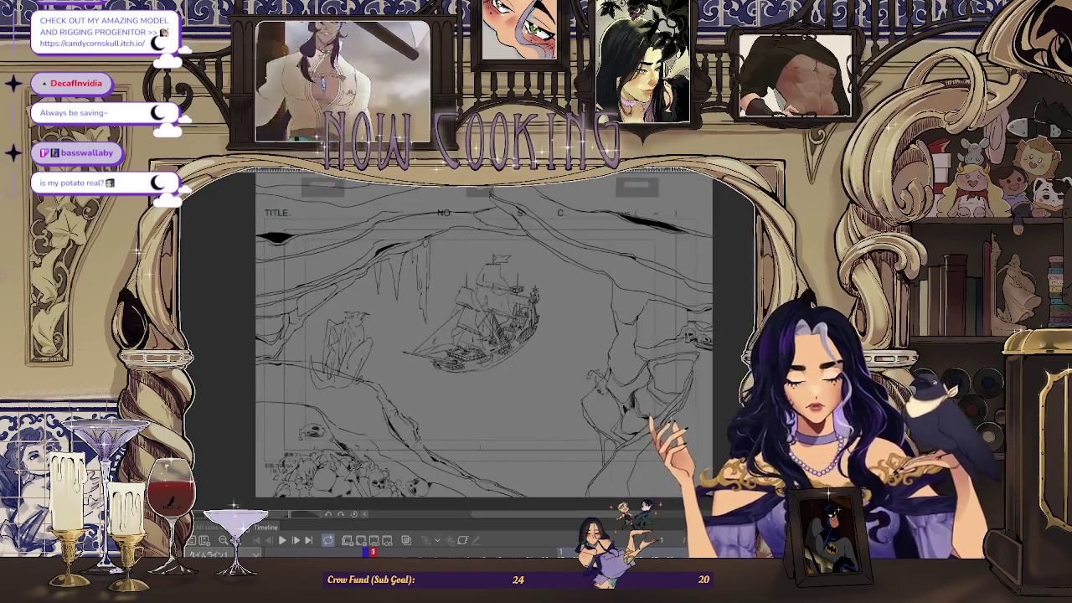
scroll(408, 328, "up", 2)
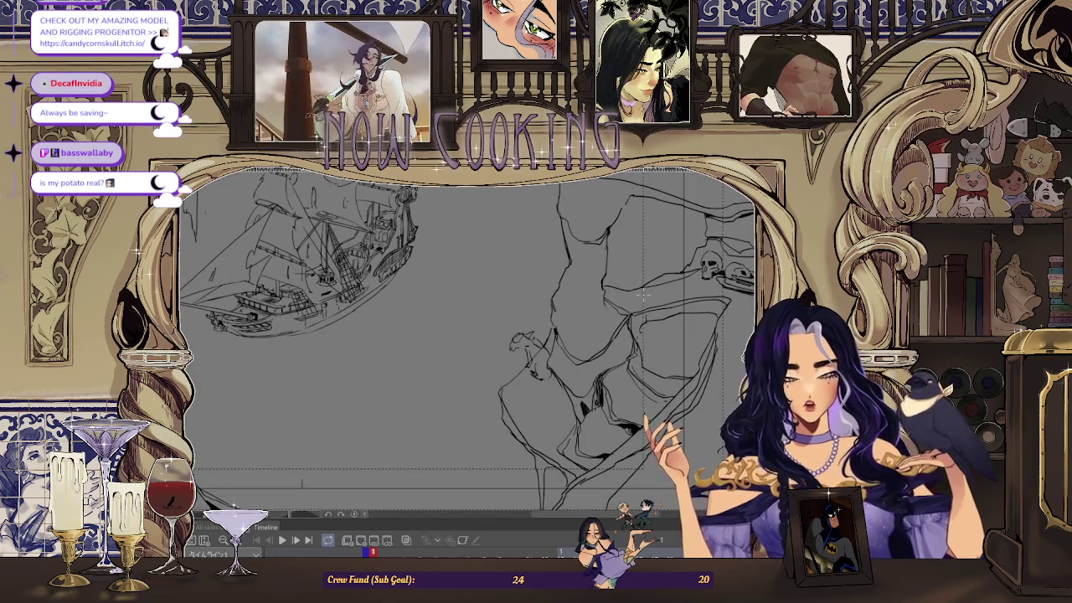
- Sketch new strokes for the winged creature, checking the composition in a mirrored view
key("h")
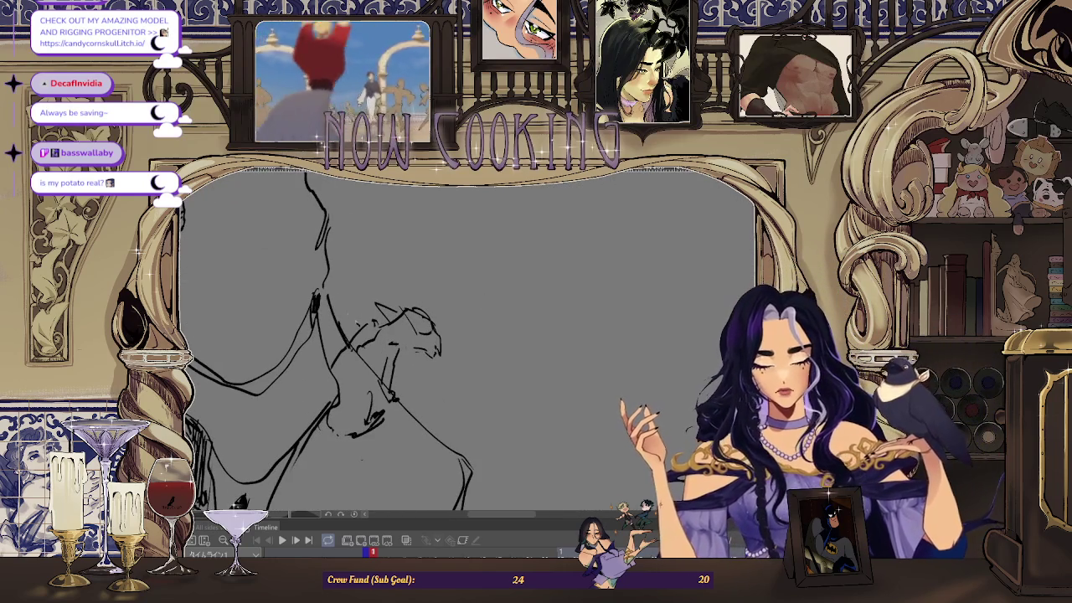
left_click_drag(319, 333, 342, 291)
left_click_drag(368, 328, 382, 343)
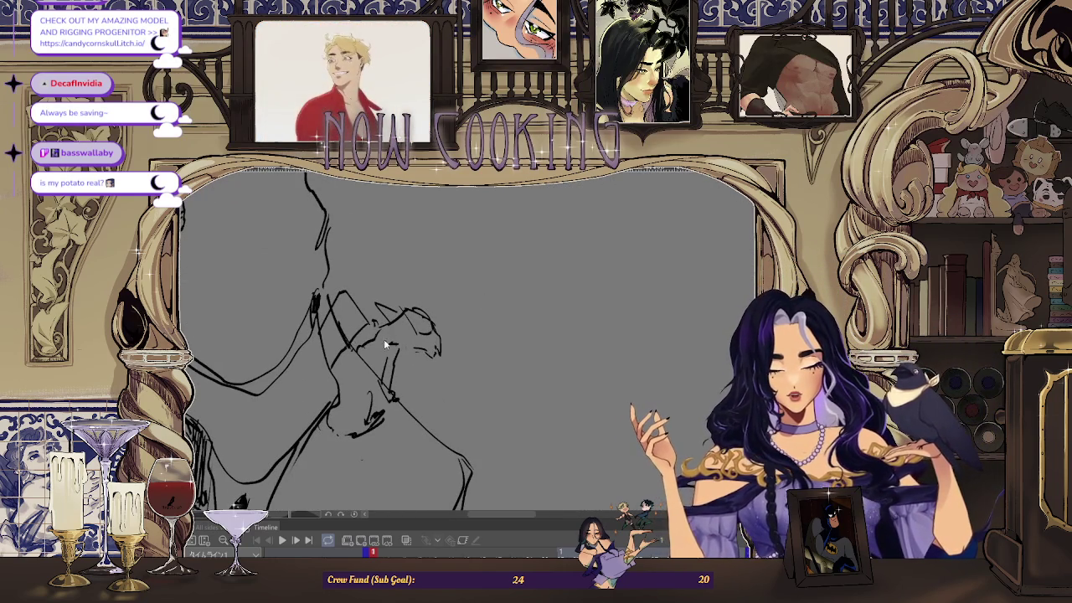
scroll(517, 246, "down", 3)
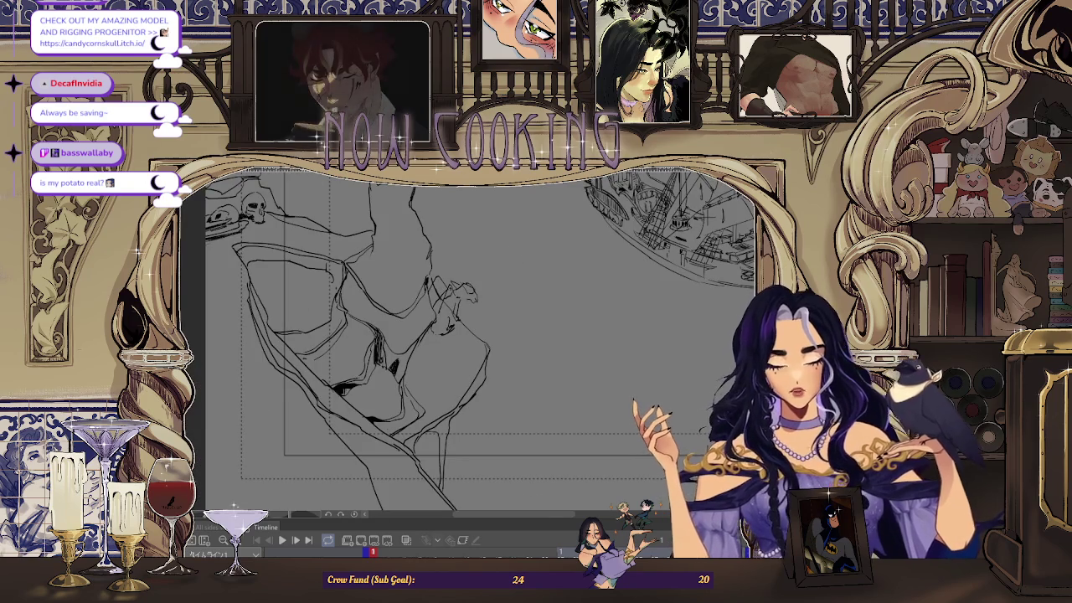
scroll(490, 313, "up", 2)
scroll(490, 312, "up", 2)
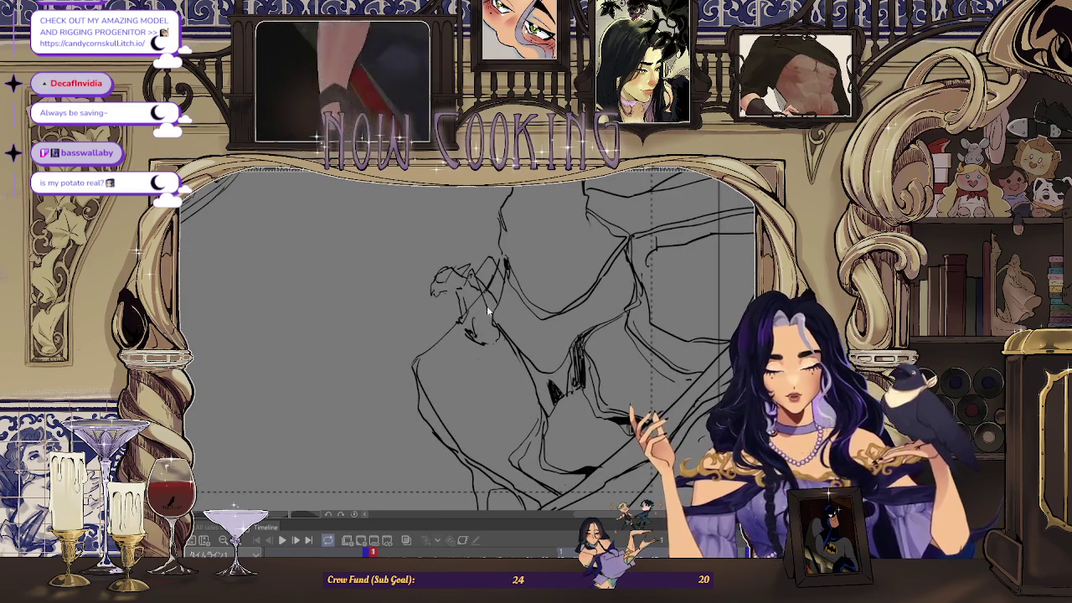
scroll(488, 312, "down", 1)
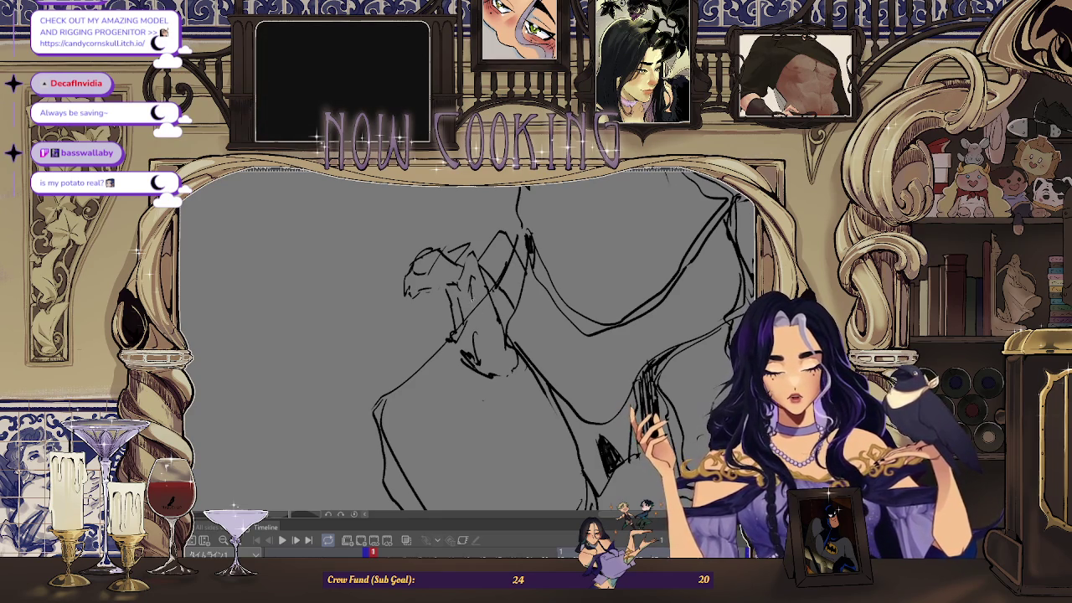
- Check the sketch mirrored, flip it back, and hide the large rough figure lines
key("h")
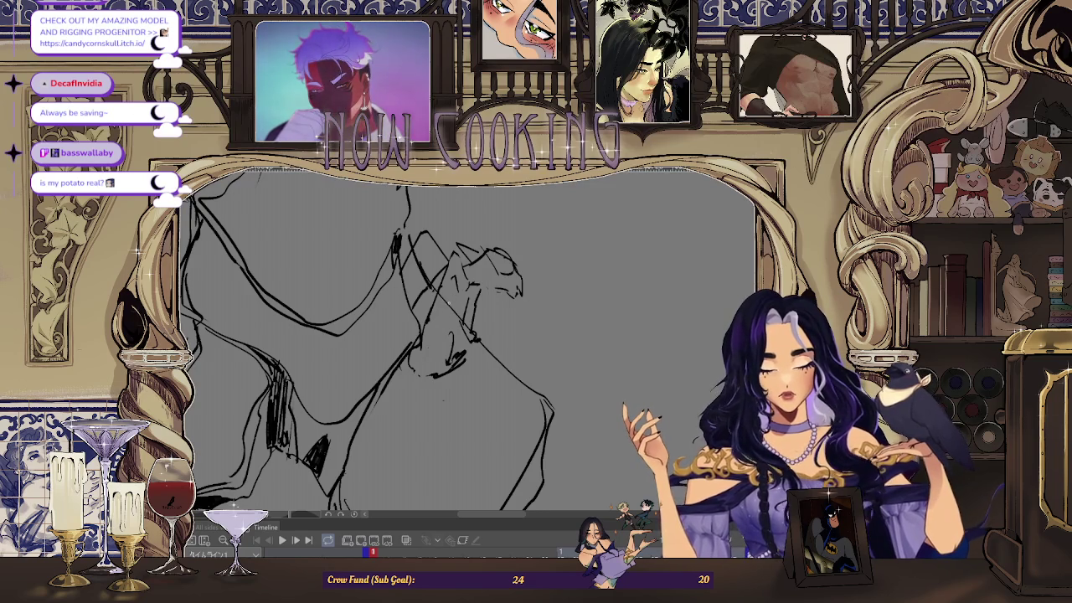
key("h")
key("h")
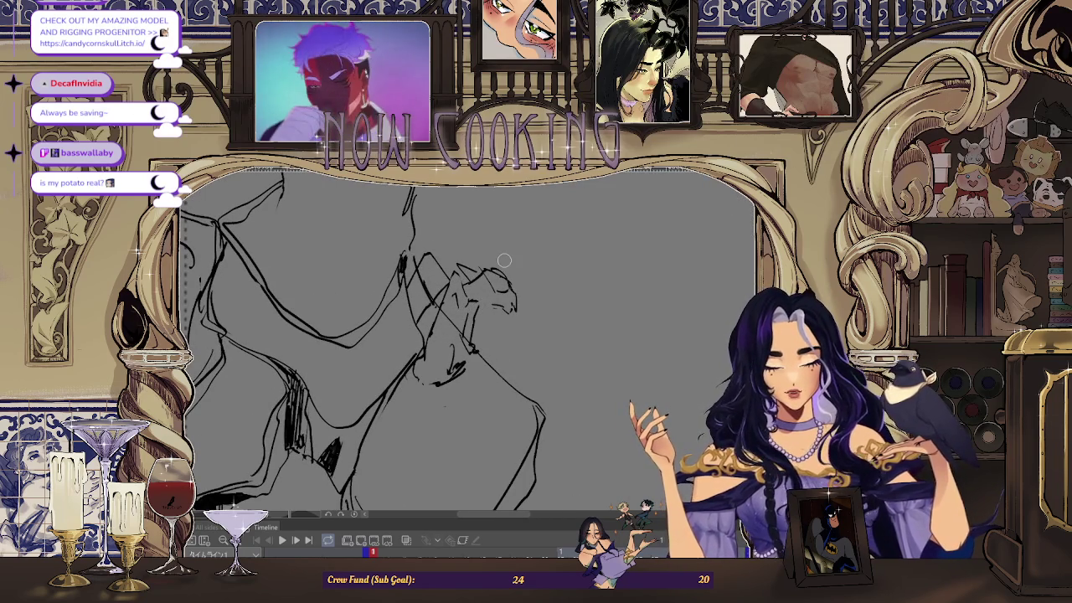
key("Delete")
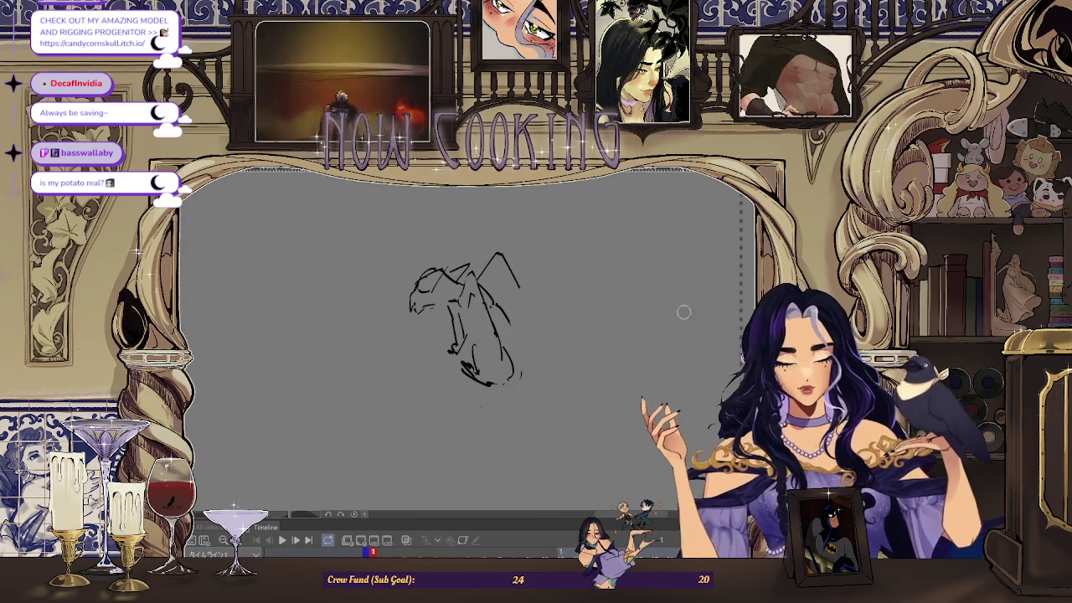
- Erase part of the creature's head strokes and draw a new line along its side
key("h")
mouse_move(401, 276)
left_mouse_down()
mouse_move(378, 280)
mouse_move(392, 307)
left_mouse_up()
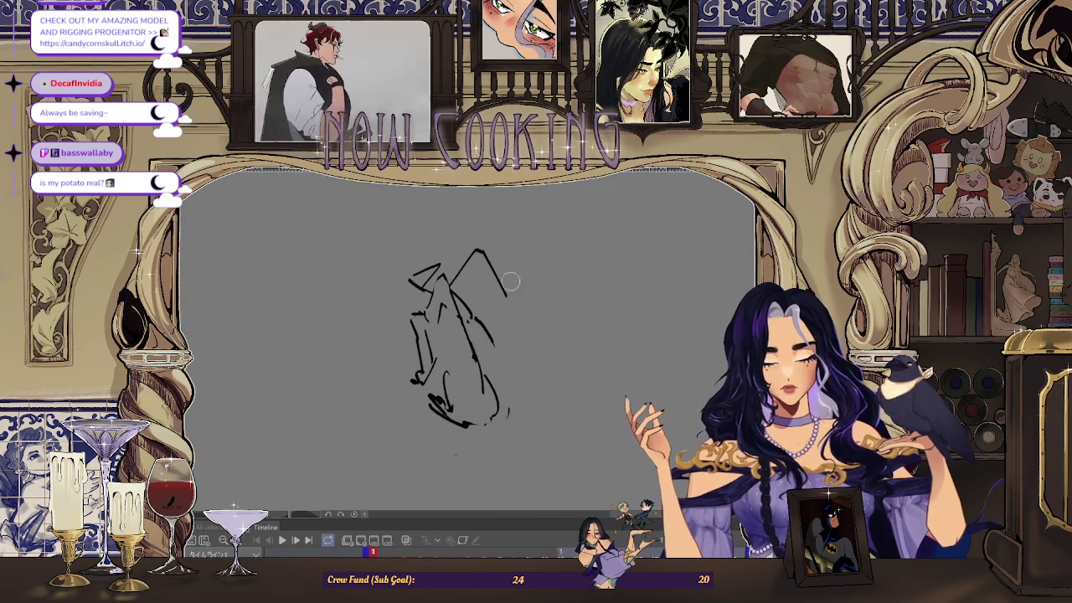
scroll(500, 352, "down", 3)
key("h")
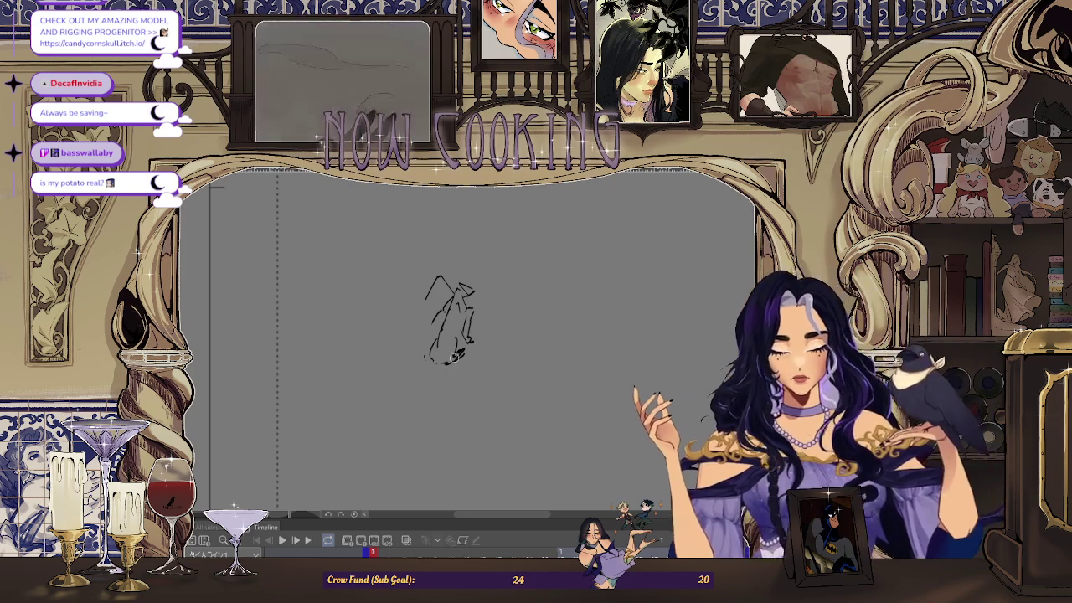
scroll(452, 318, "up", 2)
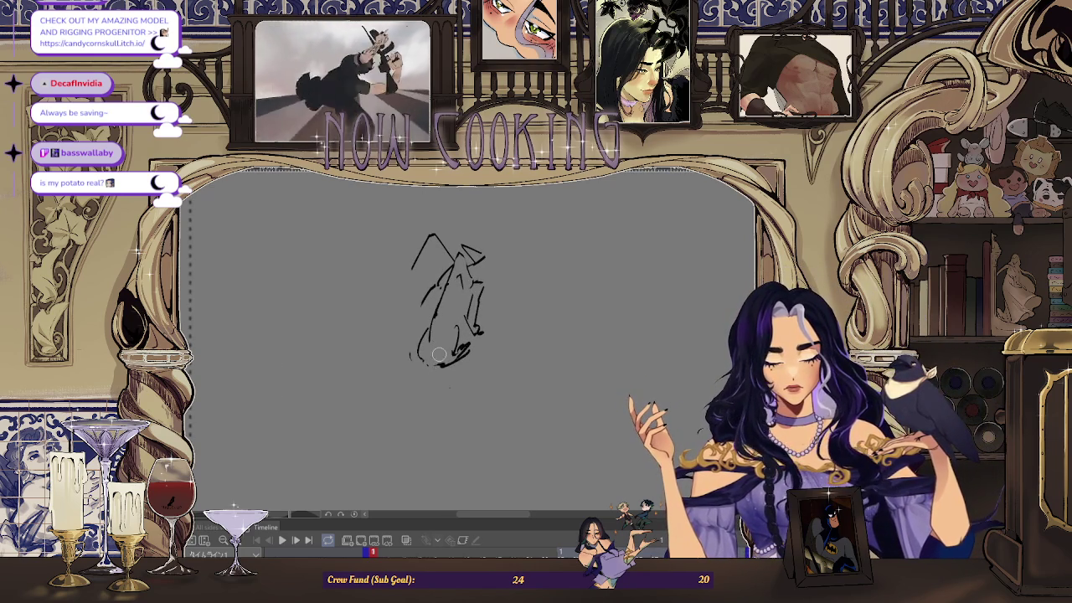
left_click_drag(420, 305, 409, 363)
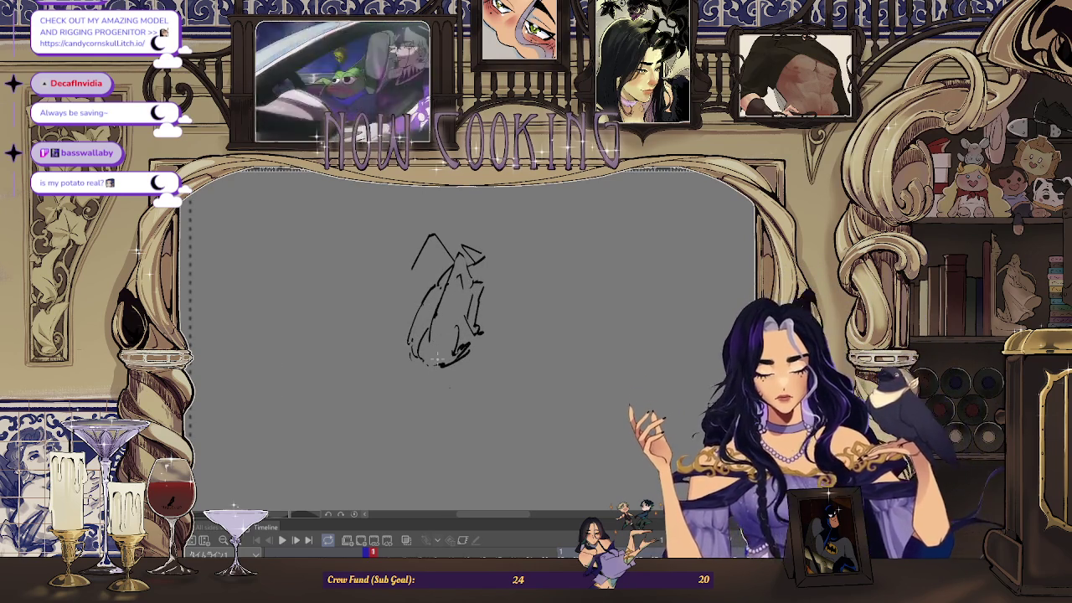
key("h")
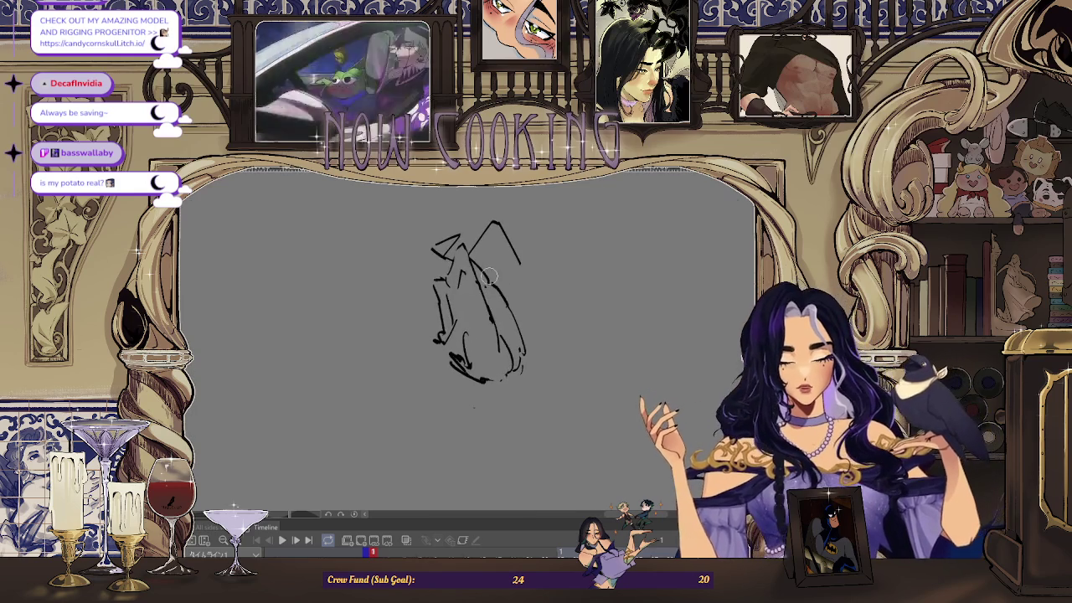
- Erase the right contour and upper-body strokes, draw a long body line, and clear the base scribbles
mouse_move(541, 284)
left_mouse_down()
mouse_move(502, 311)
mouse_move(486, 282)
mouse_move(542, 288)
left_mouse_up()
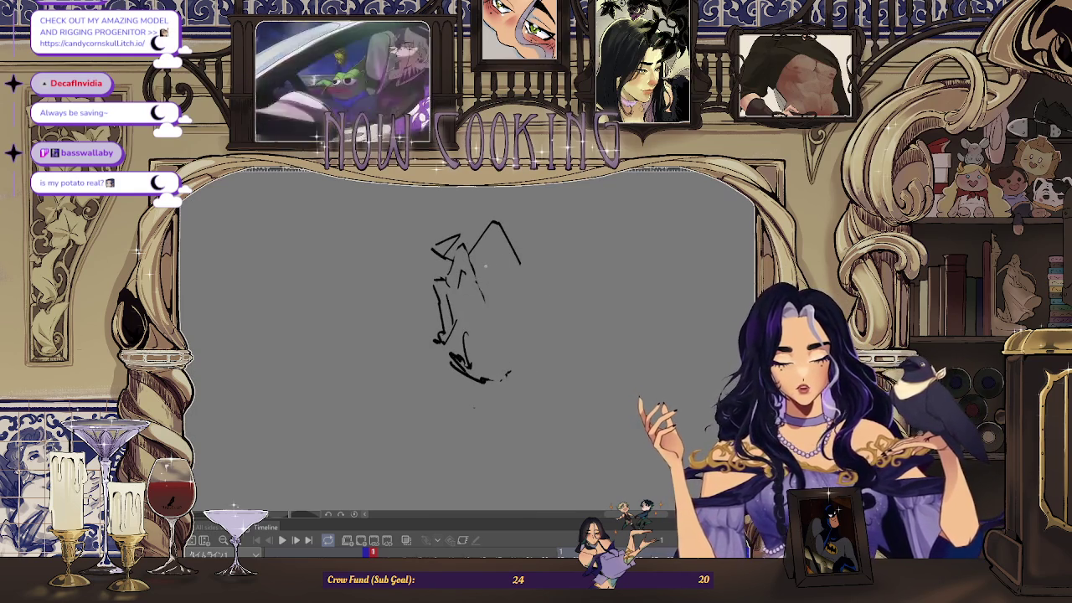
left_click_drag(443, 284, 437, 308)
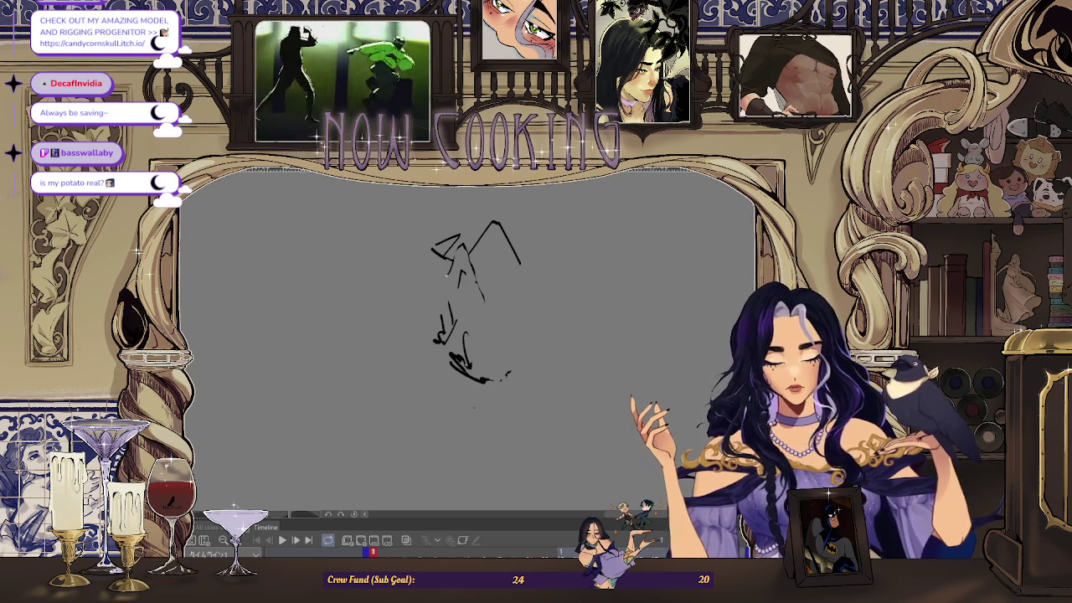
key("h")
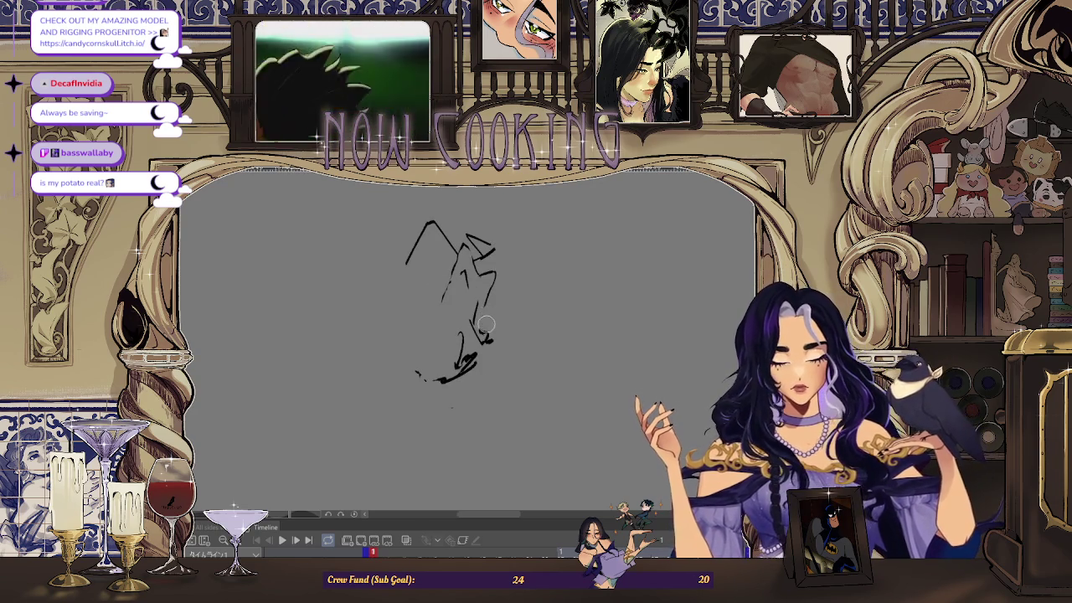
left_click_drag(489, 336, 501, 333)
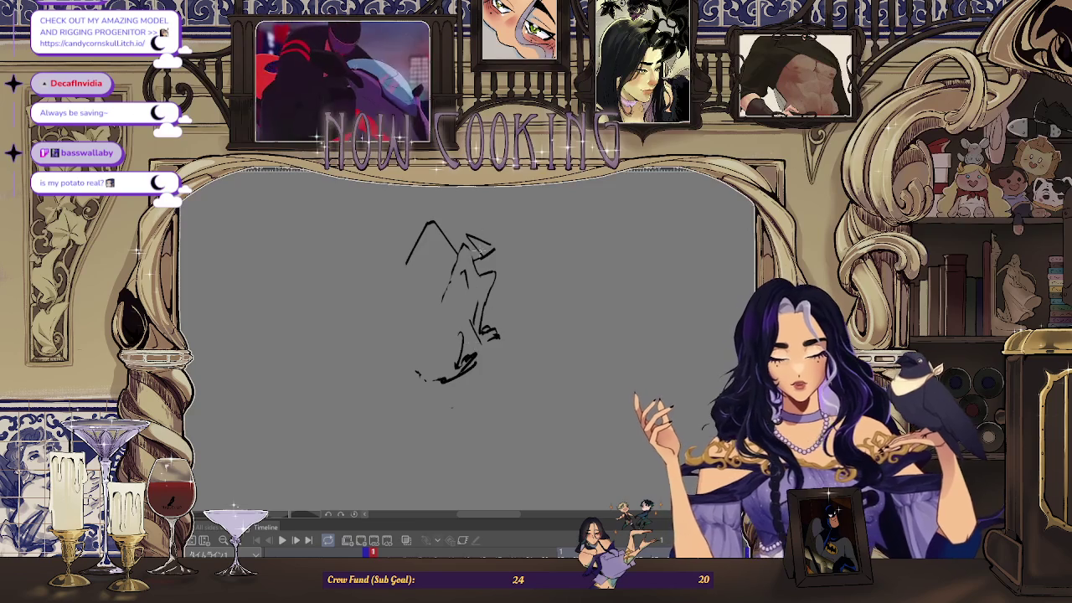
left_click_drag(446, 286, 429, 343)
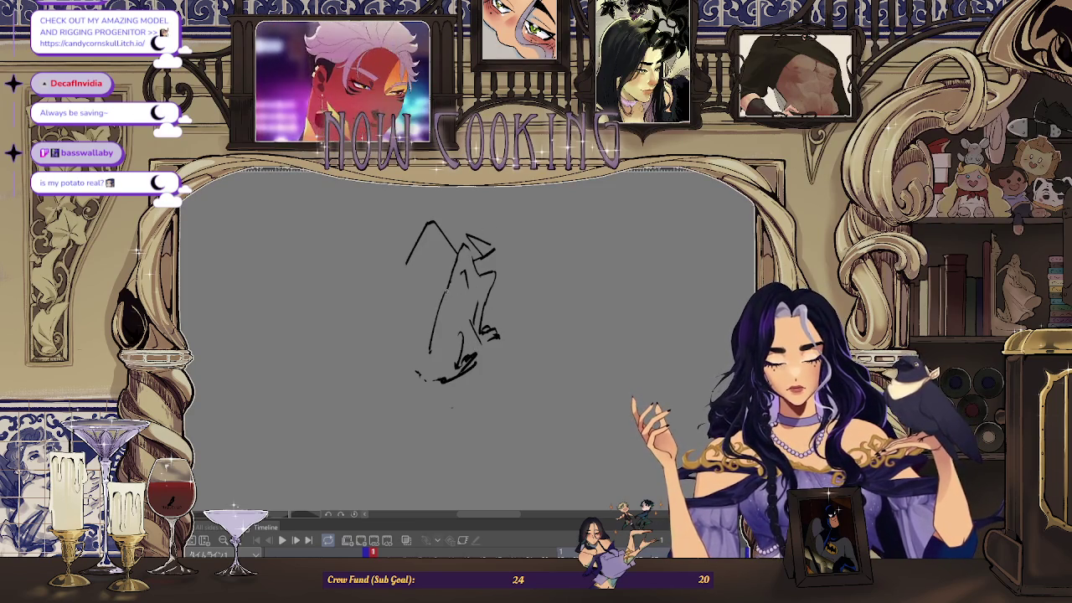
key("m")
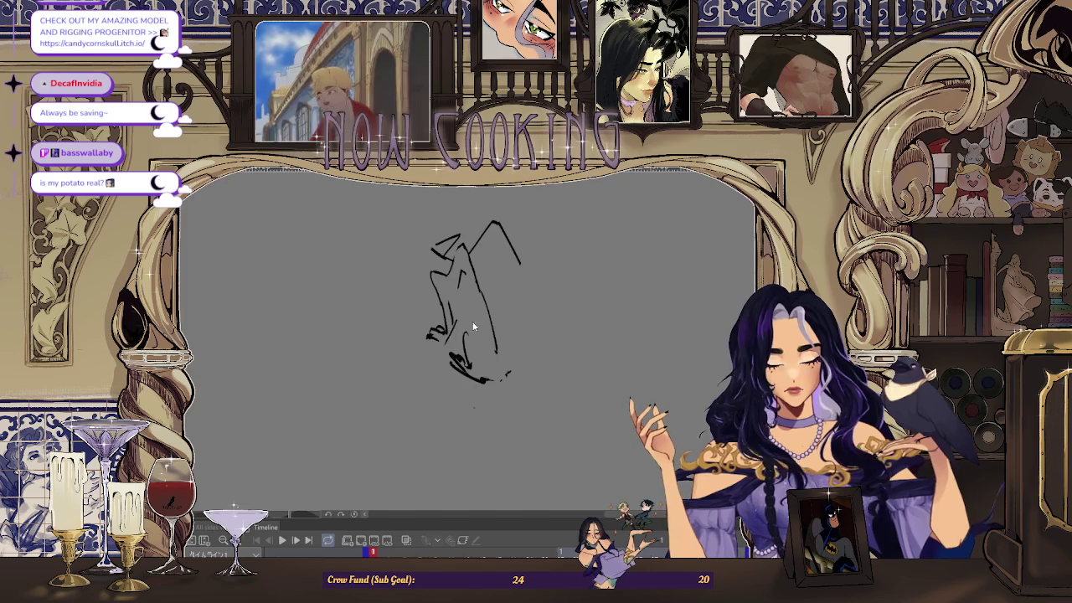
mouse_move(467, 335)
left_mouse_down()
mouse_move(461, 318)
mouse_move(469, 360)
mouse_move(456, 373)
mouse_move(452, 353)
left_mouse_up()
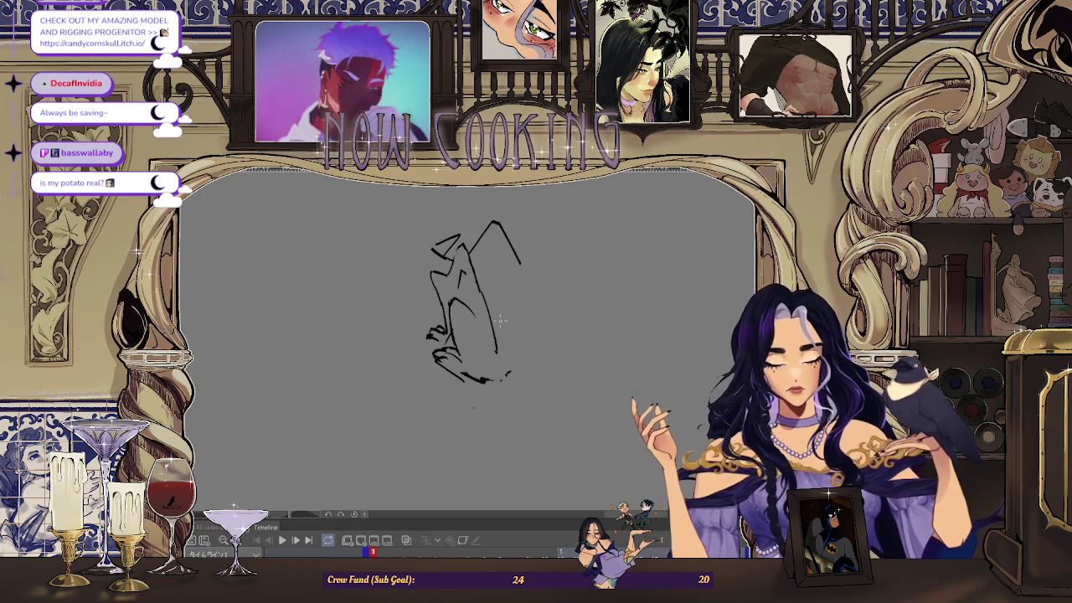
- Undo the small bottom stroke, redraw the creature's left body line, and erase stray inner lines
key("h")
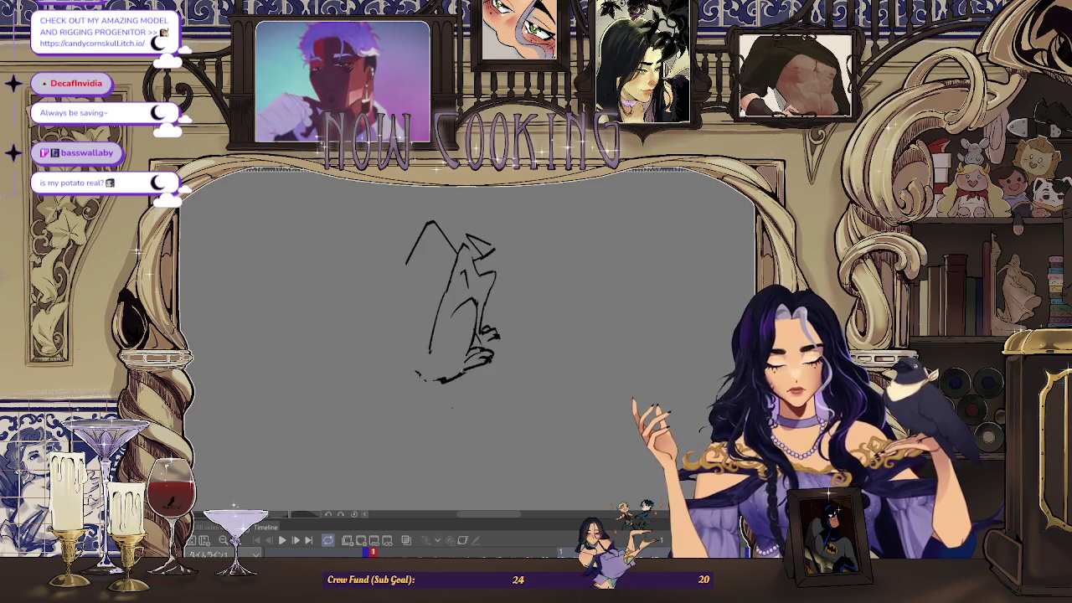
key("ctrl+z")
scroll(452, 408, "down", 2)
left_click_drag(449, 293, 428, 367)
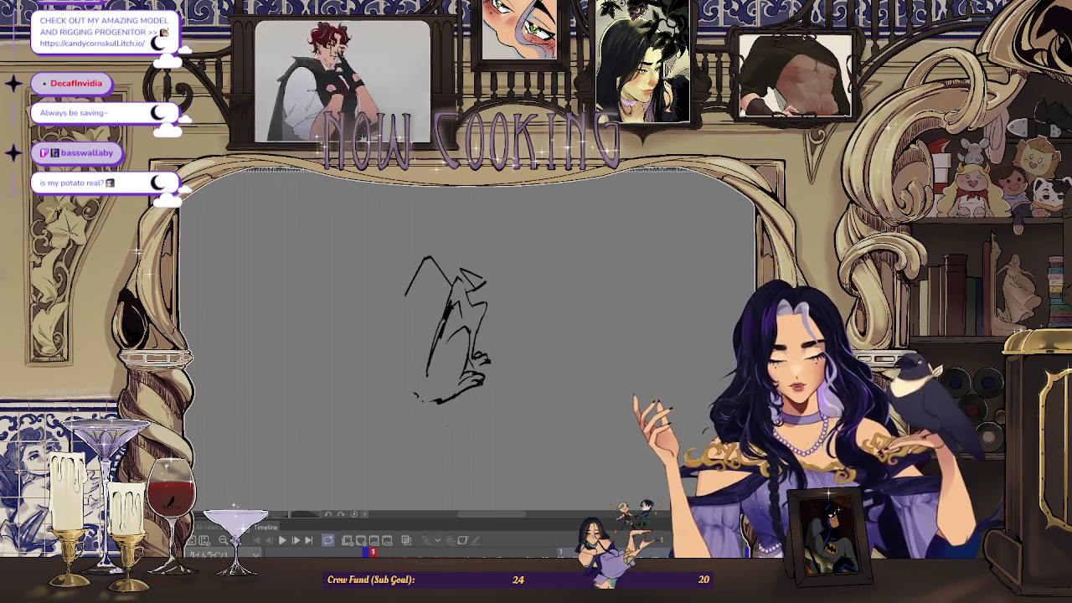
mouse_move(450, 303)
left_mouse_down()
mouse_move(437, 343)
mouse_move(455, 288)
mouse_move(430, 337)
mouse_move(424, 392)
left_mouse_up()
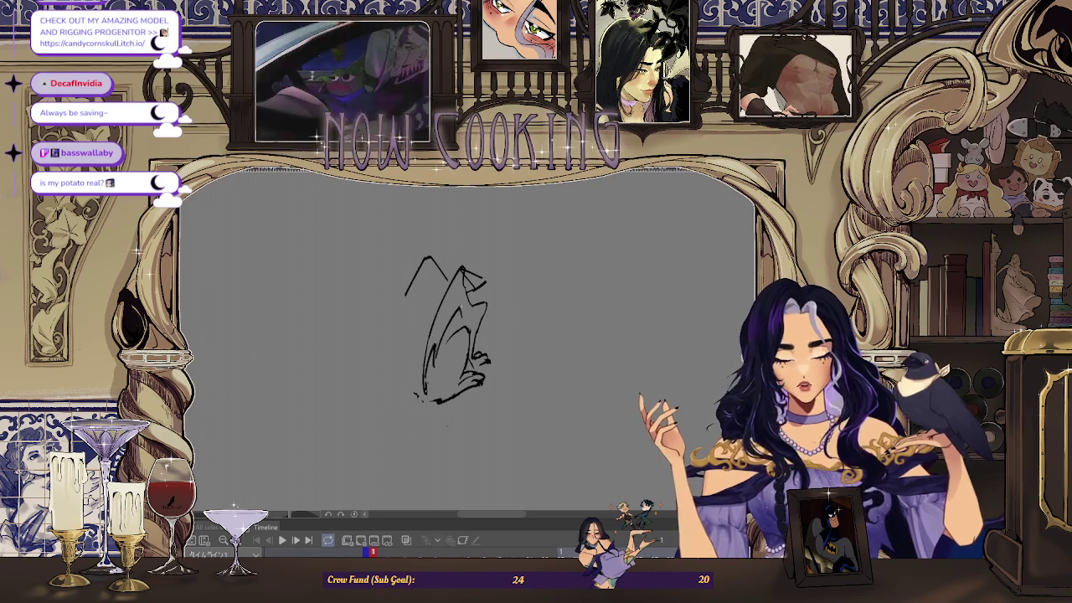
left_click_drag(449, 332, 457, 314)
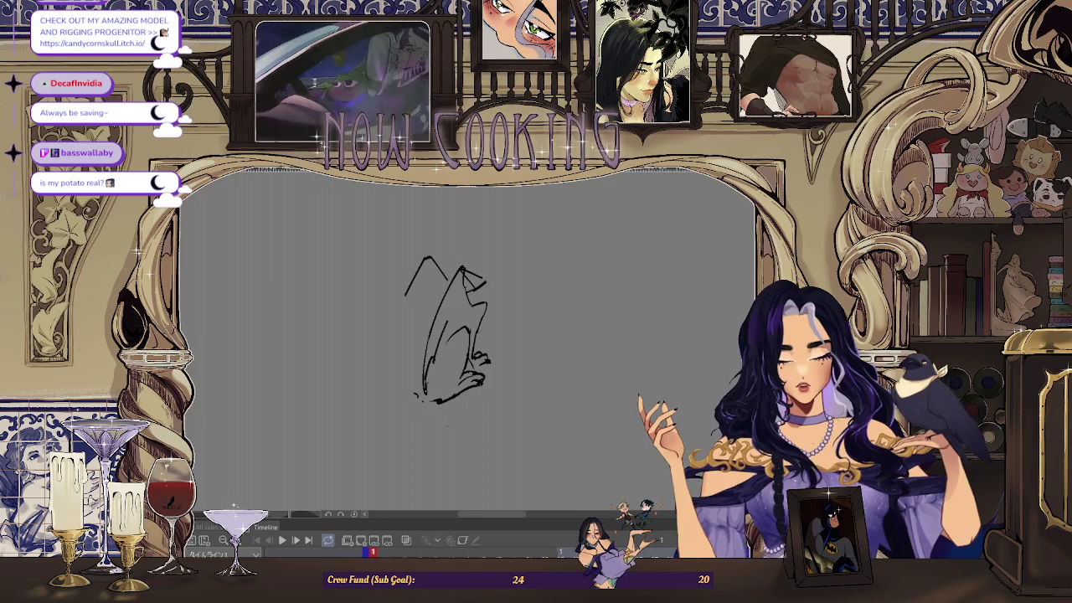
- Draw strokes down the wing's left edge, undoing one and checking the result mirrored
key("h")
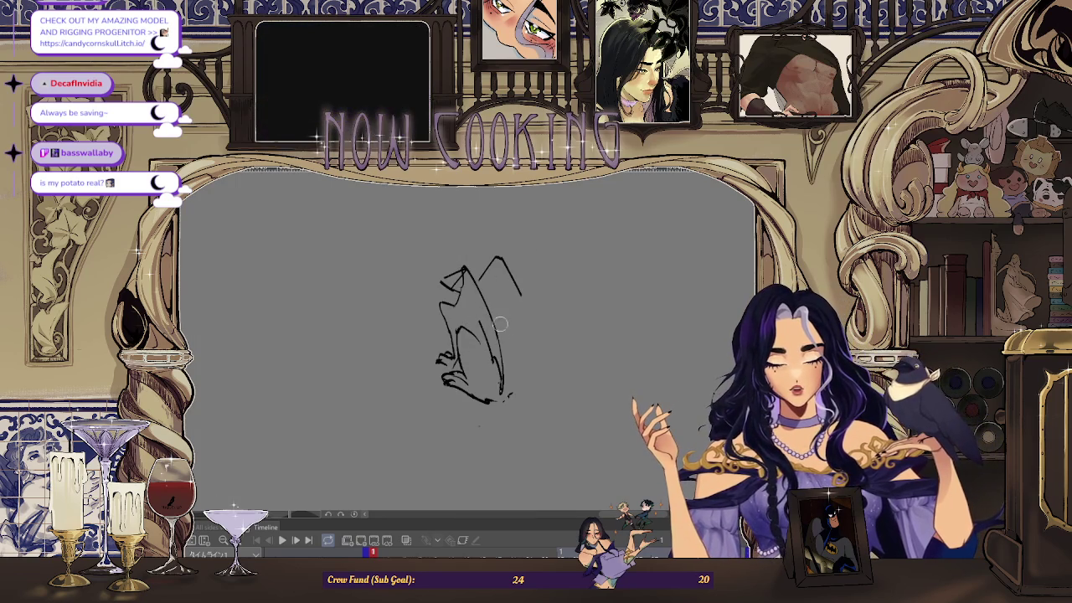
scroll(465, 308, "up", 1)
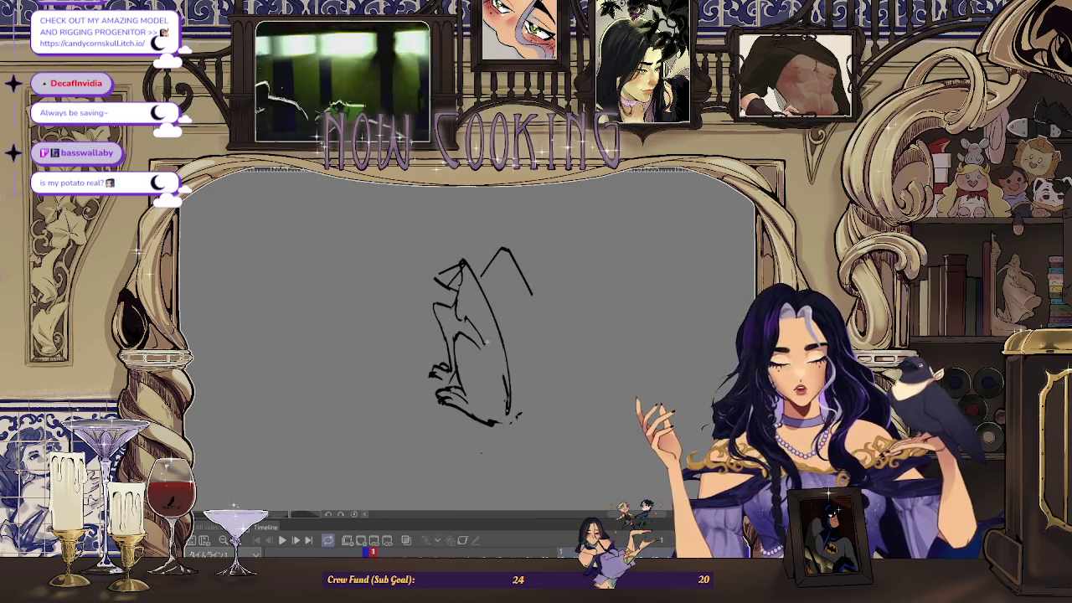
scroll(536, 317, "down", 2)
key("h")
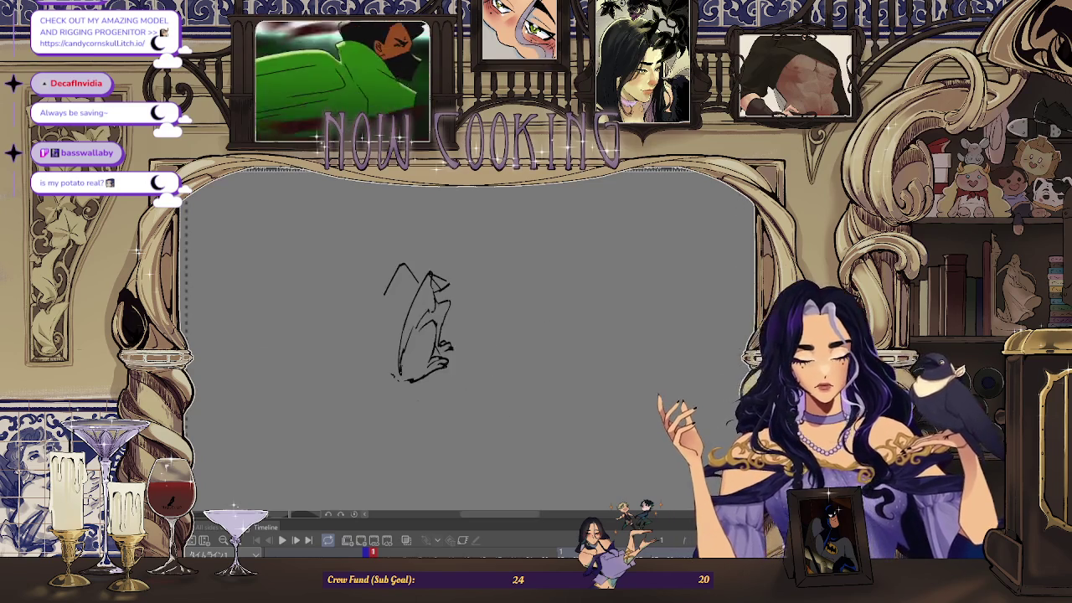
scroll(424, 319, "up", 1)
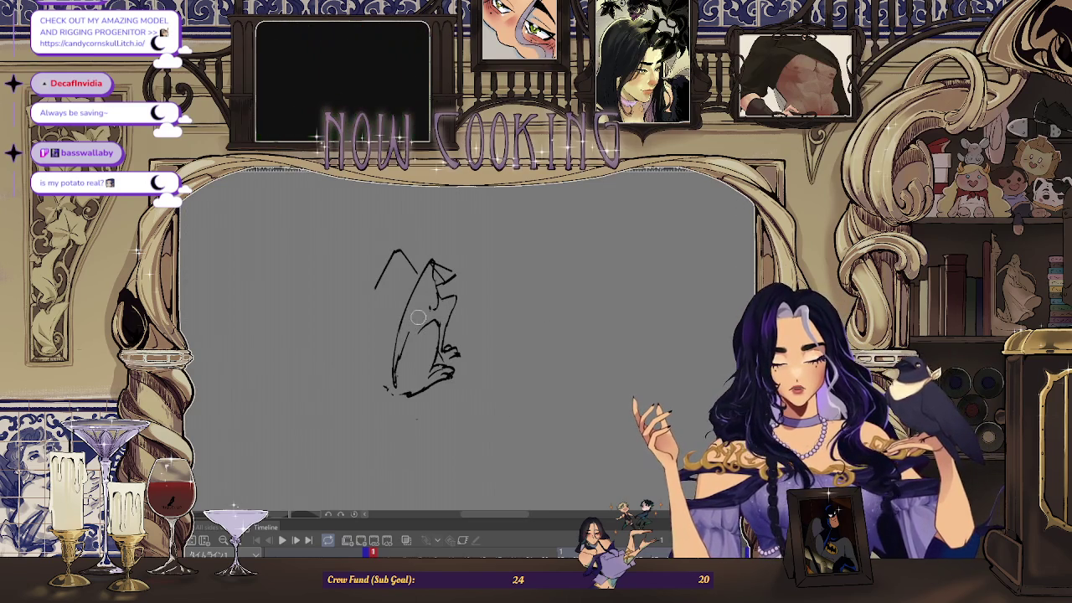
left_click_drag(416, 325, 398, 378)
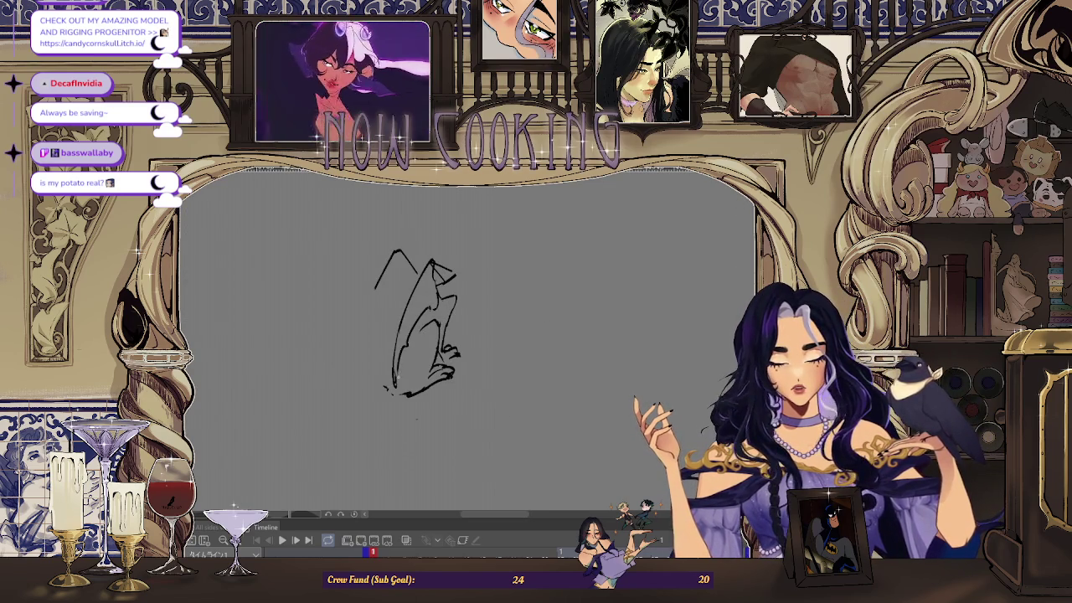
scroll(383, 337, "down", 1)
scroll(383, 336, "down", 1)
scroll(382, 337, "up", 1)
left_click_drag(399, 300, 386, 358)
key("ctrl+z")
key("h")
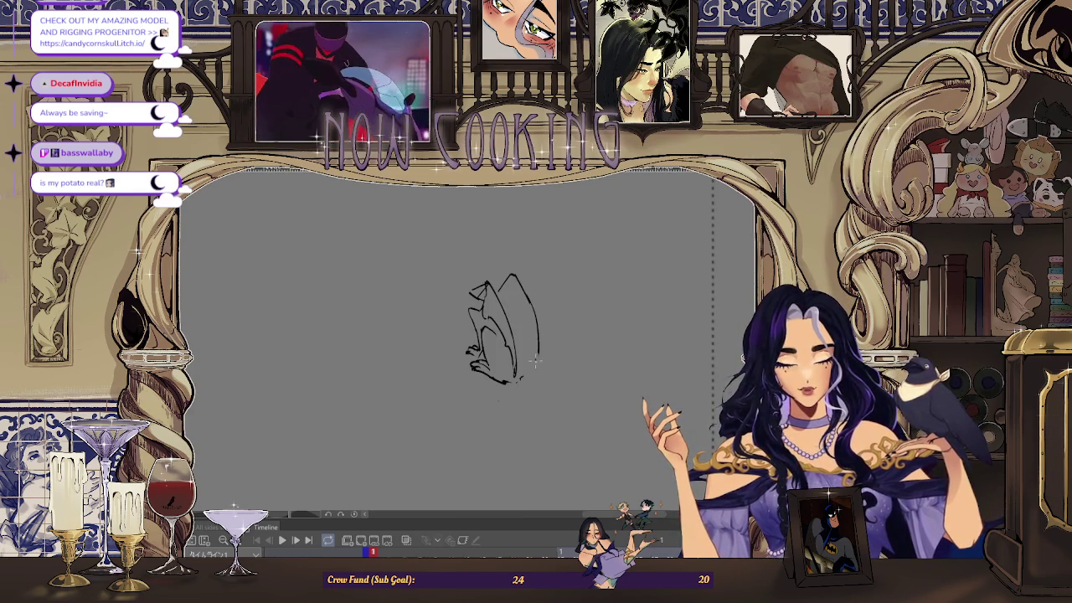
- Zoom in and draw two new lines running down through the creature's wing
key("h")
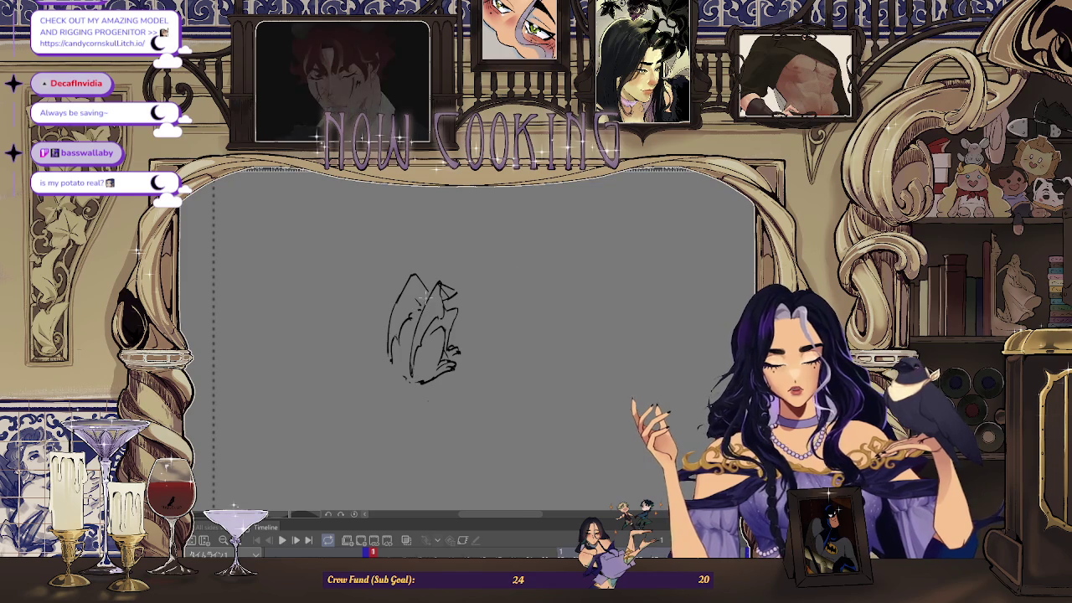
scroll(414, 314, "up", 1)
scroll(415, 314, "up", 2)
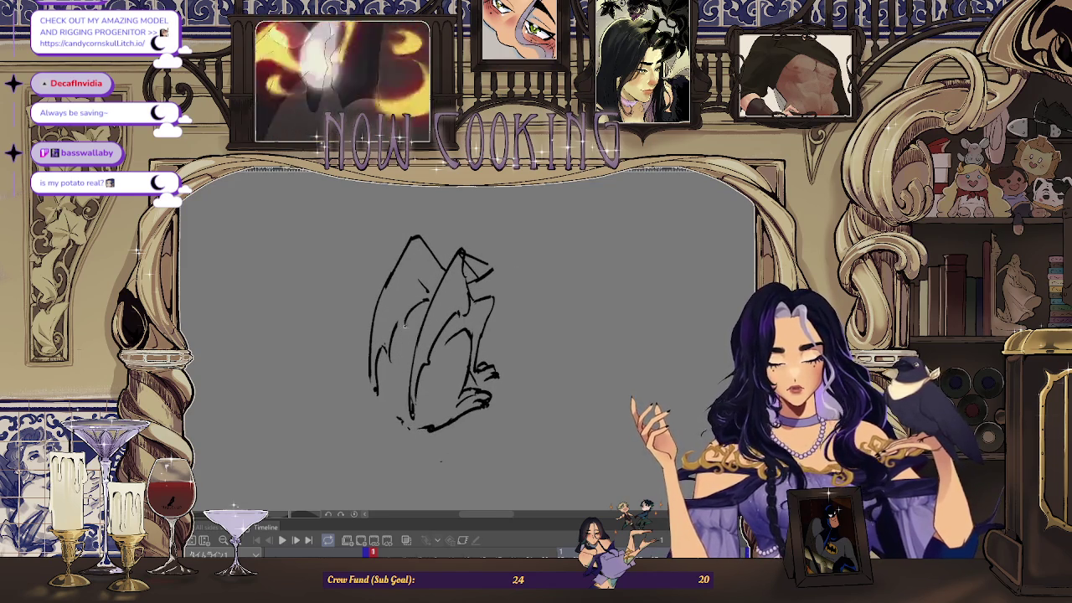
scroll(410, 354, "down", 2)
scroll(409, 353, "up", 1)
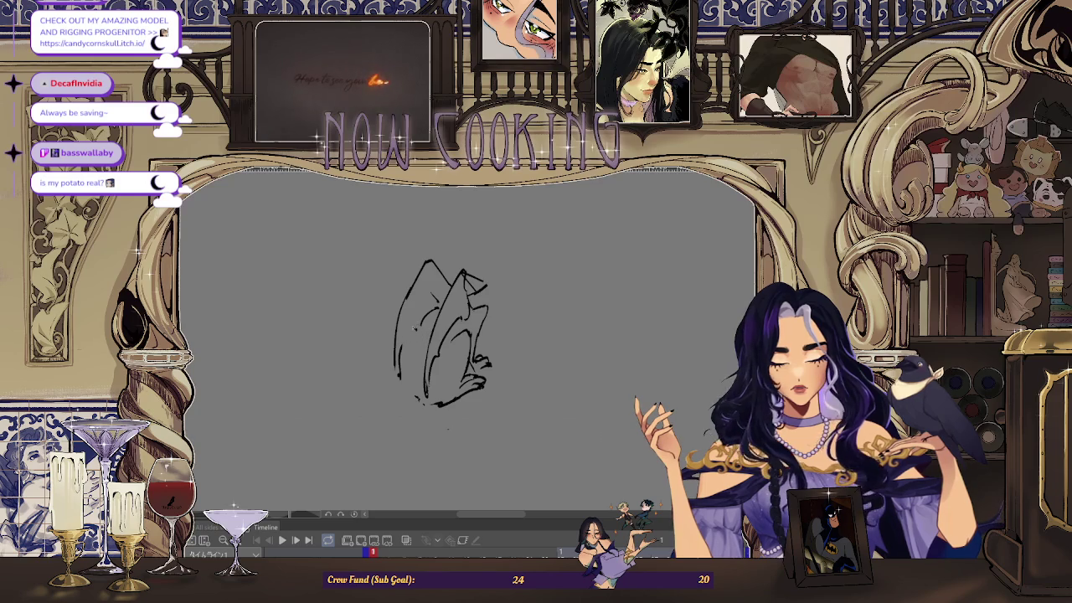
scroll(443, 343, "down", 2)
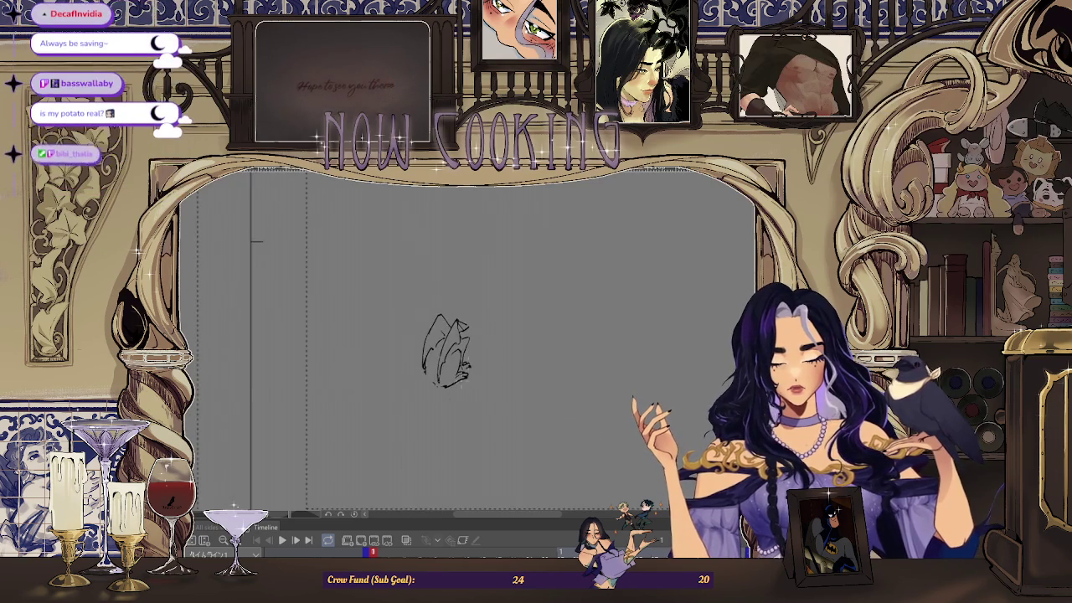
scroll(444, 343, "up", 1)
scroll(444, 343, "up", 1)
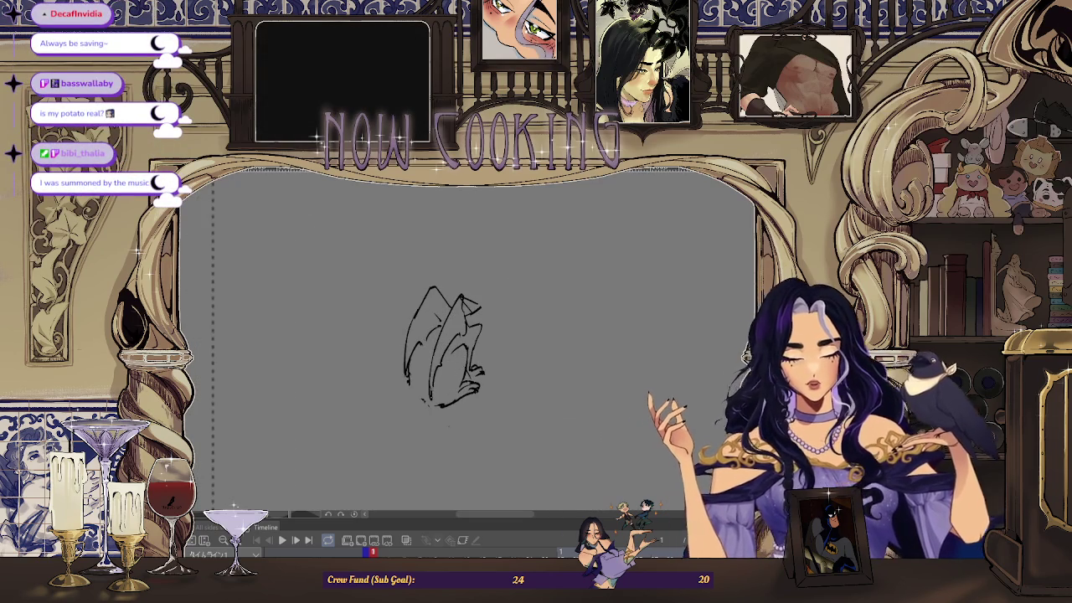
scroll(491, 385, "up", 2)
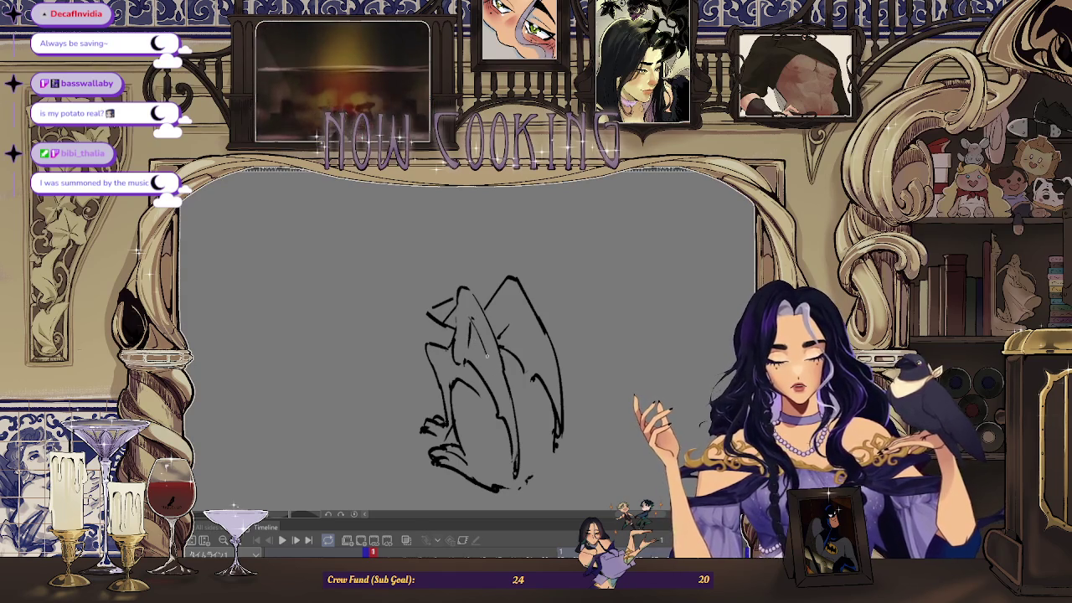
scroll(553, 359, "down", 2)
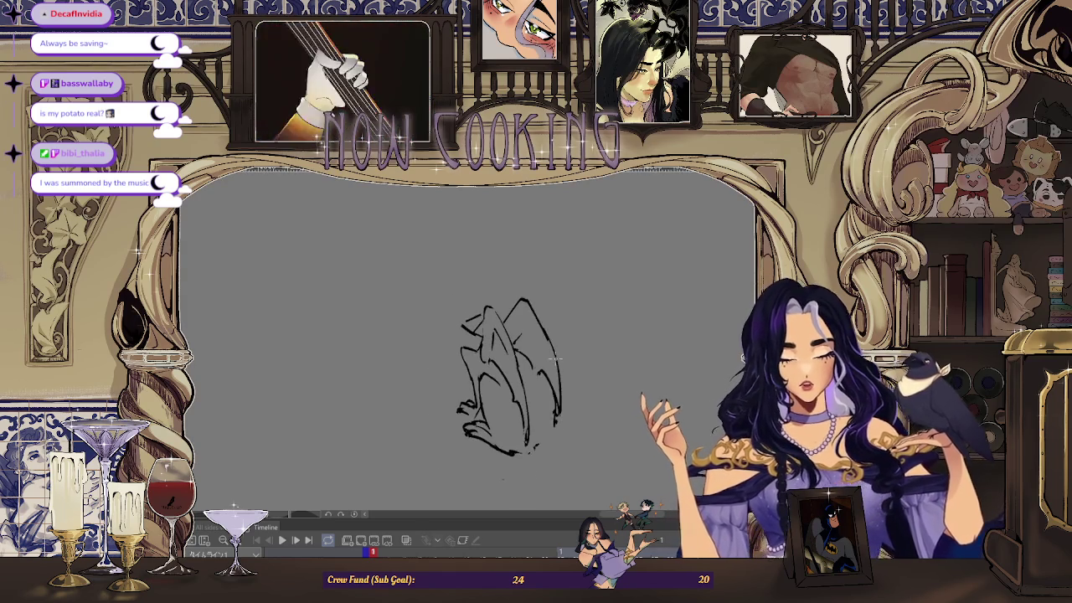
key("h")
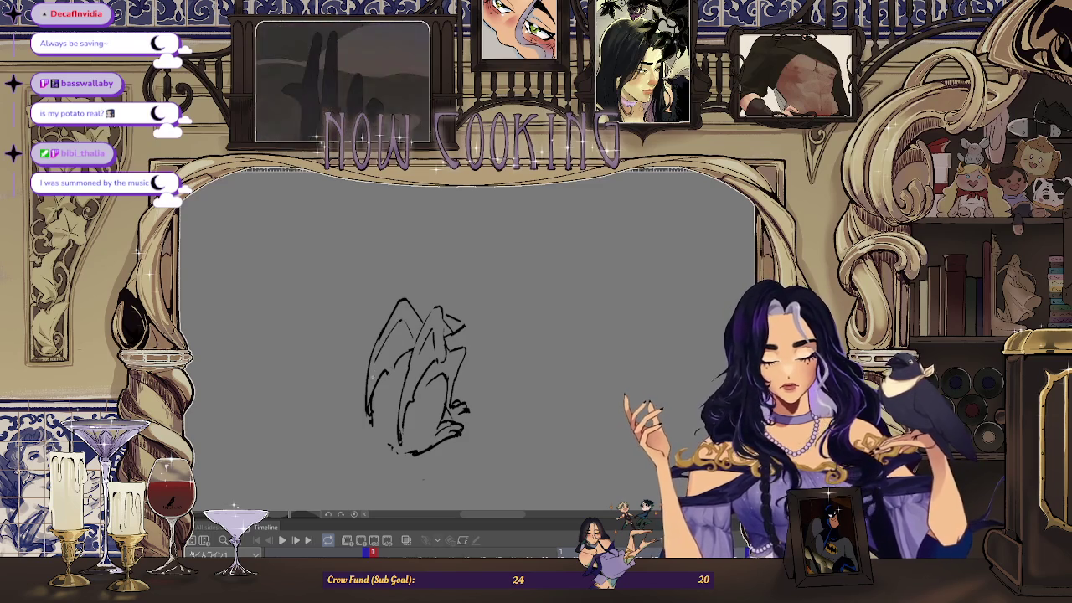
key("ctrl+plus")
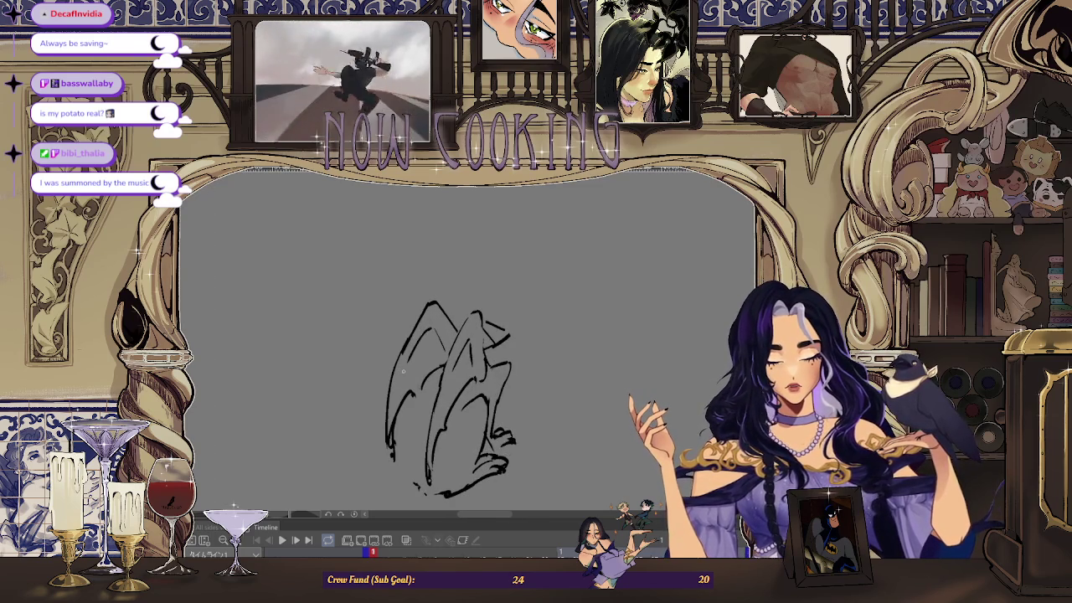
scroll(550, 319, "down", 2)
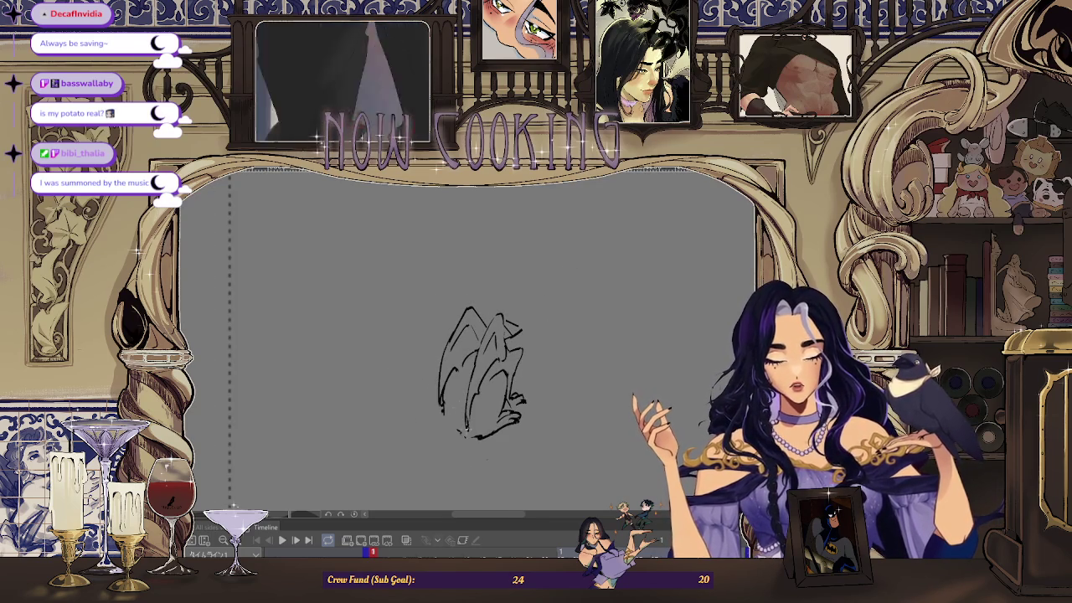
scroll(457, 389, "up", 1)
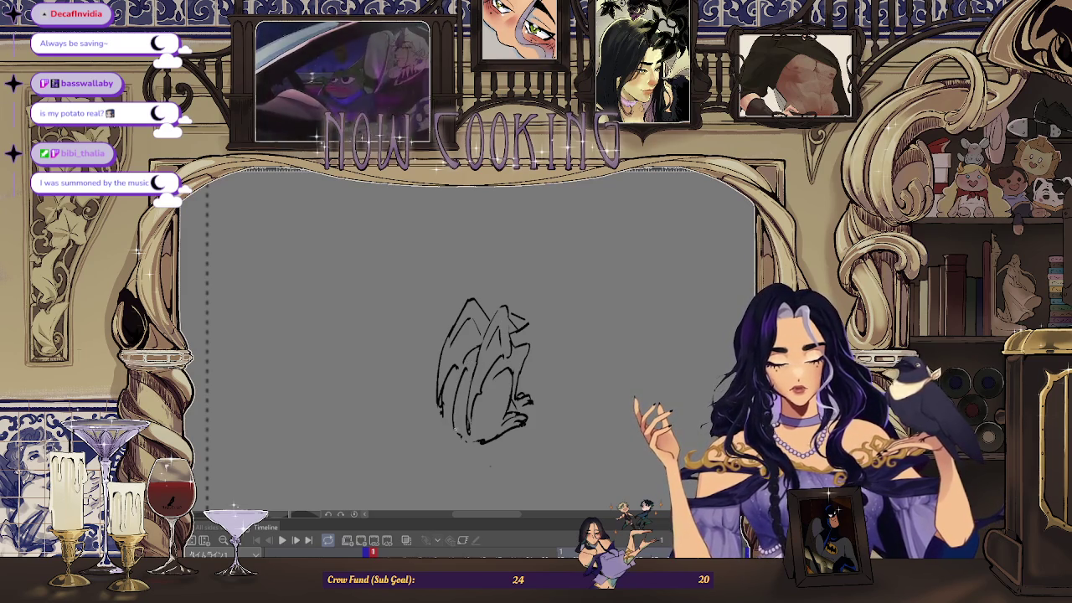
left_click_drag(460, 437, 458, 370)
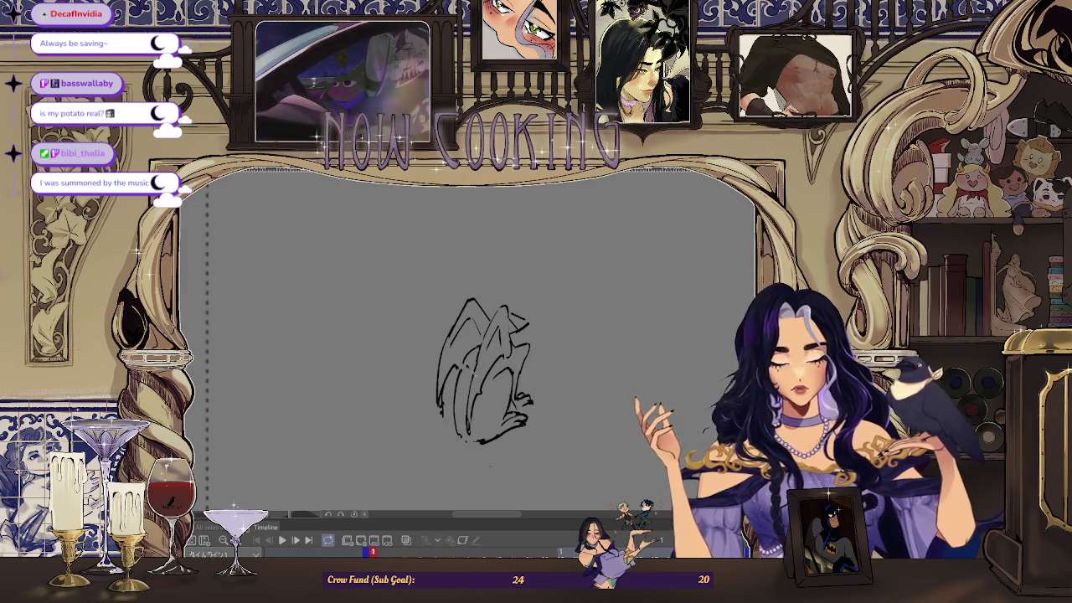
scroll(532, 358, "down", 2)
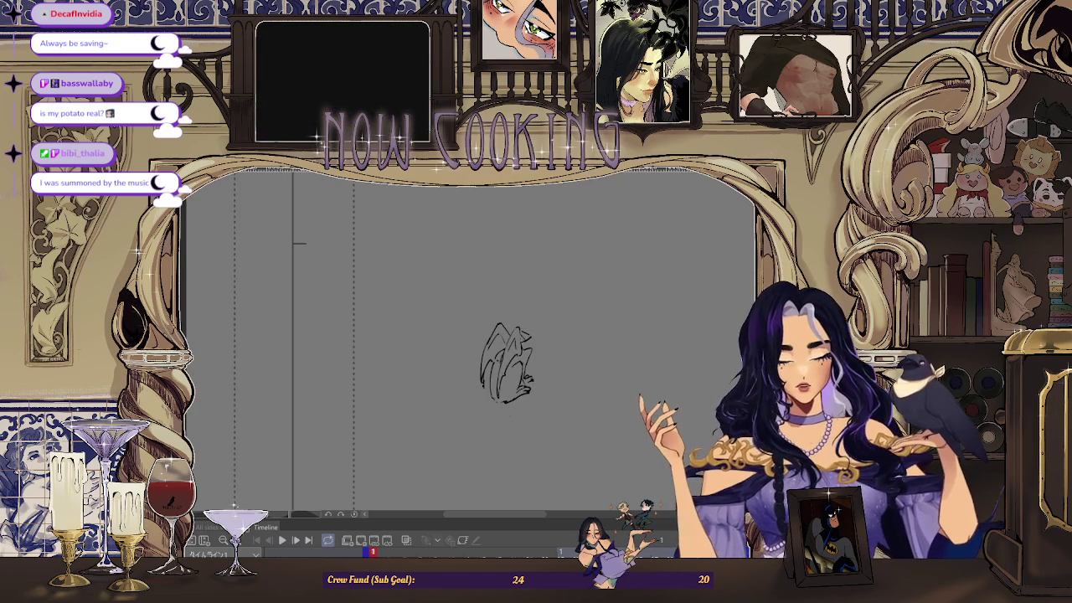
scroll(435, 377, "right", 2)
scroll(435, 372, "up", 2)
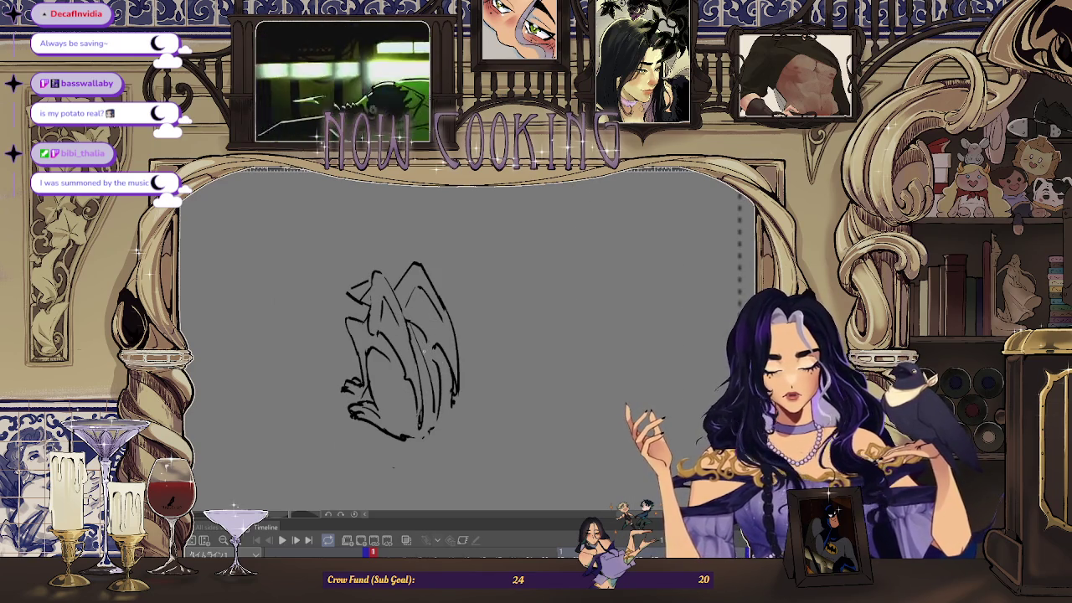
left_click_drag(423, 350, 438, 416)
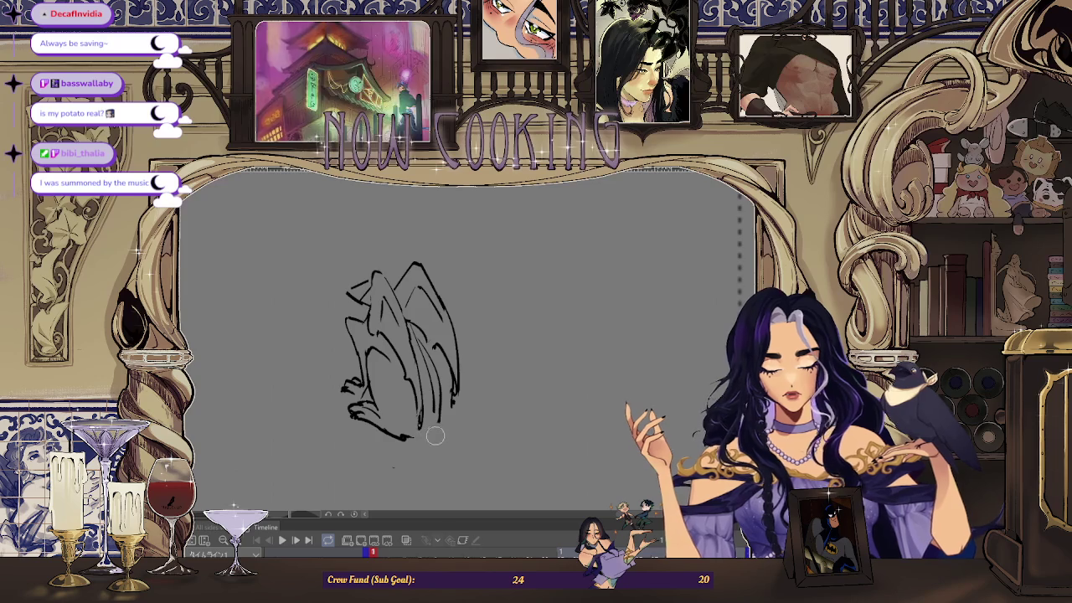
- Undo the upper-right stroke and redraw it as a sharp point jutting rightward
key("ctrl+minus")
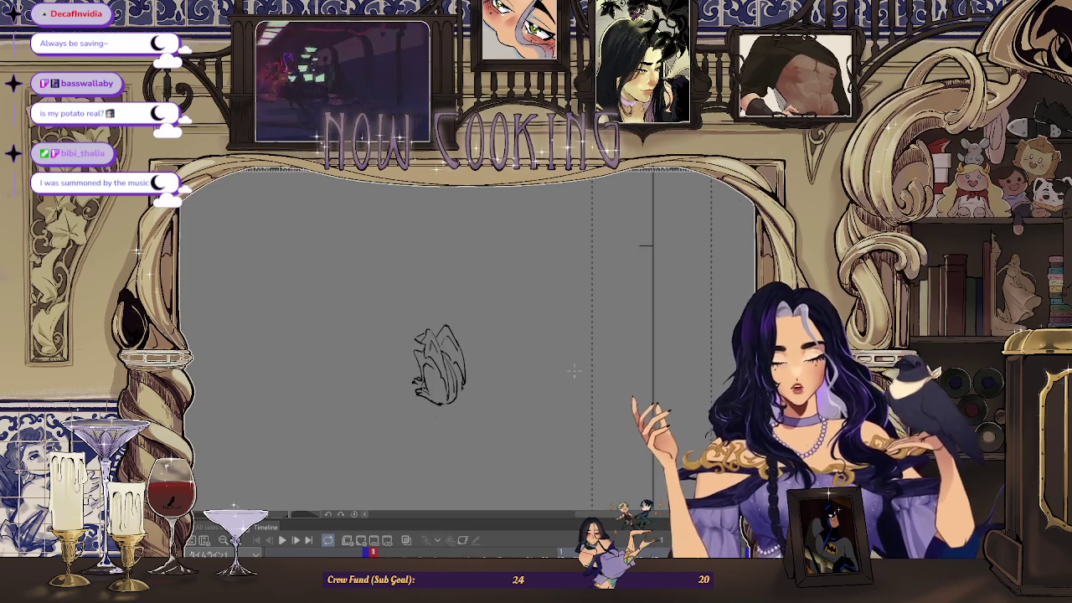
key("ctrl+plus")
key("ctrl+plus")
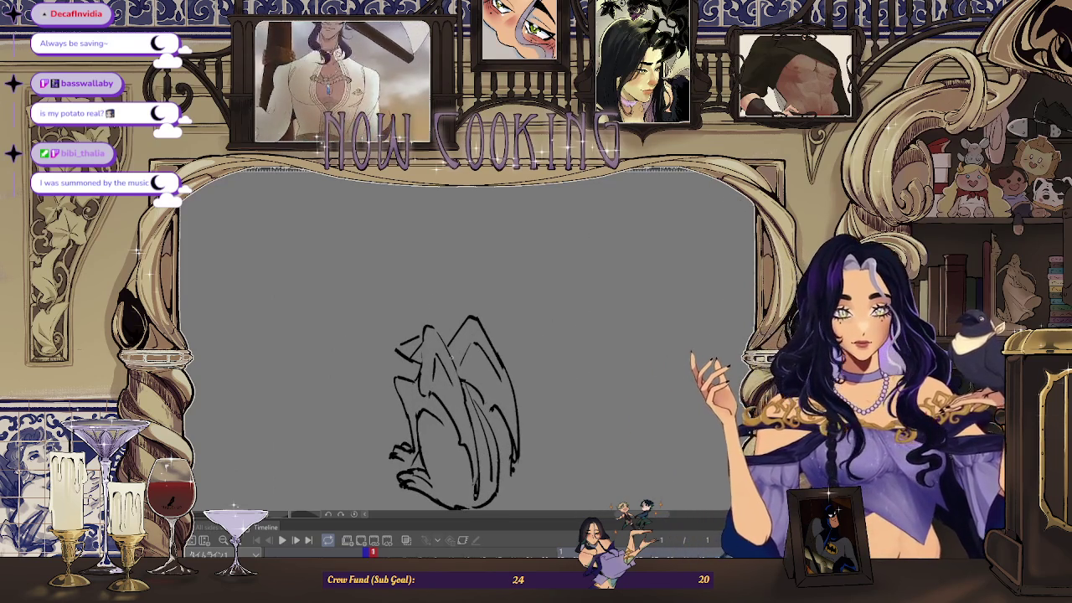
key("h")
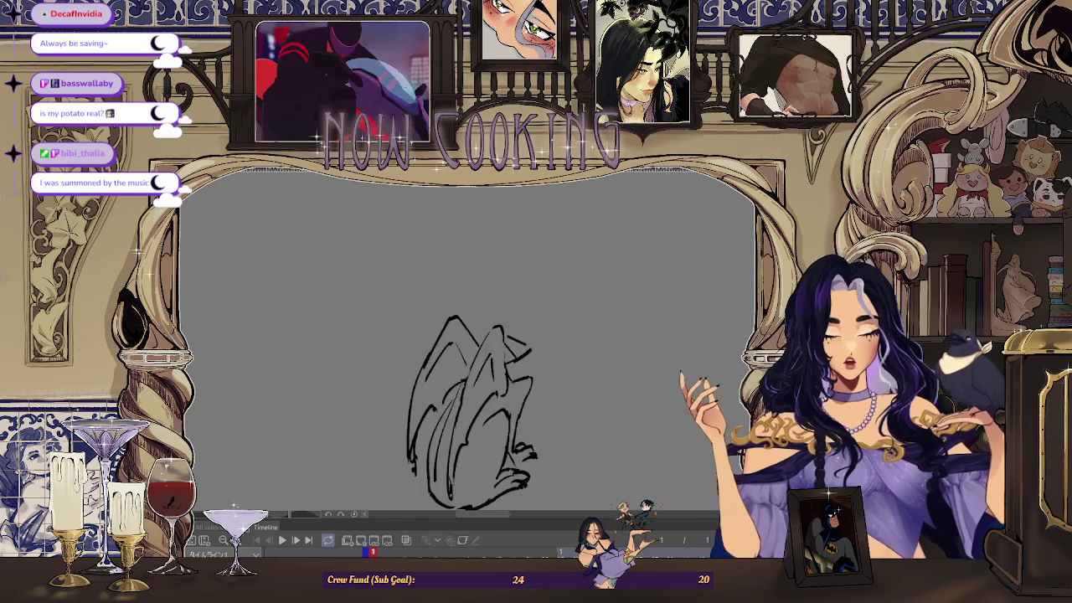
key("ctrl+minus")
key("ctrl+plus")
key("ctrl+plus")
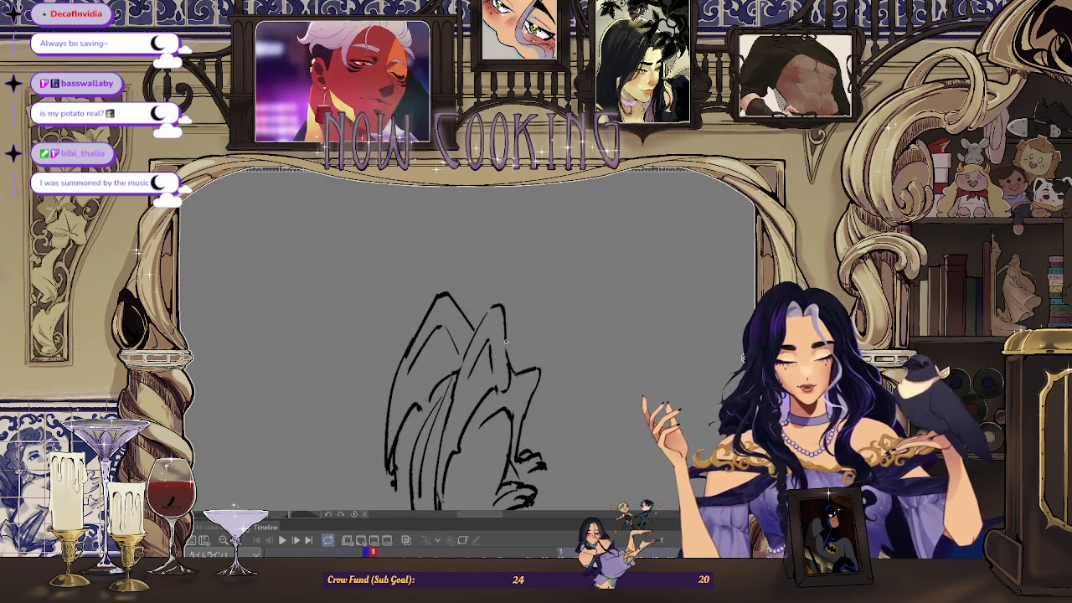
key("ctrl+minus")
key("ctrl+plus")
key("ctrl+plus")
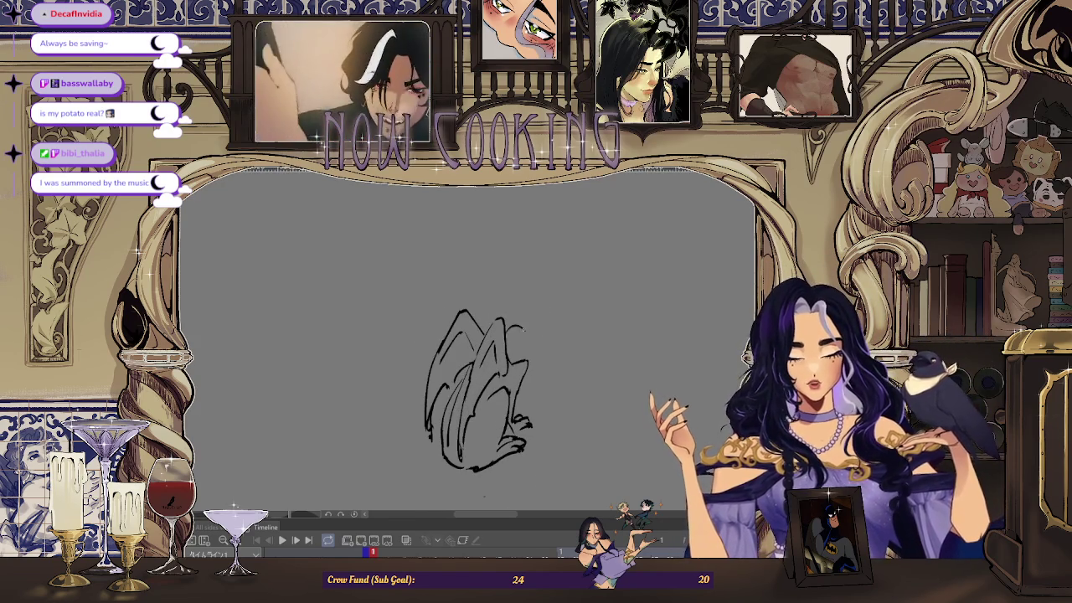
key("ctrl+z")
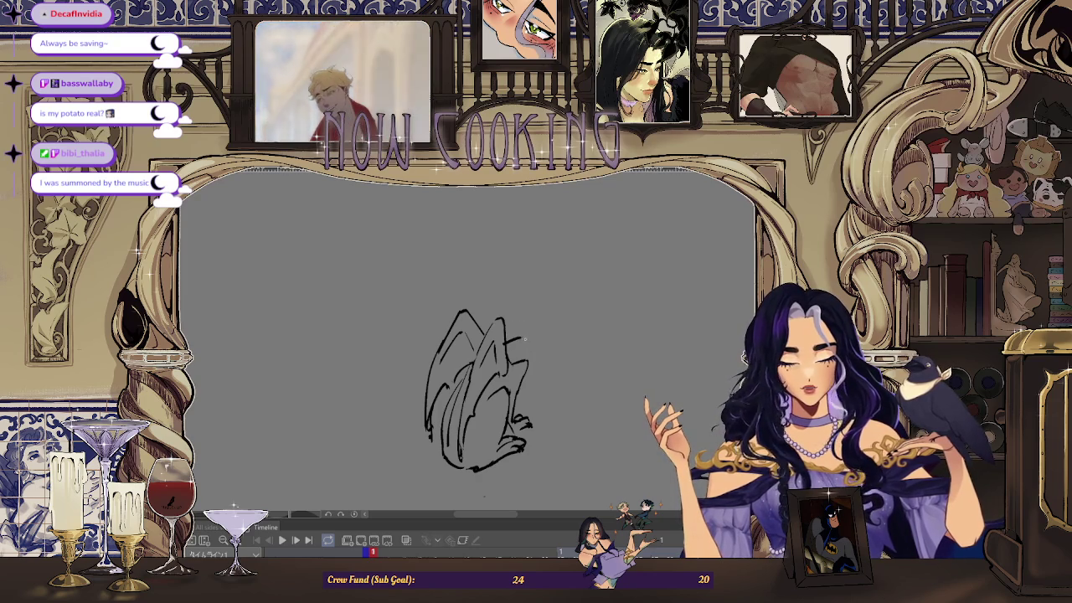
left_click_drag(547, 336, 531, 348)
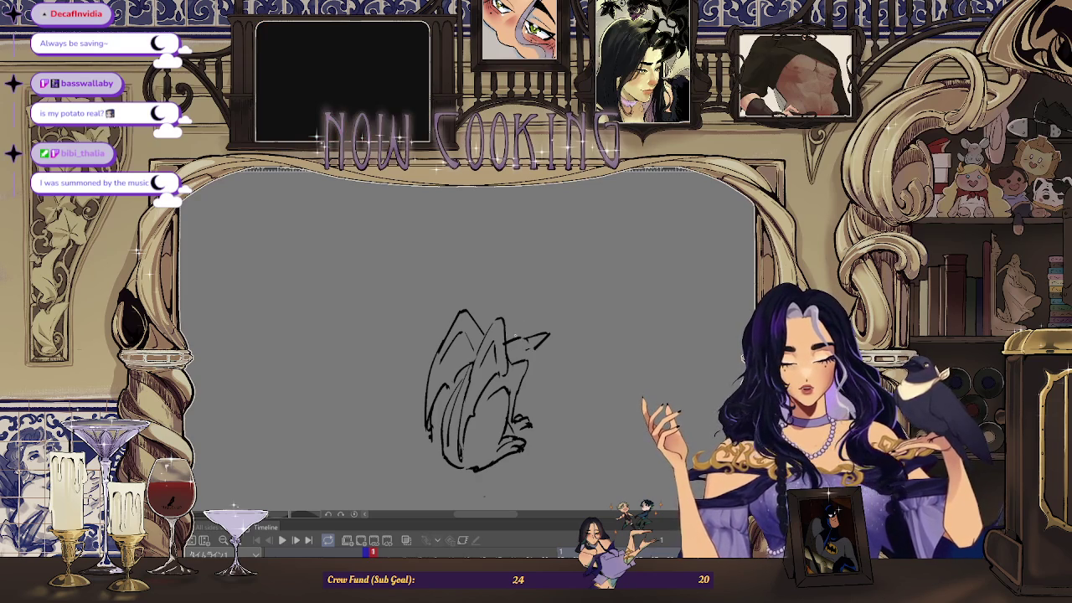
- Add a small zigzag stroke at the creature's upper right
scroll(536, 347, "down", 3)
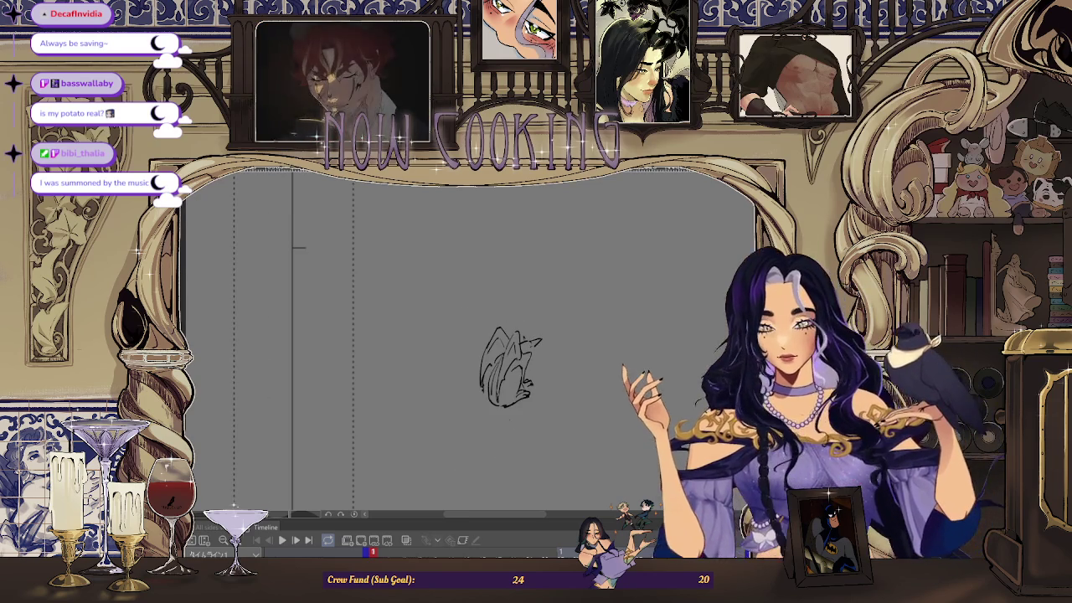
scroll(540, 348, "up", 1)
scroll(540, 348, "up", 2)
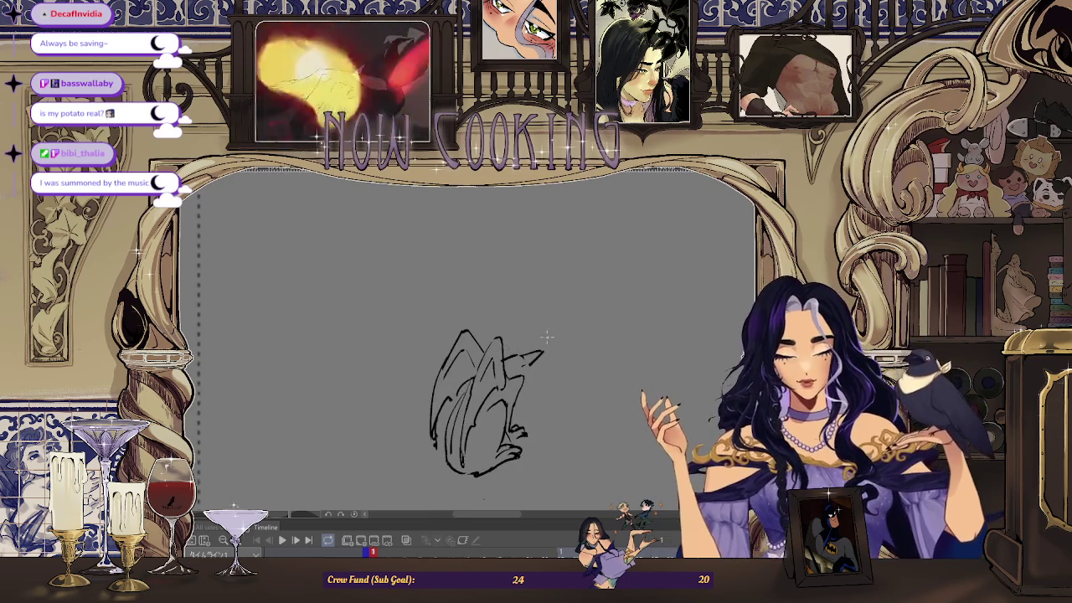
left_click_drag(540, 350, 522, 368)
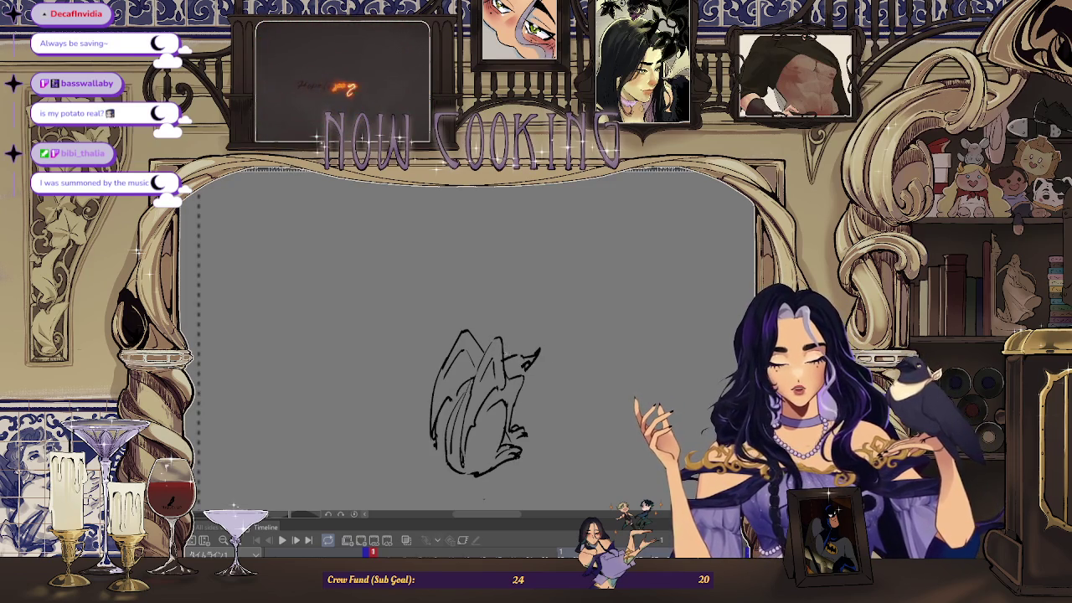
scroll(530, 347, "up", 2)
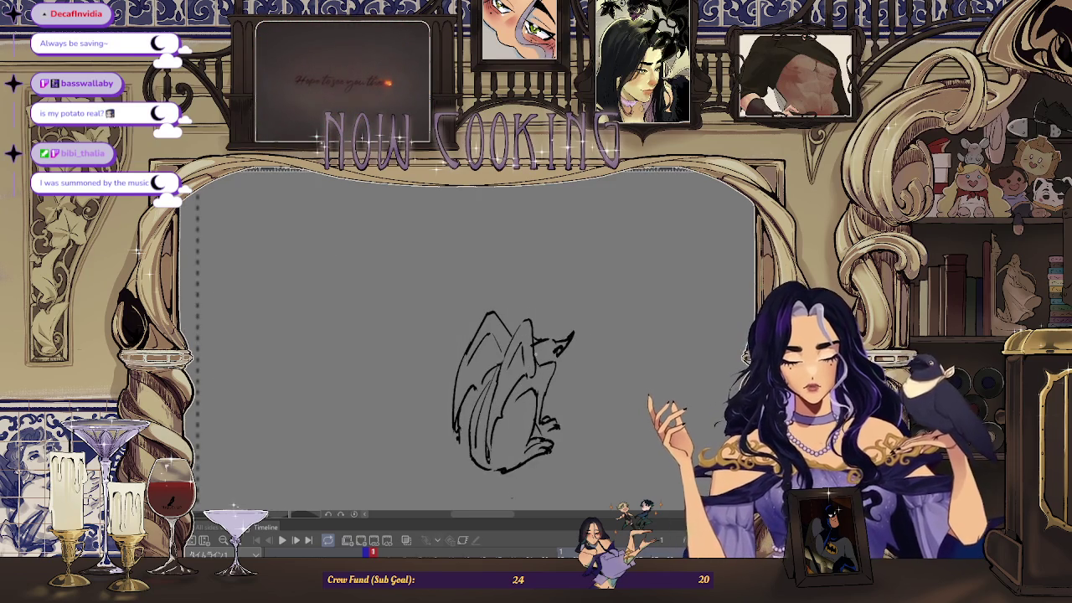
scroll(523, 316, "up", 1)
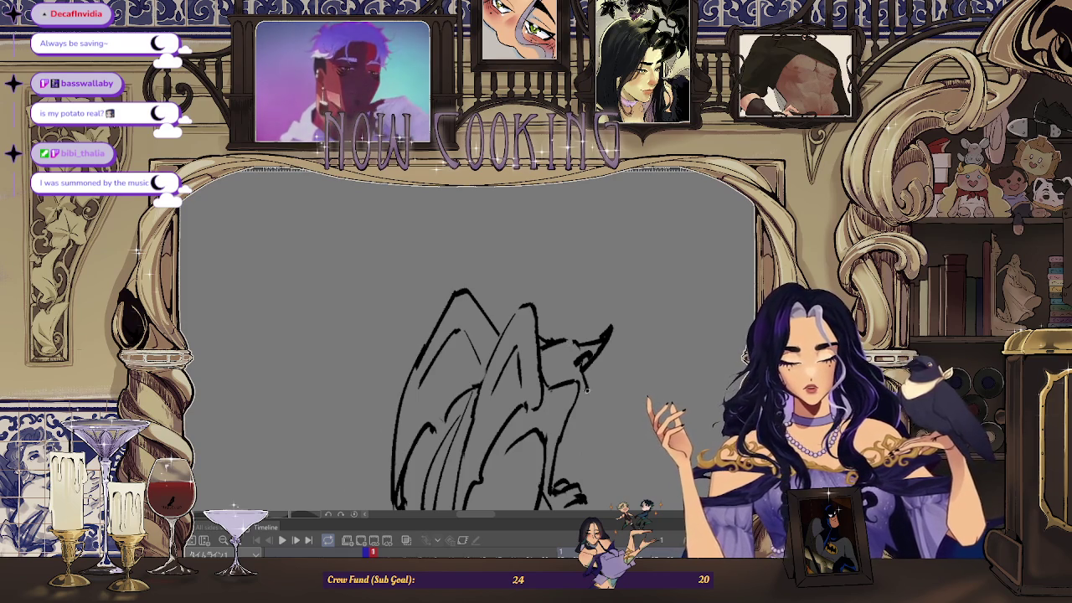
scroll(594, 368, "down", 1)
scroll(604, 360, "down", 1)
- Recentre the creature, then try straight and curved strokes below its base and undo both
left_click_drag(521, 394, 341, 394)
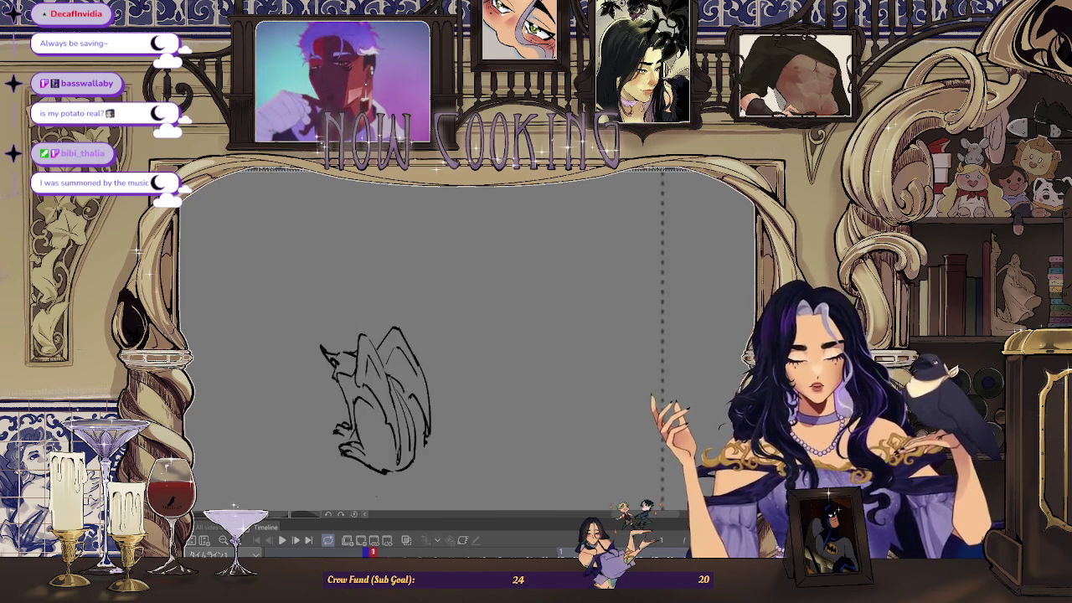
scroll(341, 381, "up", 3)
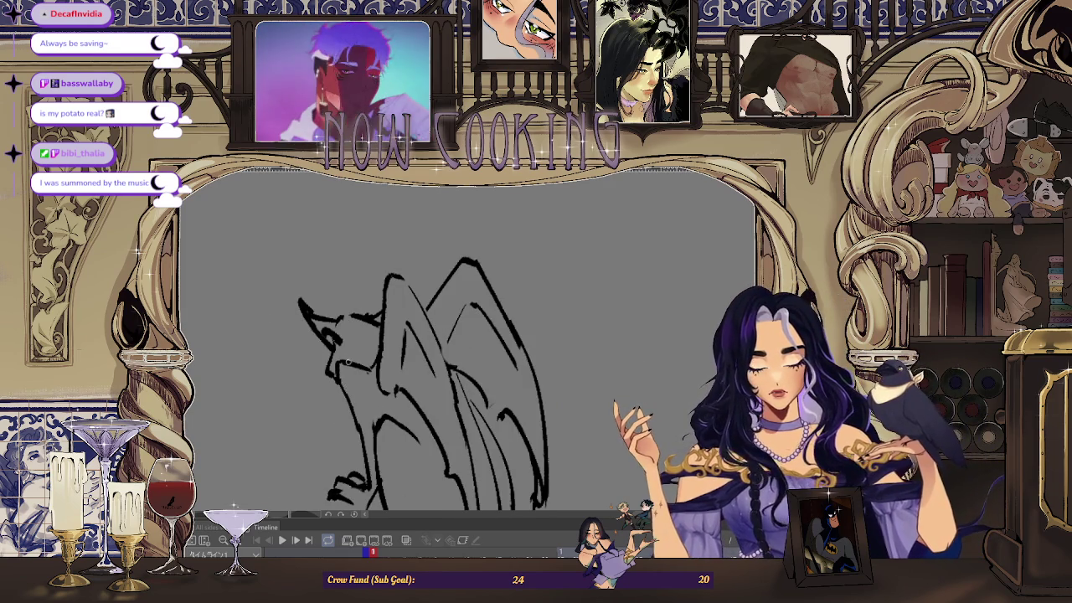
scroll(342, 362, "down", 3)
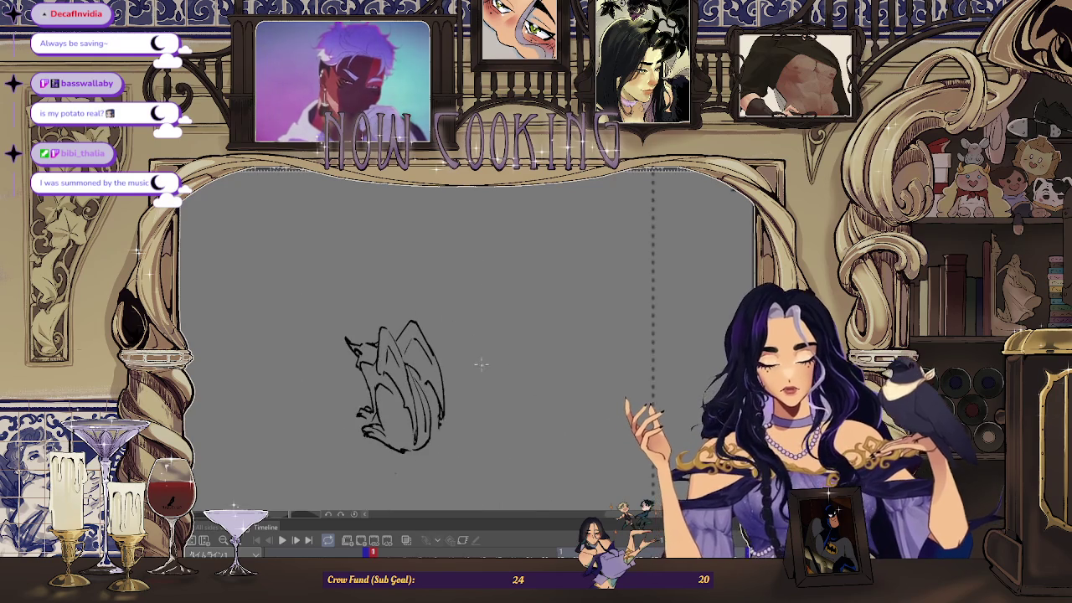
scroll(384, 372, "up", 3)
scroll(373, 339, "down", 3)
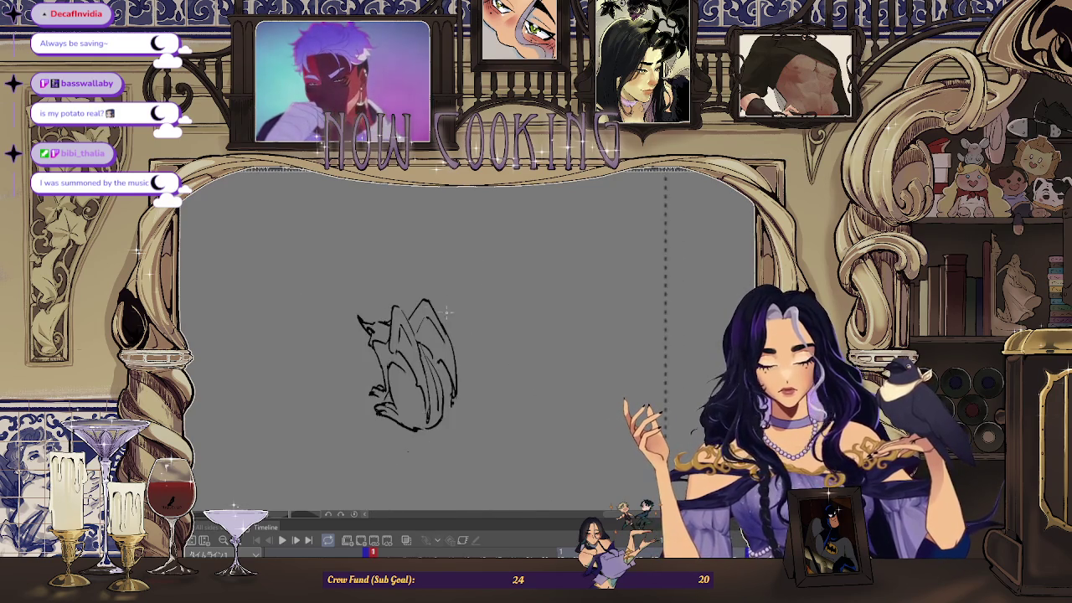
scroll(382, 325, "up", 3)
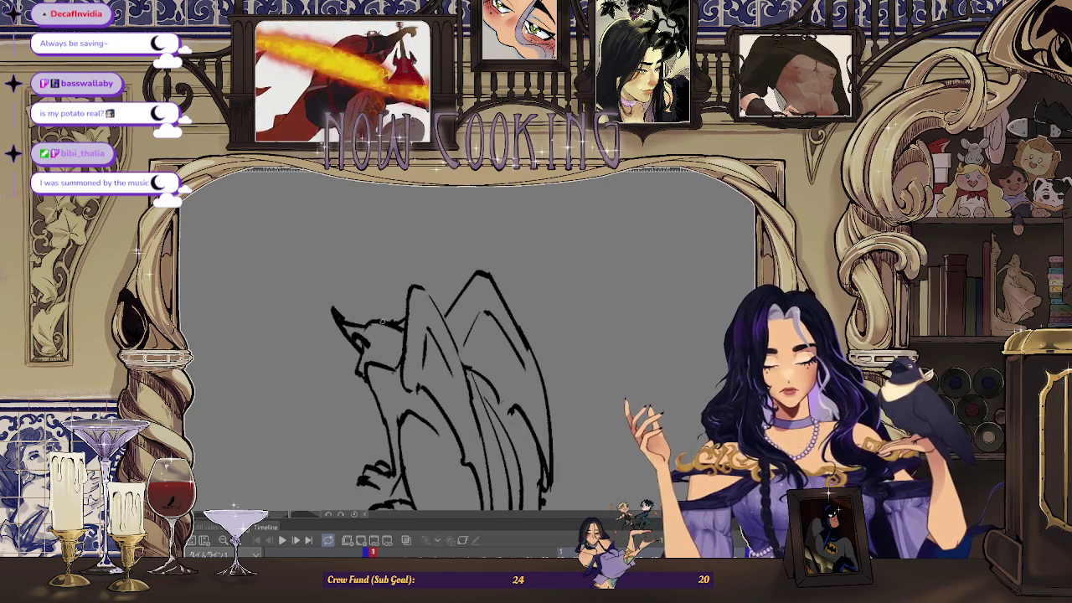
scroll(397, 321, "down", 3)
scroll(440, 292, "up", 3)
scroll(441, 292, "up", 1)
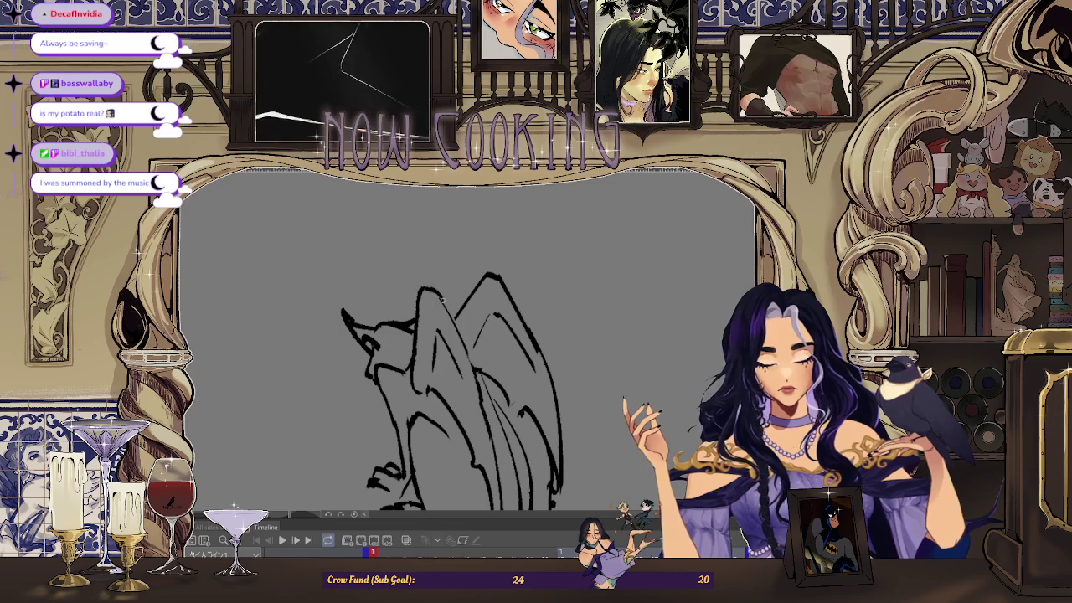
scroll(469, 326, "down", 5)
scroll(502, 343, "up", 1)
scroll(505, 349, "down", 2)
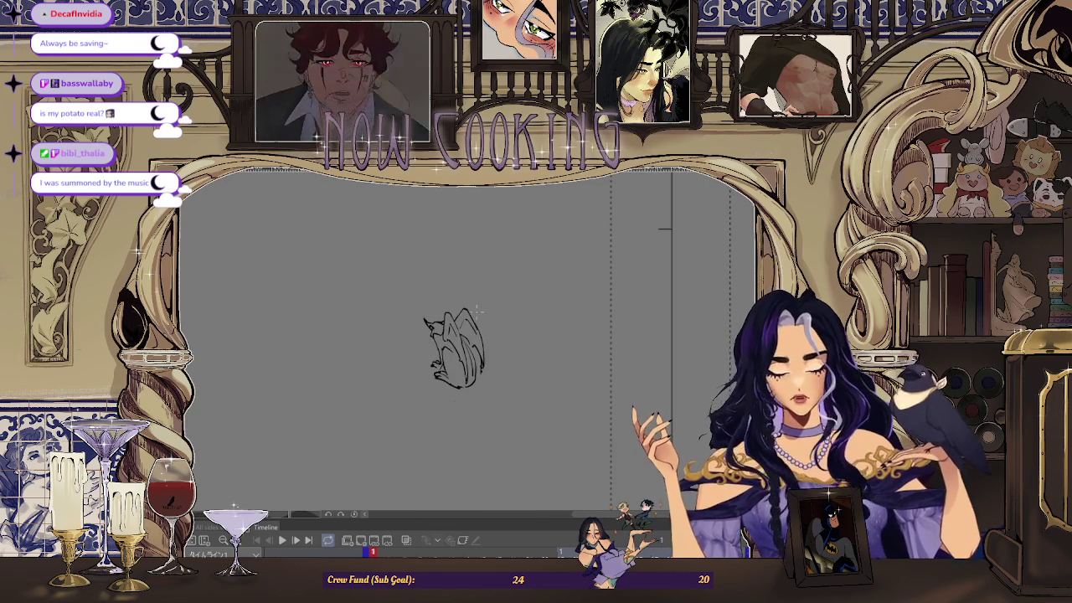
scroll(469, 343, "up", 1)
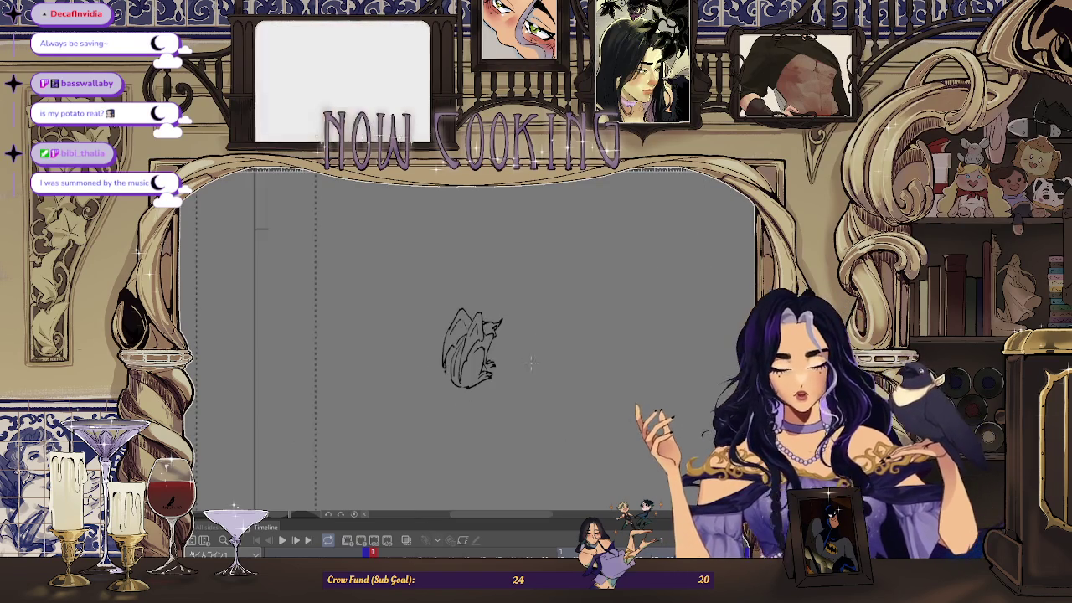
scroll(477, 335, "up", 2)
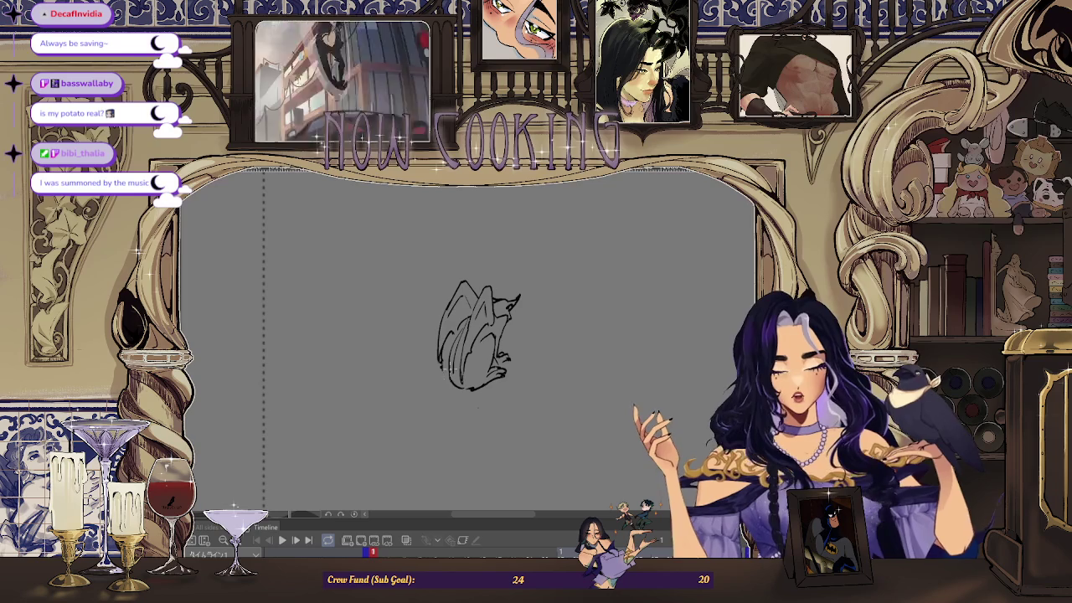
left_click_drag(443, 384, 404, 404)
key("ctrl+z")
left_click_drag(449, 377, 406, 410)
key("ctrl+z")
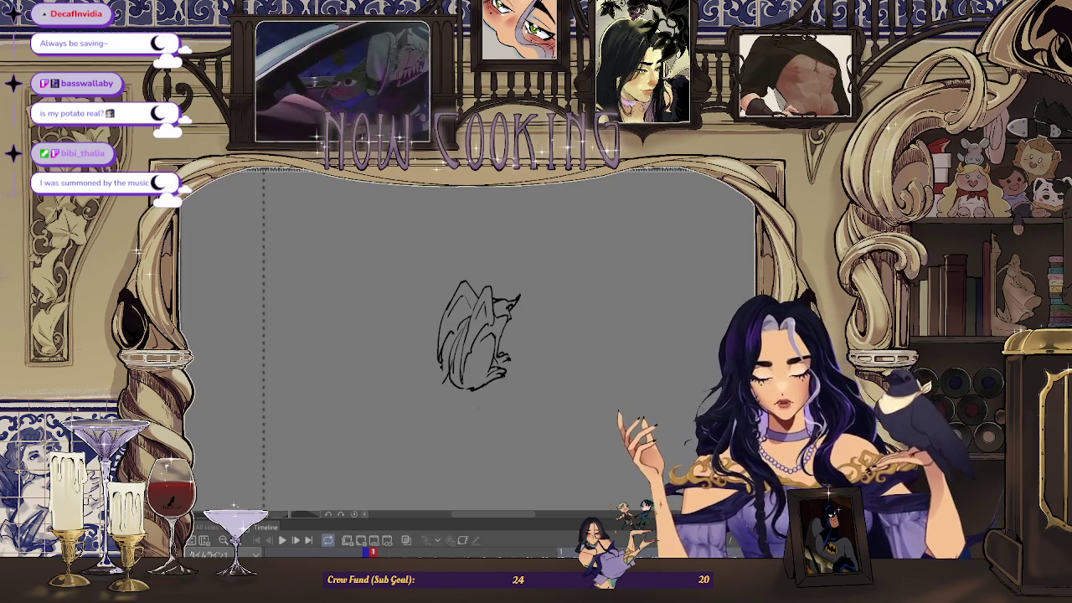
scroll(540, 391, "down", 2)
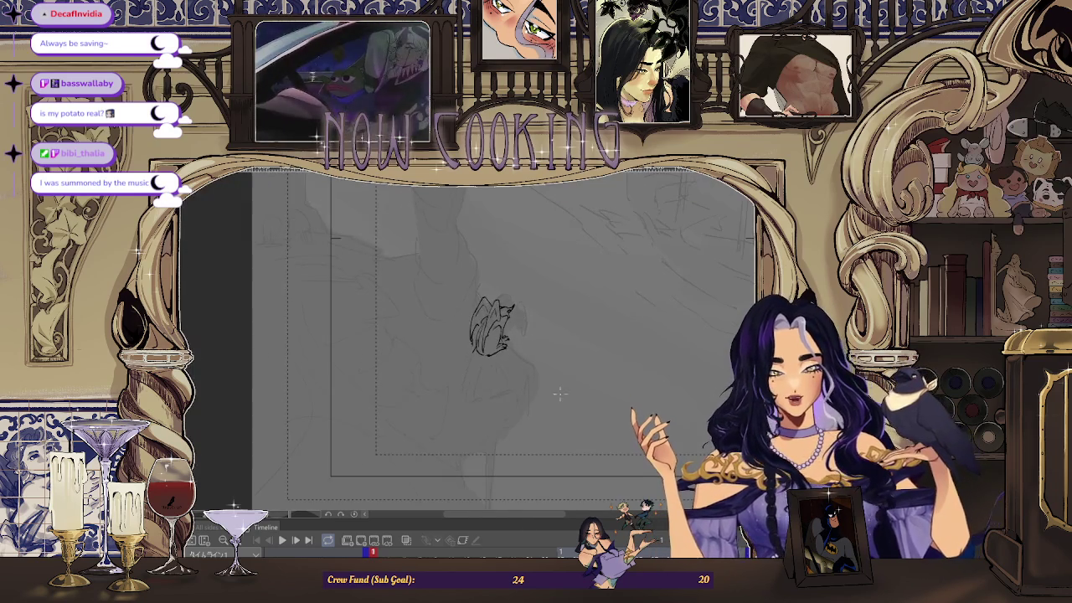
- Reveal the inked scene with figure, skulls and ship, then hide it to leave only the creature
key("ctrl+z")
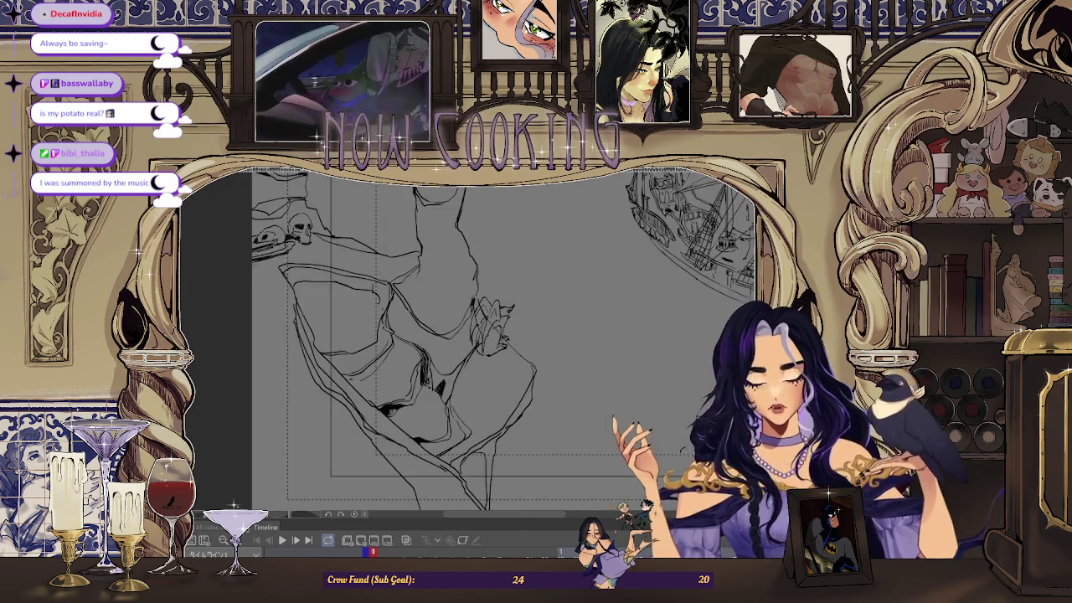
key("ctrl+z")
scroll(466, 369, "up", 2)
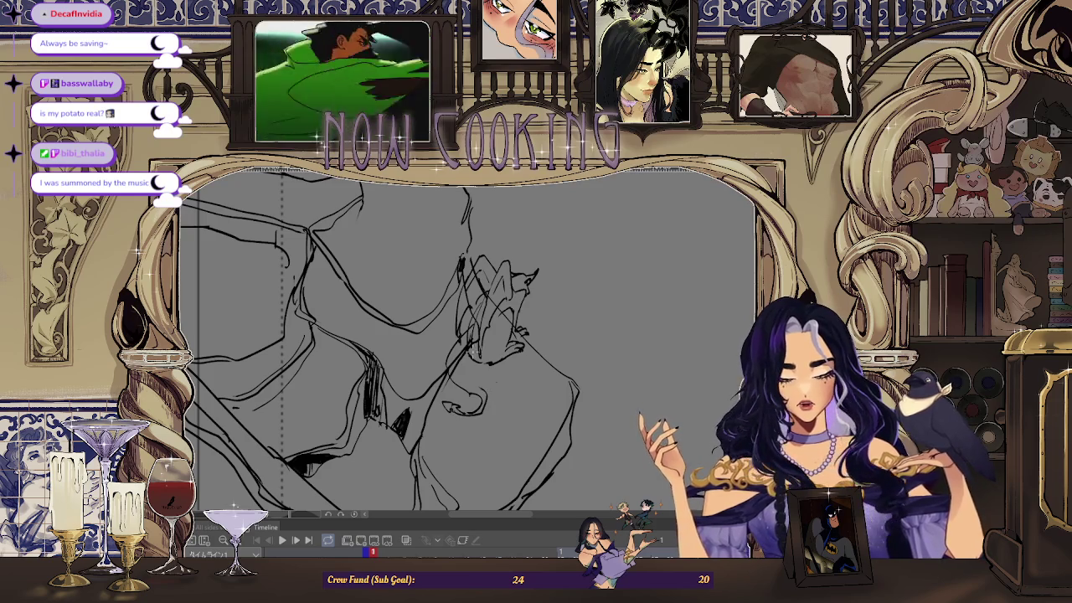
scroll(496, 381, "up", 2)
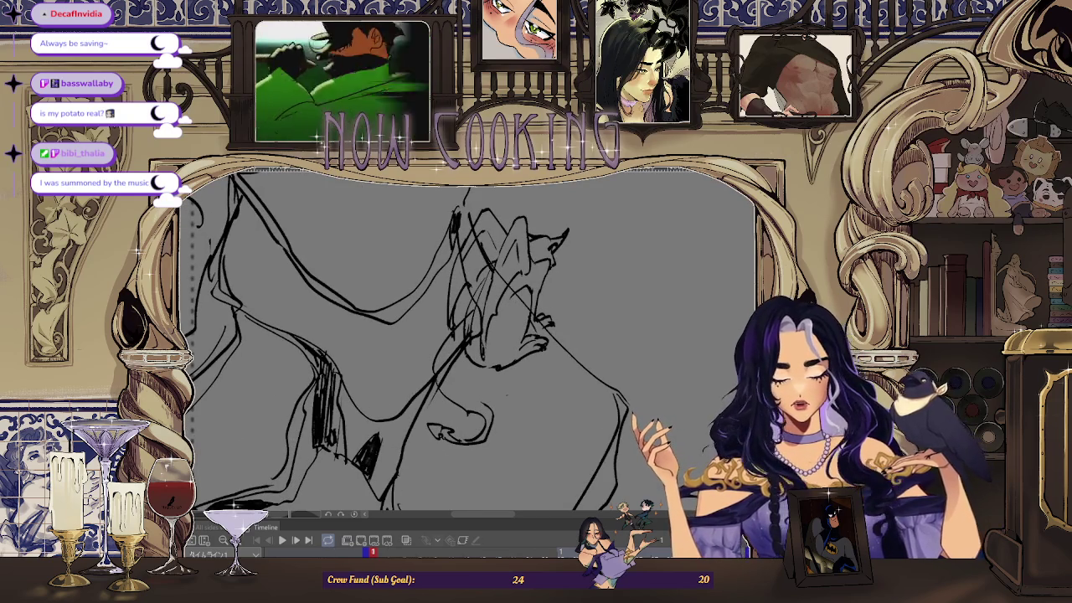
key("Delete")
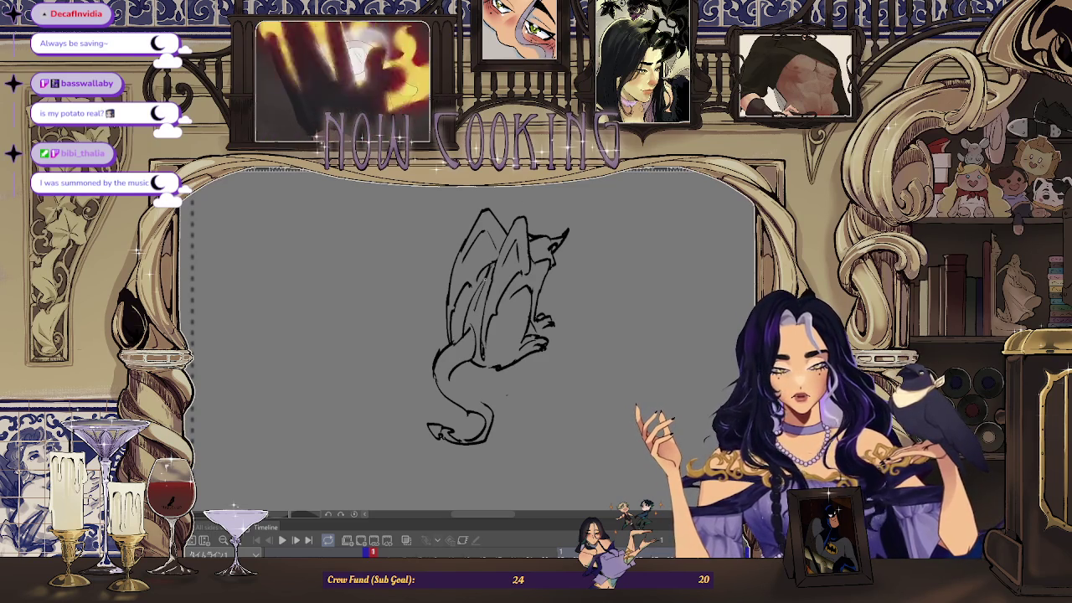
- Mirror and rotate the view so the creature faces left, then add short sketch strokes
scroll(492, 301, "down", 1)
scroll(477, 285, "down", 1)
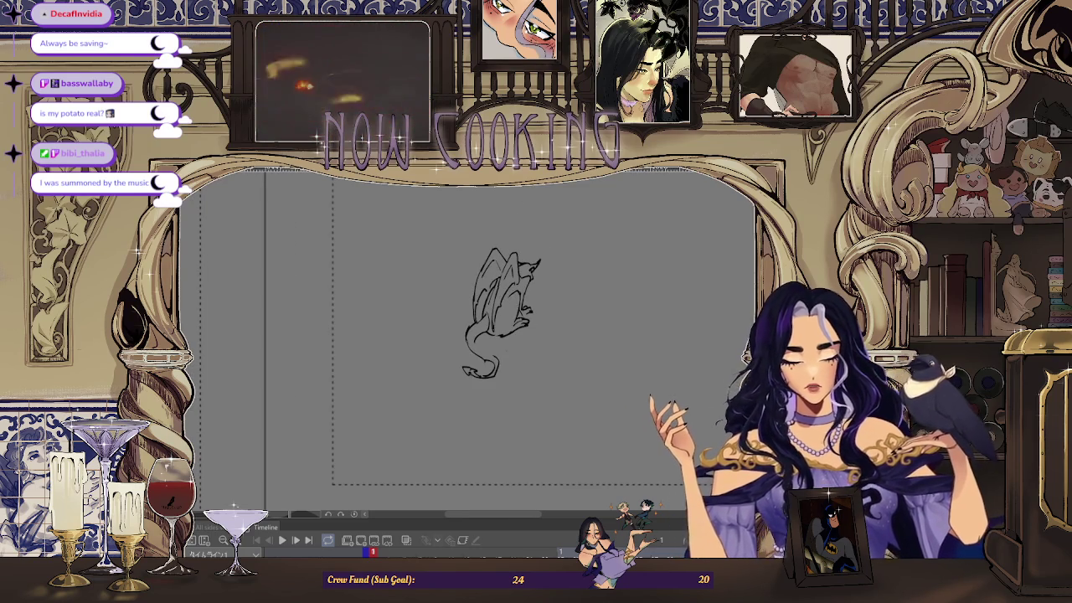
key("m")
scroll(423, 311, "up", 1)
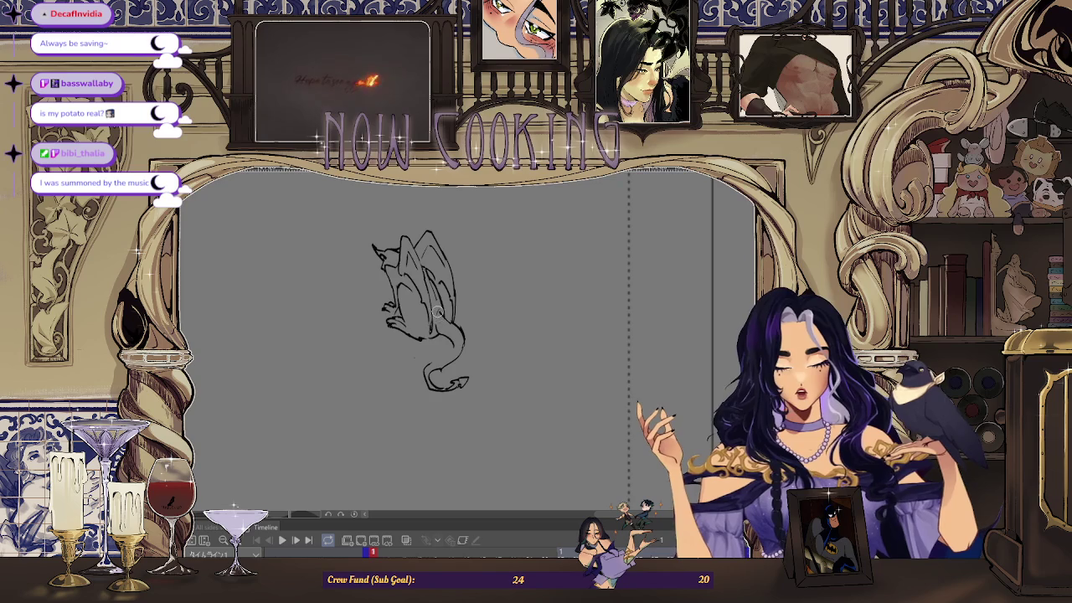
scroll(434, 322, "up", 1)
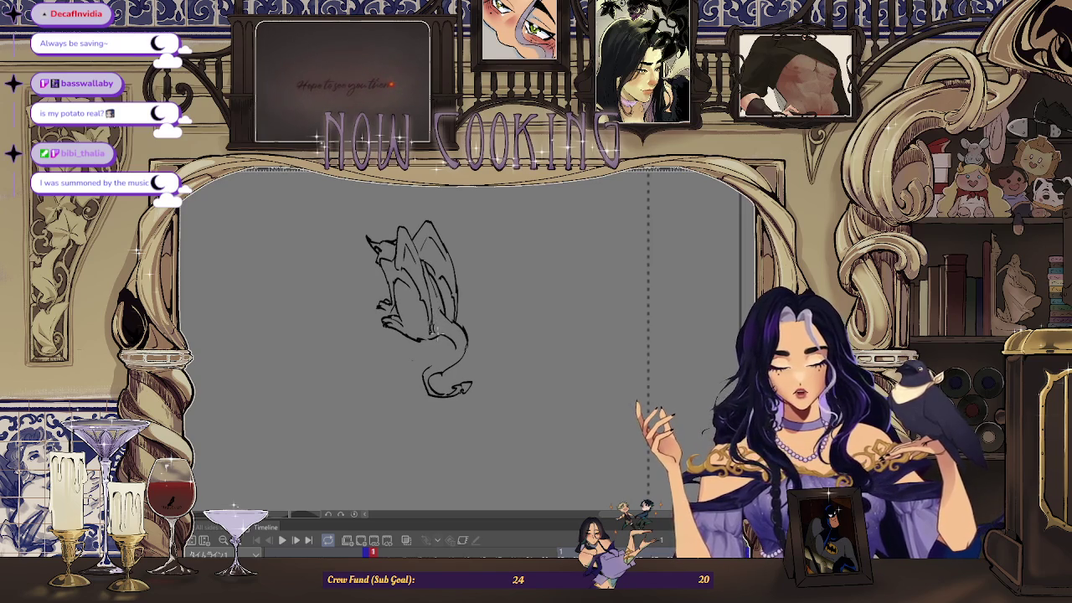
scroll(467, 294, "up", 2)
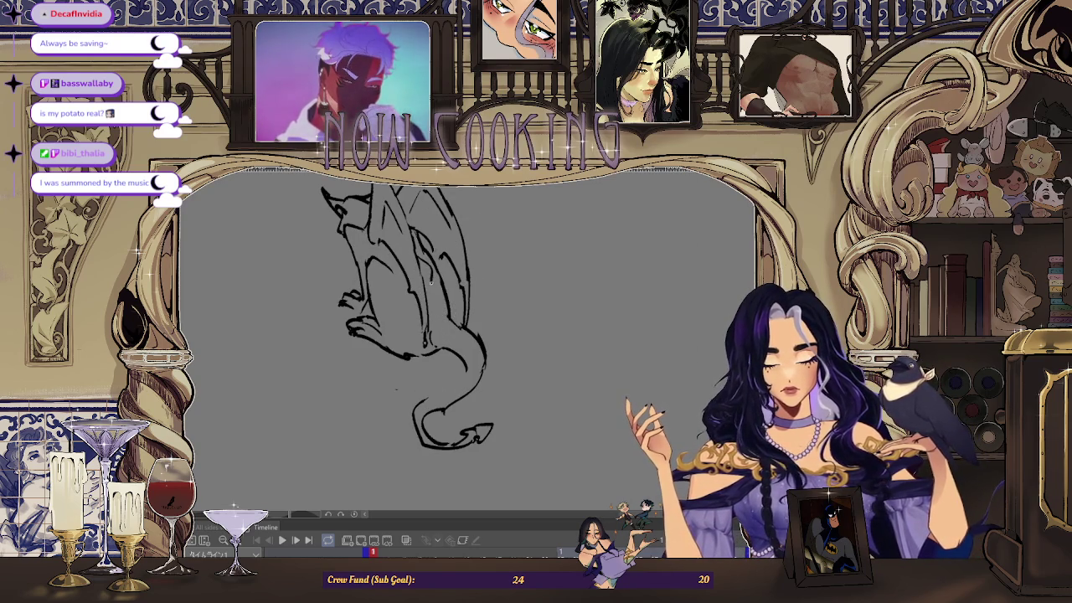
scroll(461, 289, "down", 1)
scroll(461, 289, "down", 1)
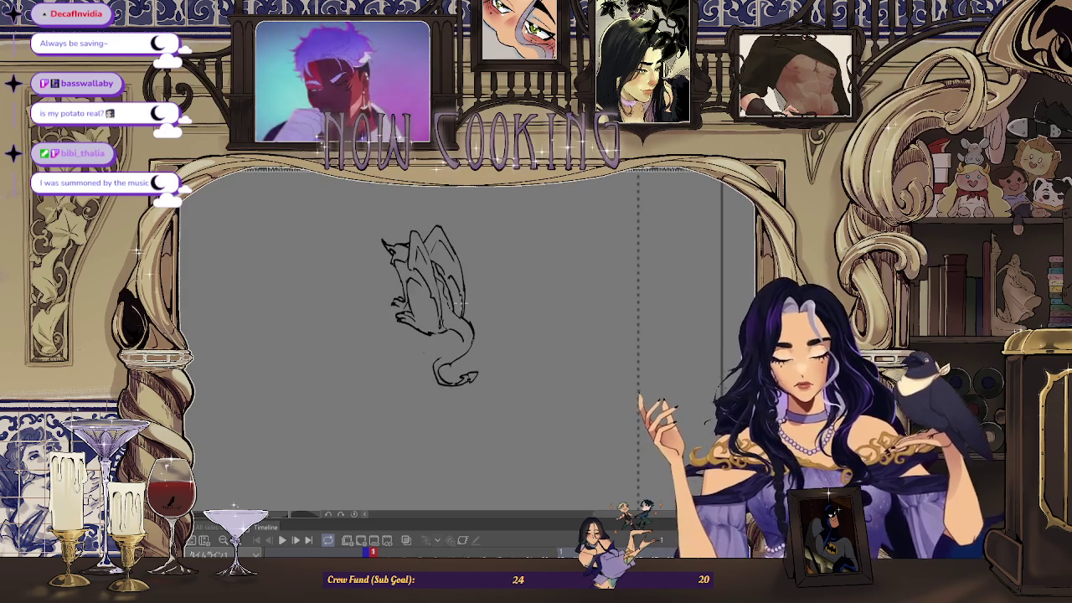
scroll(418, 350, "up", 2)
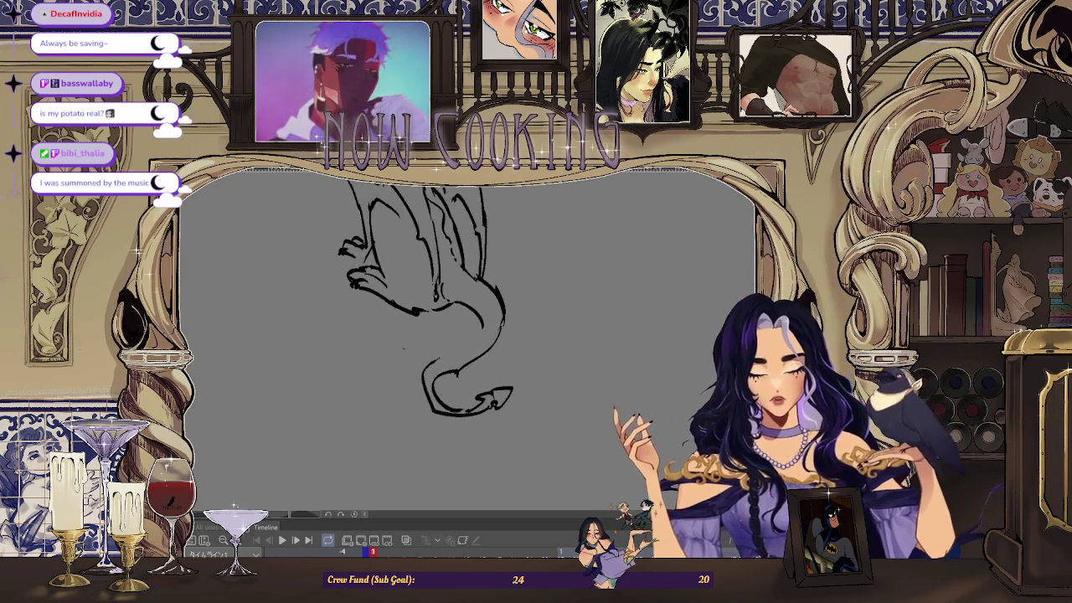
scroll(419, 356, "down", 1)
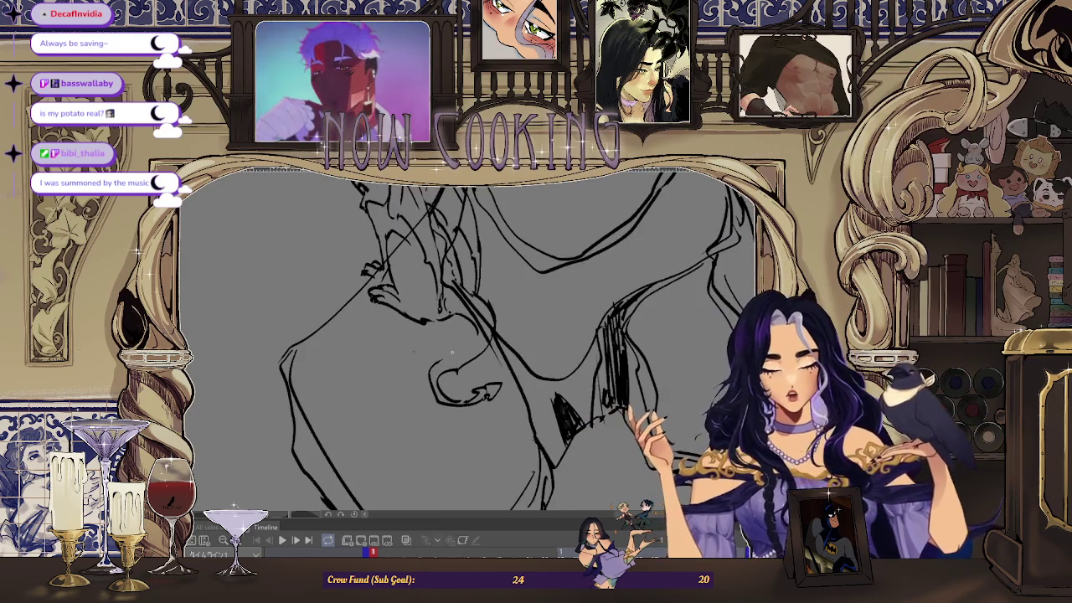
left_click_drag(476, 333, 478, 269)
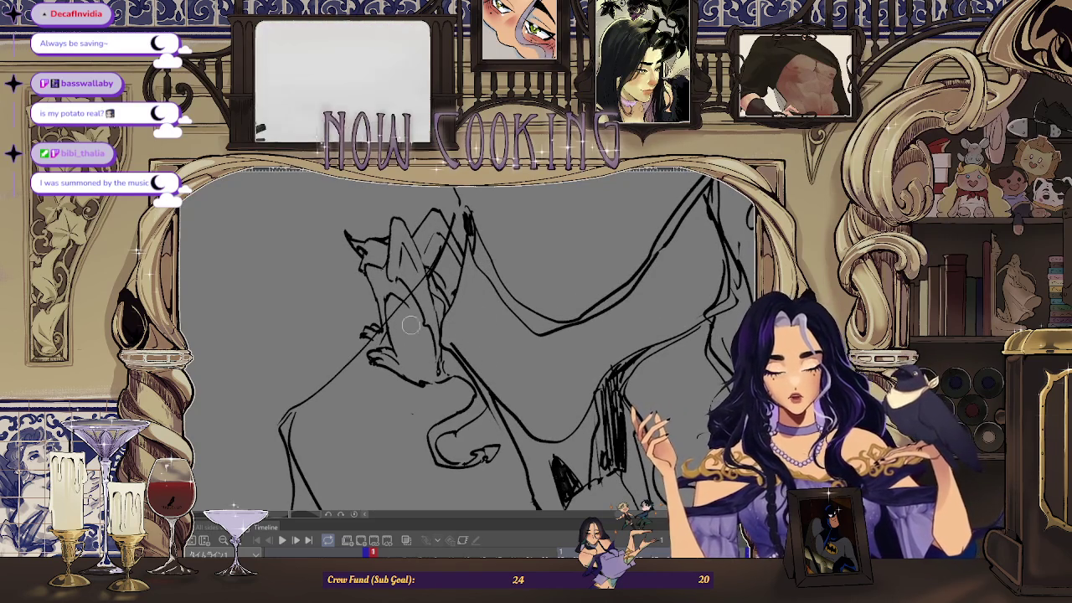
scroll(368, 339, "up", 2)
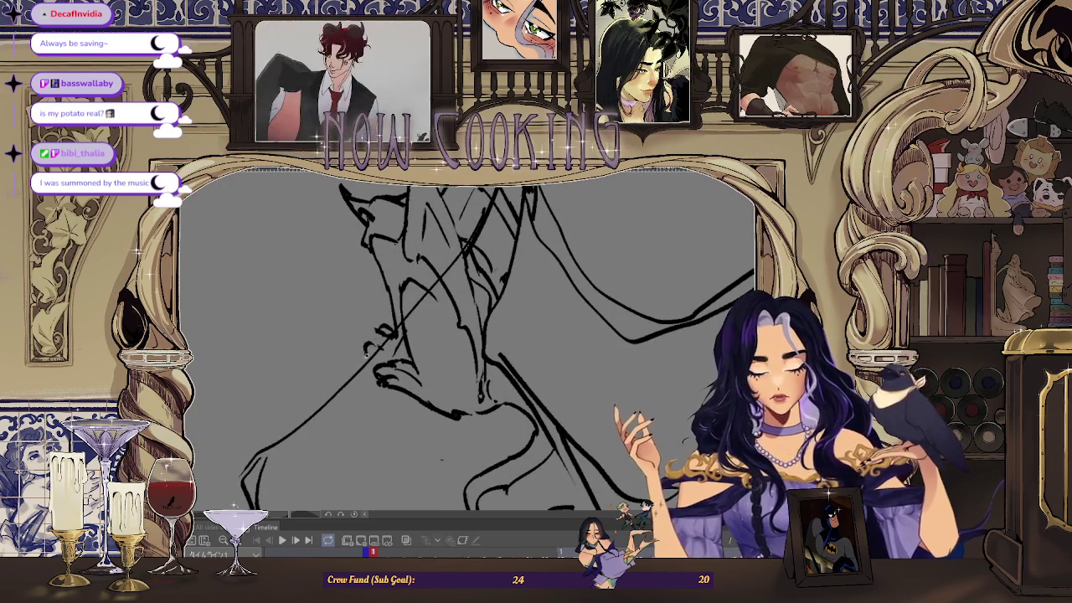
left_click_drag(373, 346, 370, 331)
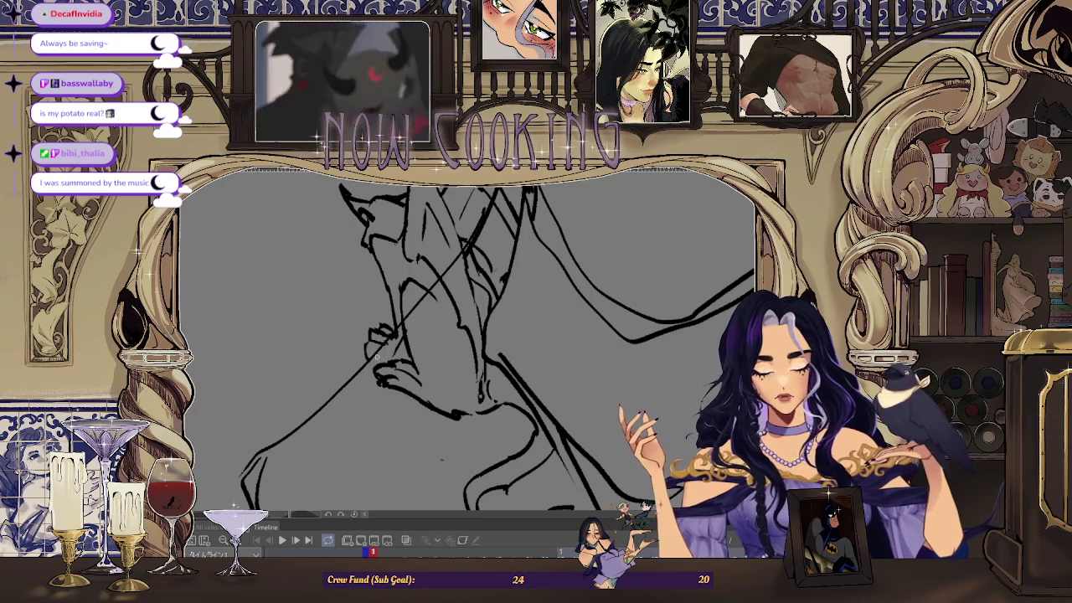
- Step forward through the animation frames to the one holding only the small creature sketch
key("Right")
key("Left")
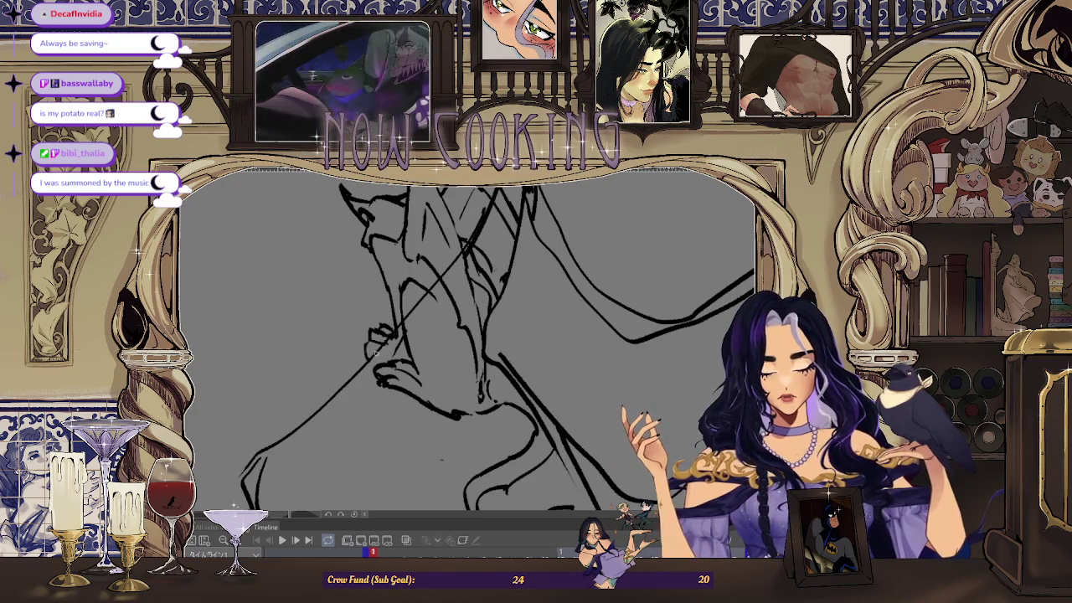
key("Right")
key("Right")
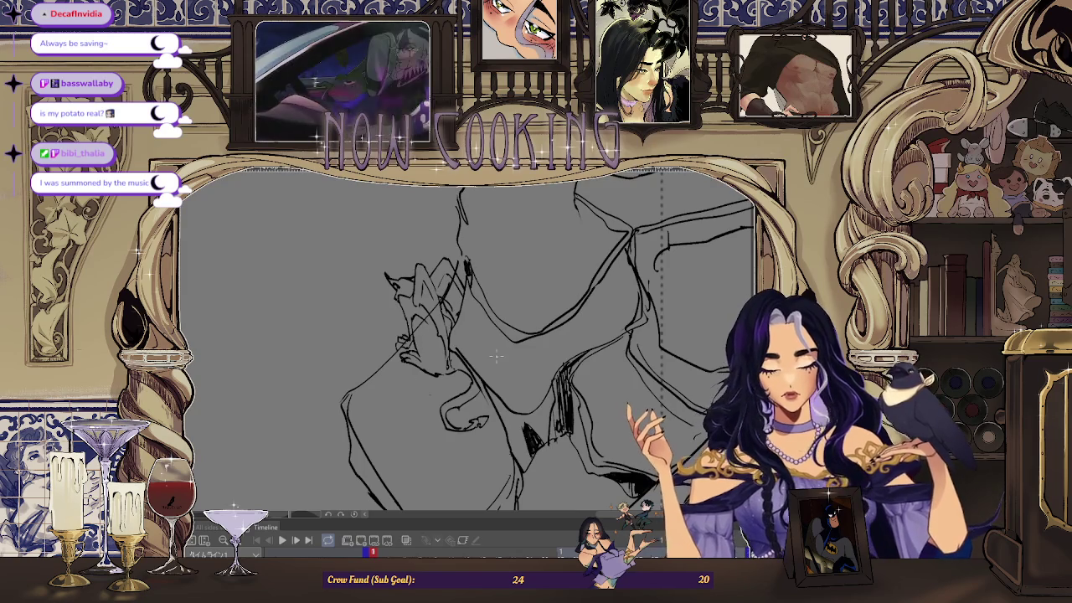
key("Right")
key("Right")
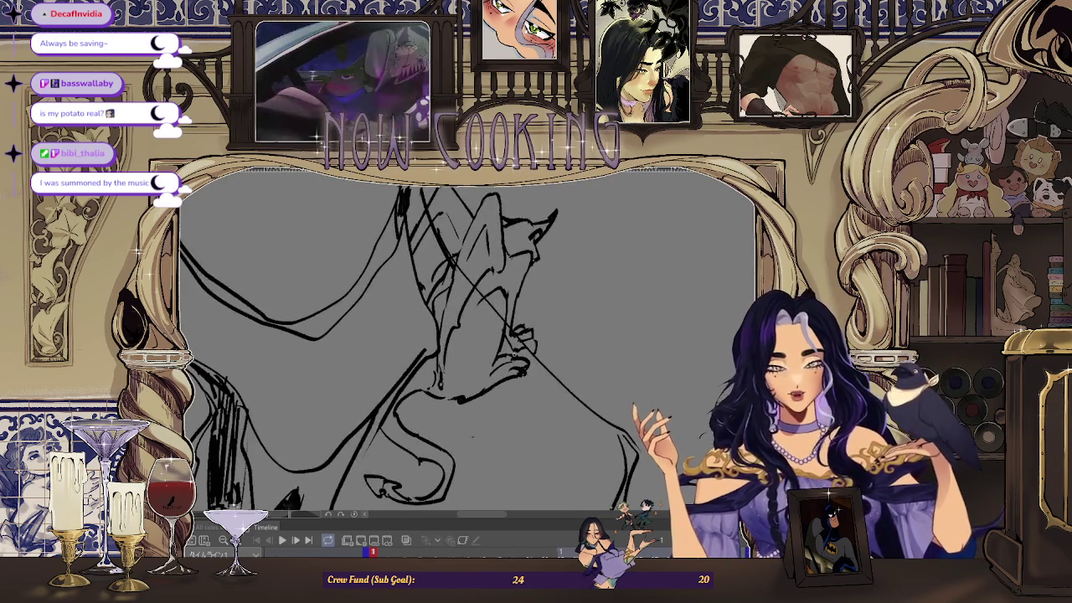
key("Right")
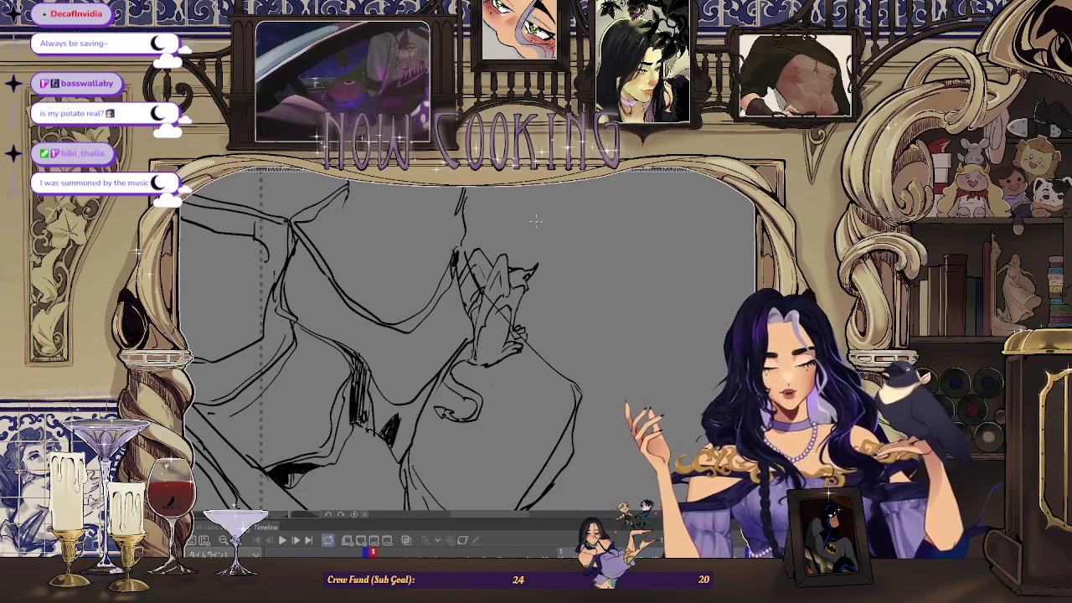
key("Right")
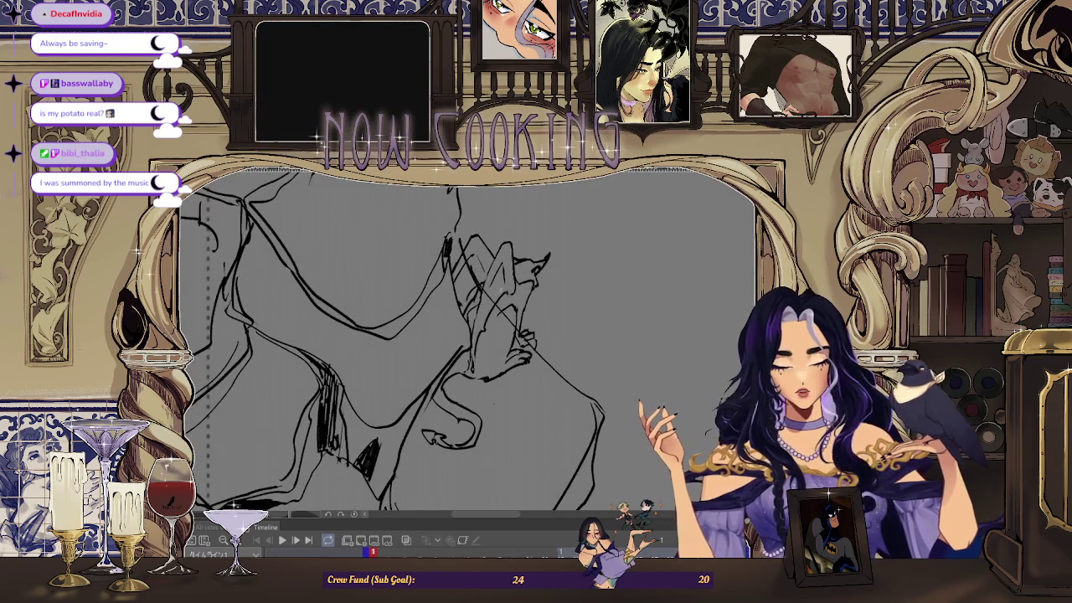
key("Right")
key("Right")
key("Right")
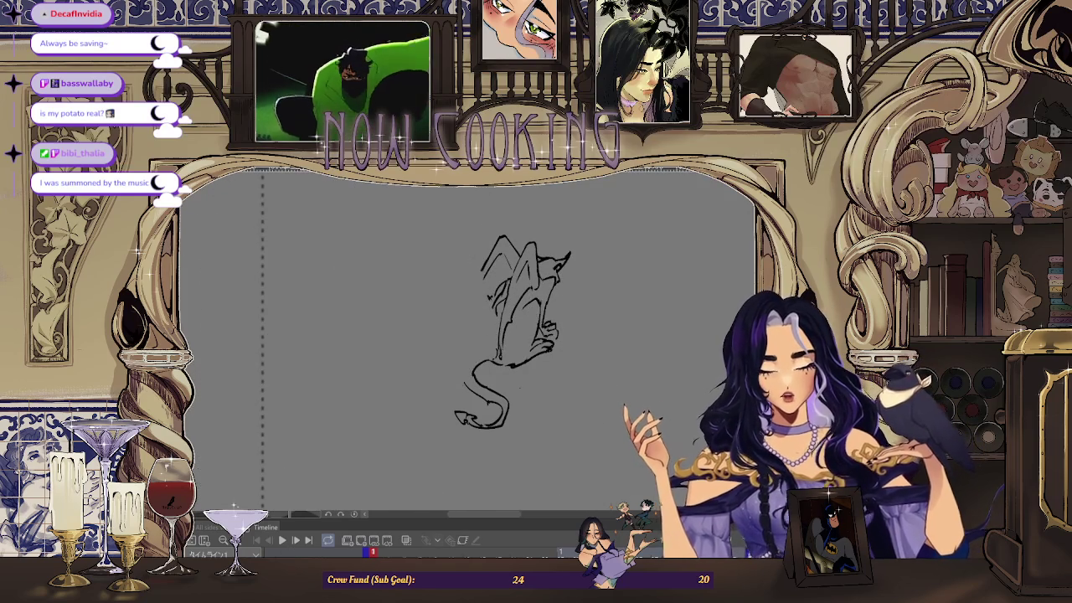
key("Right")
- Compare the small creature frame with its neighbours, then advance to the tailed figure's next pose
key("Left")
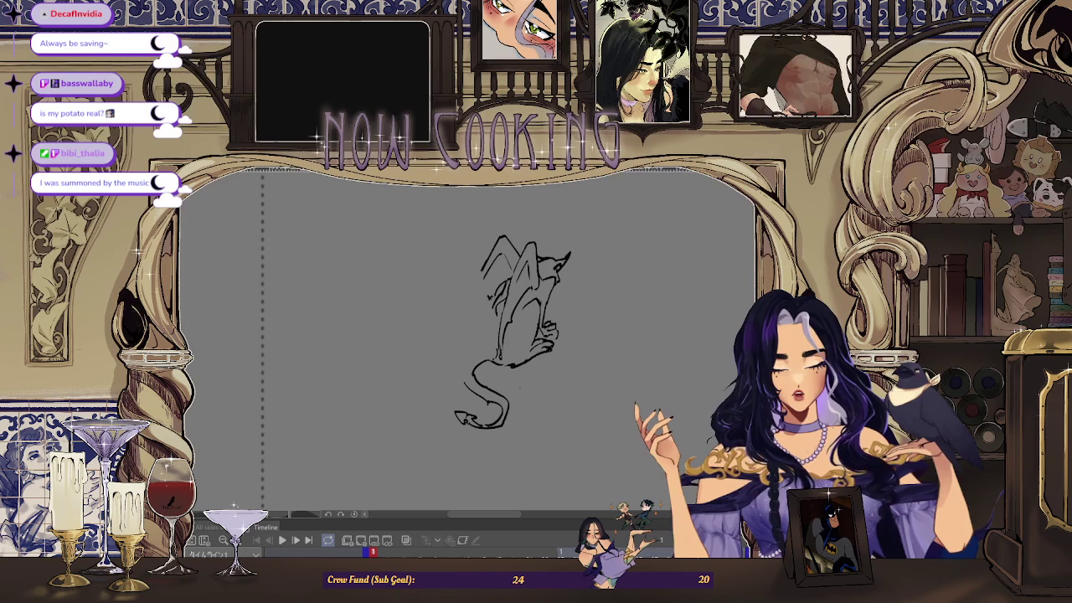
key("Right")
key("Left")
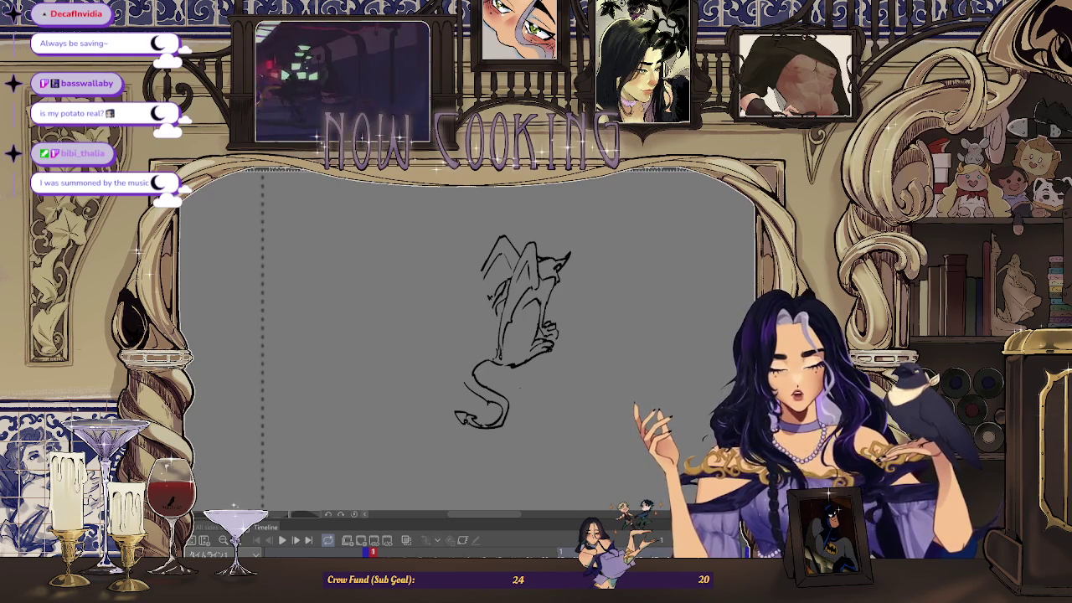
key("Right")
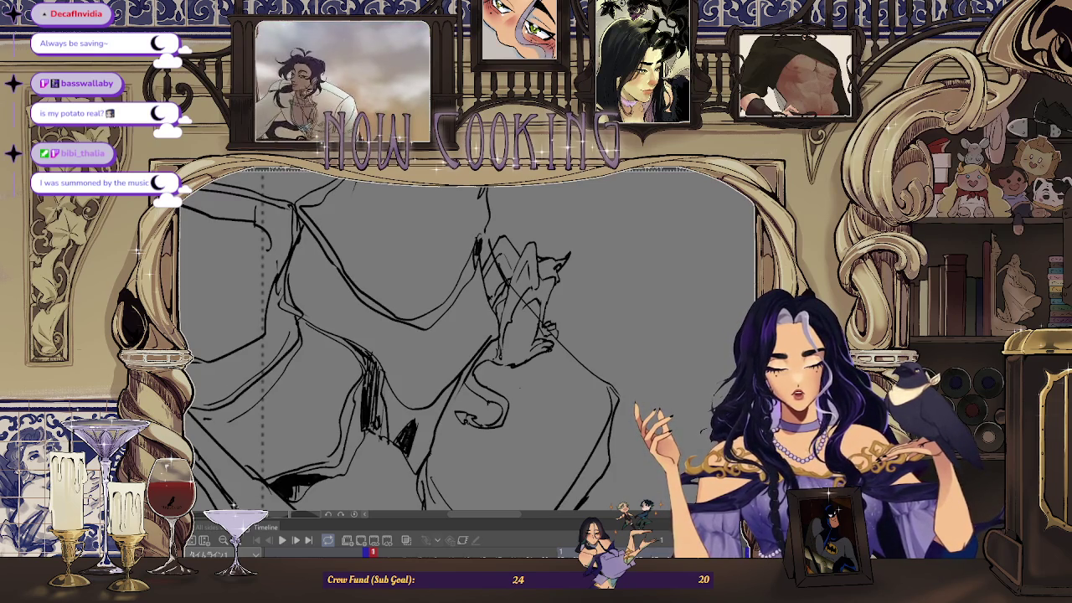
key("Right")
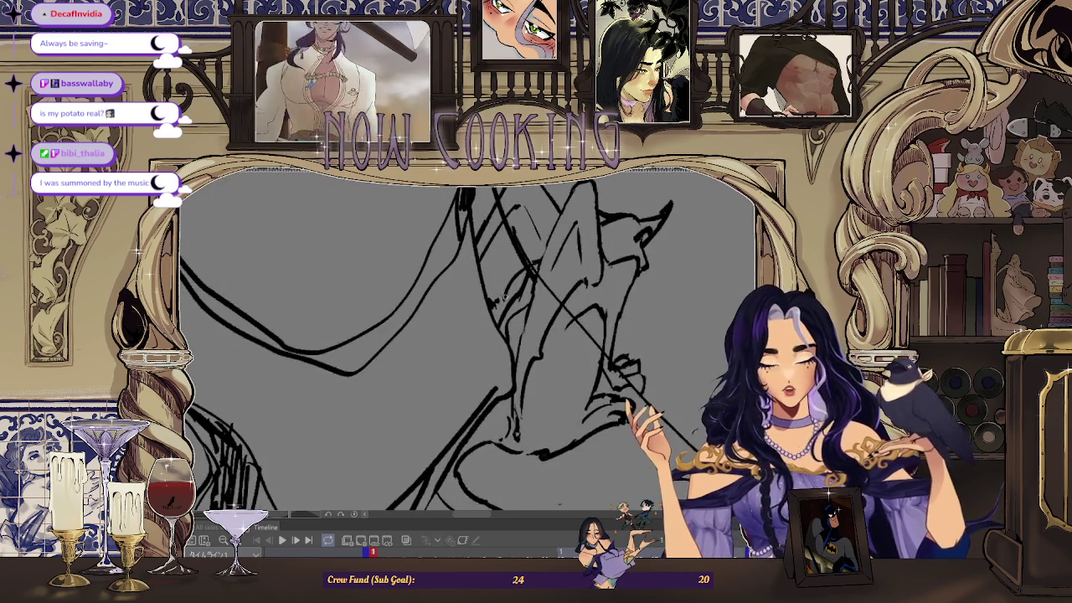
key("Right")
key("Right")
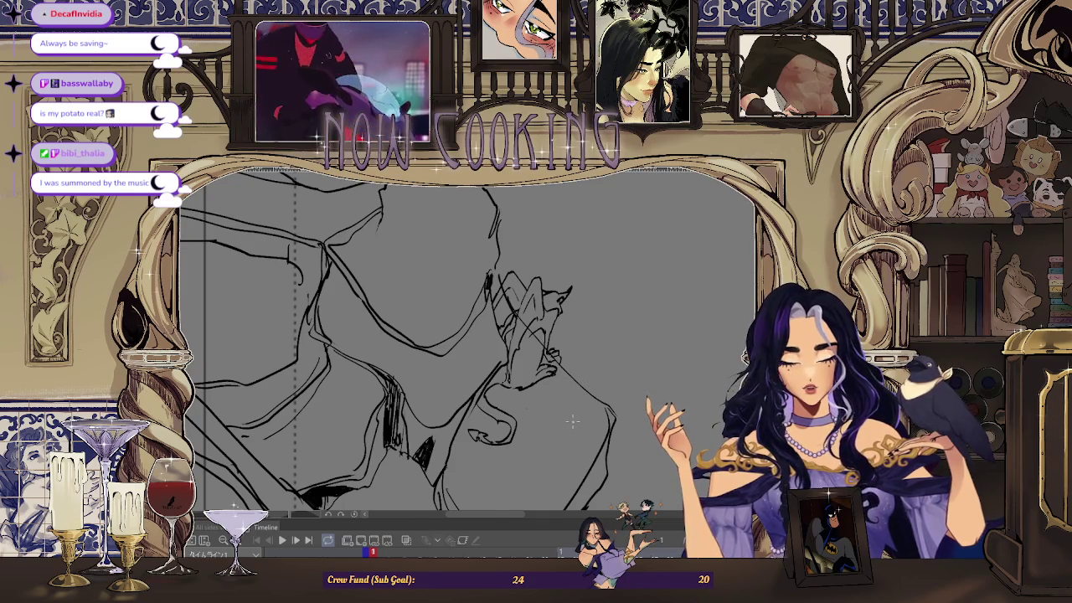
key("Right")
key("Right")
key("Right")
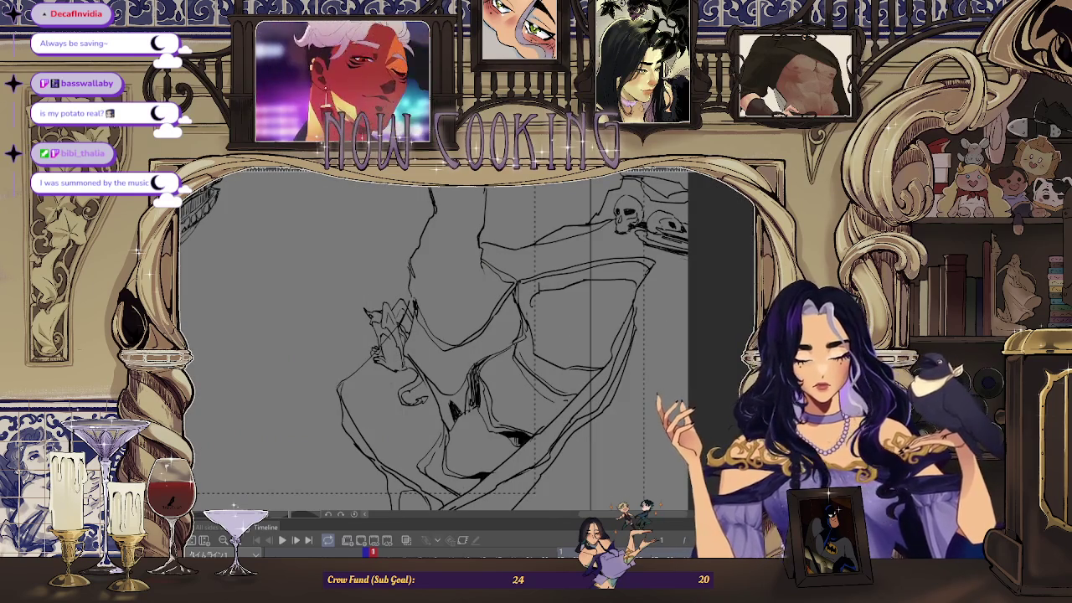
key("Right")
key("Right")
key("Right")
key("Right")
key("Right")
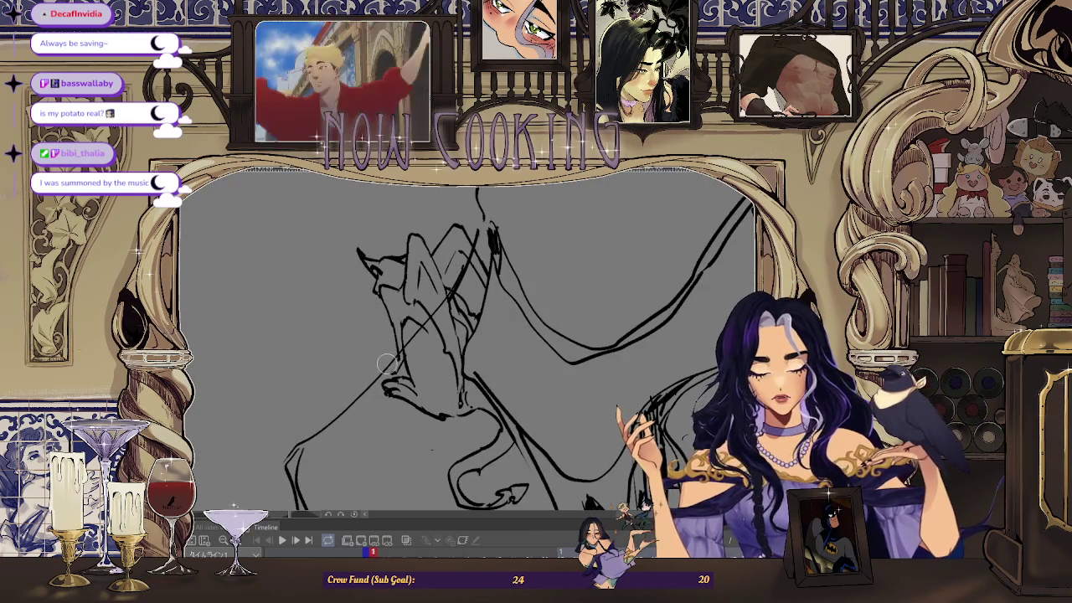
key("Right")
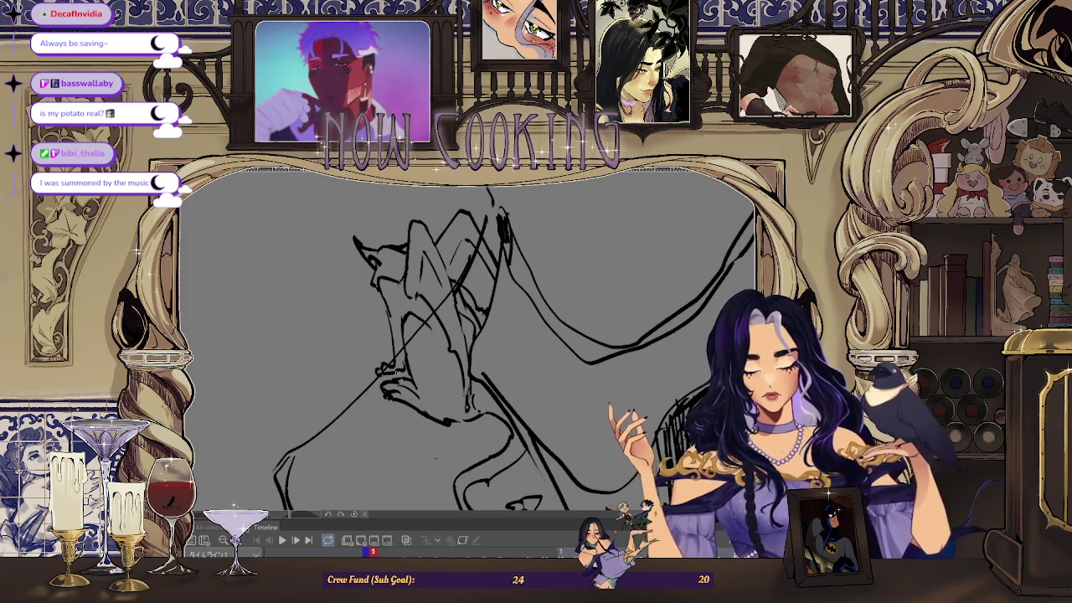
- Mirror the canvas left-to-right and step through frames to the cave-and-ship drawing
key("h")
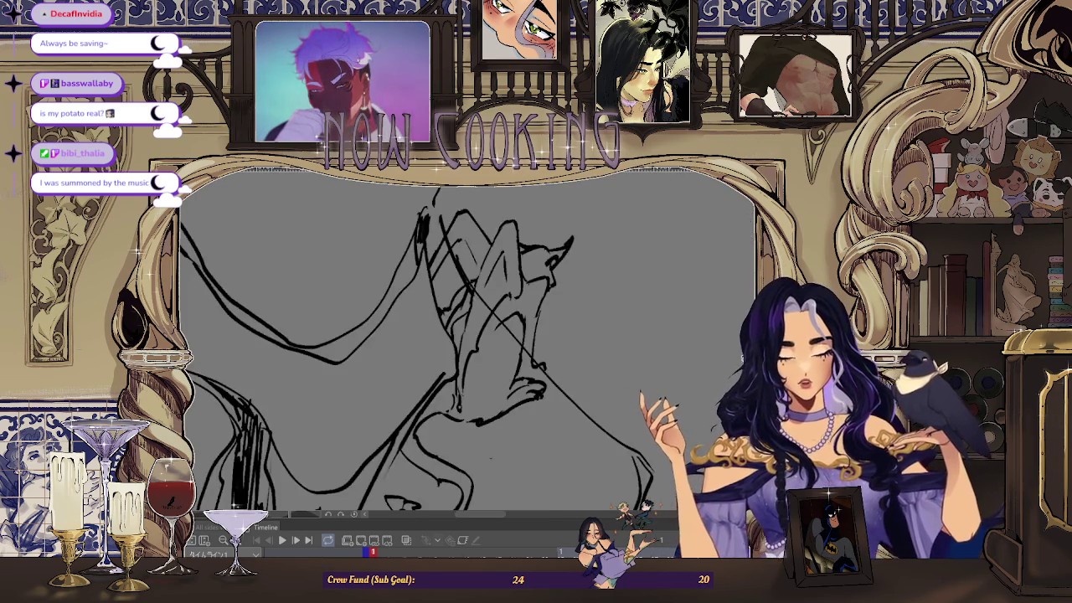
key("period")
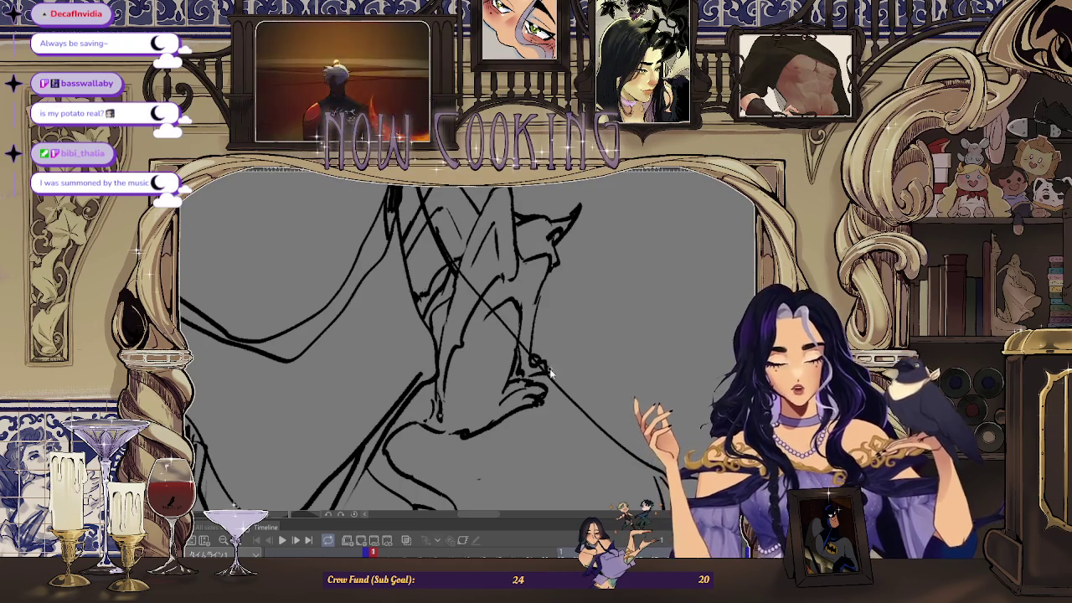
key("Right")
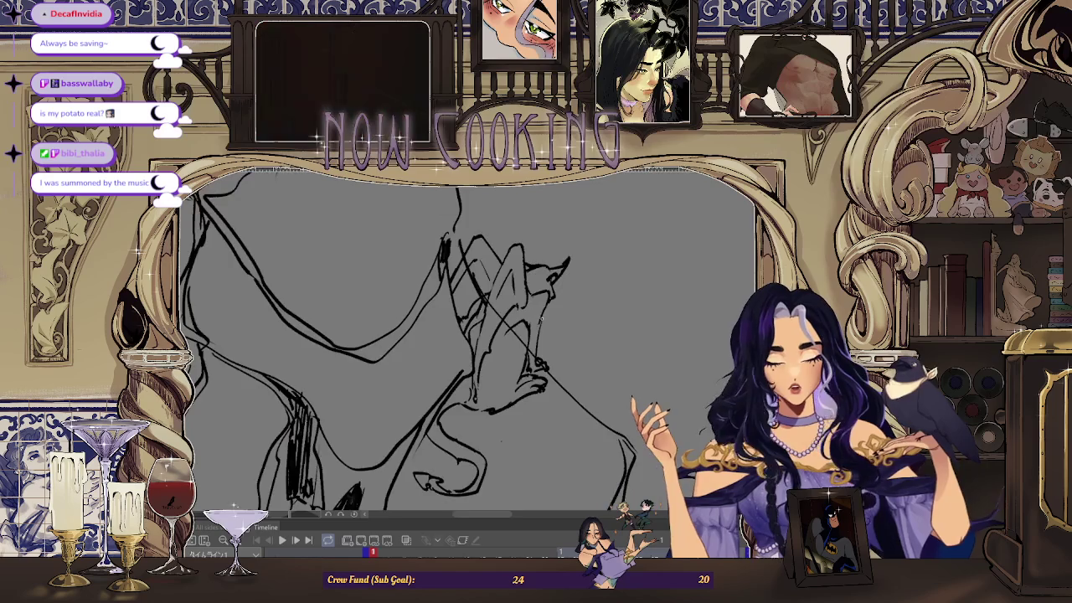
key("Right")
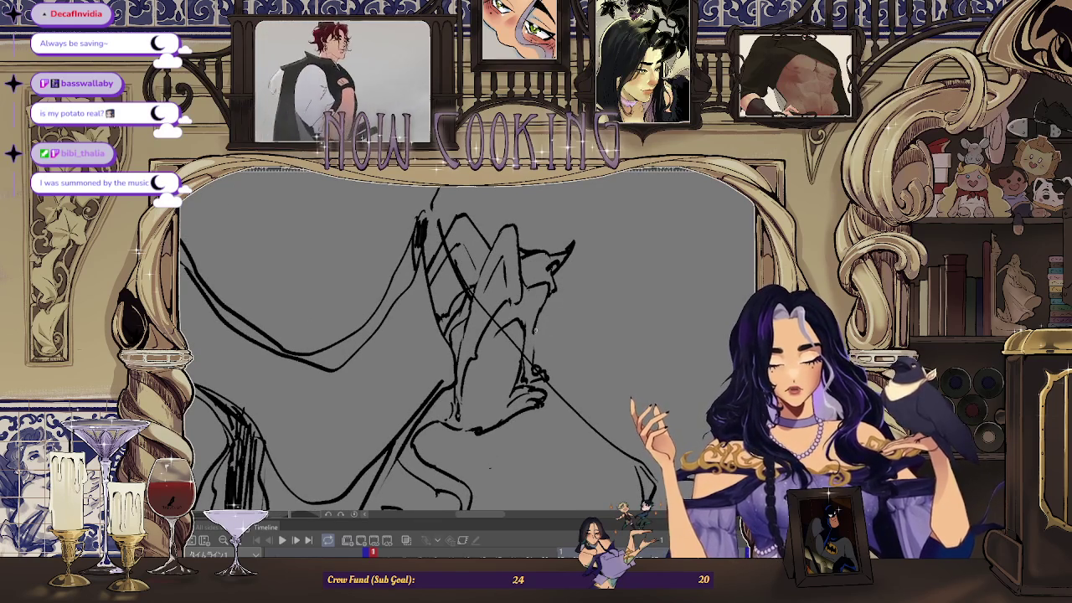
key("Right")
key("Right")
key("Right")
key("Right")
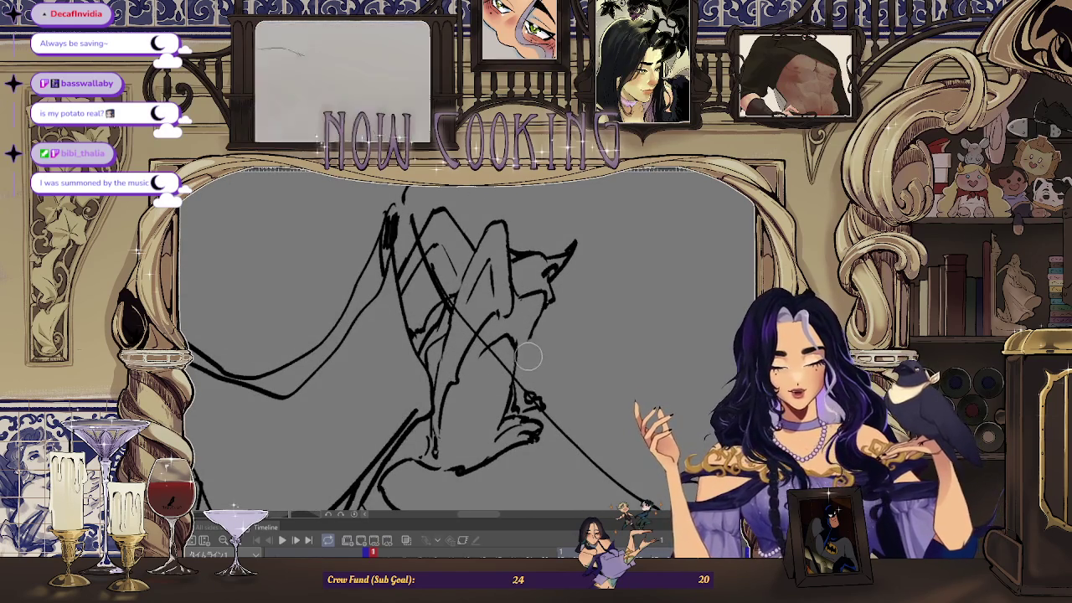
key("Right")
key("Right")
key("Right")
key("Right")
key("Right")
key("Right")
key("Right")
key("Right")
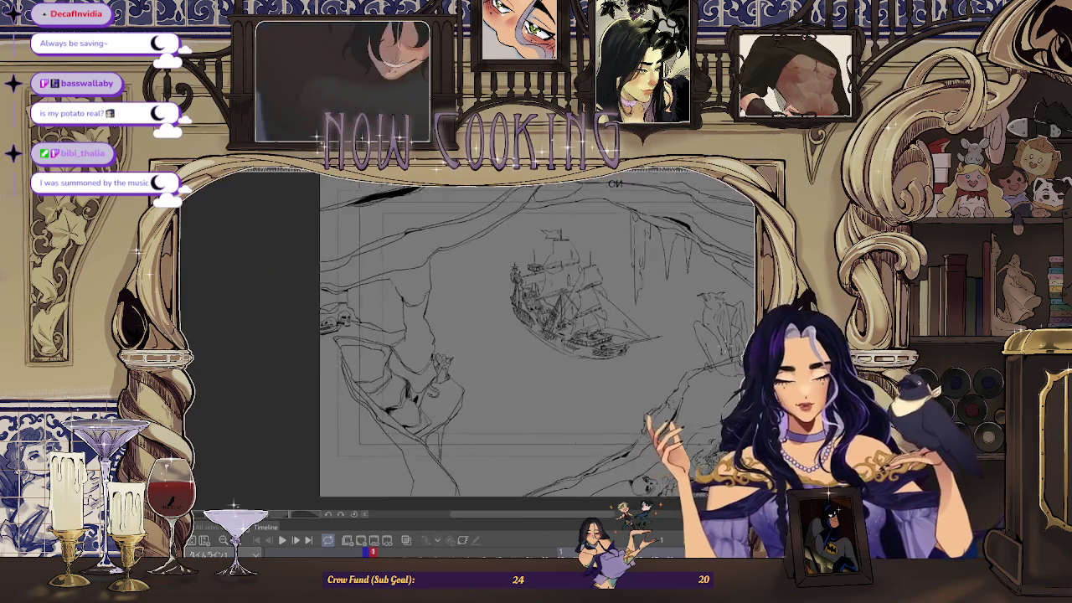
key("Right")
key("Right")
key("Right")
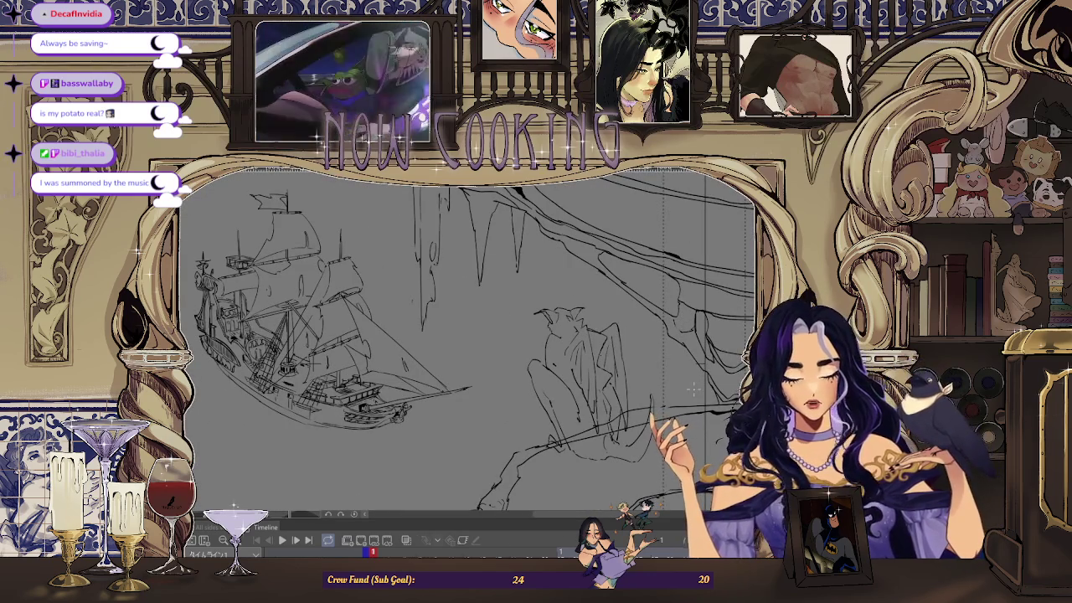
- Play the cave-and-ship animation for a few seconds, pause it, and return to an early frame
key("Right")
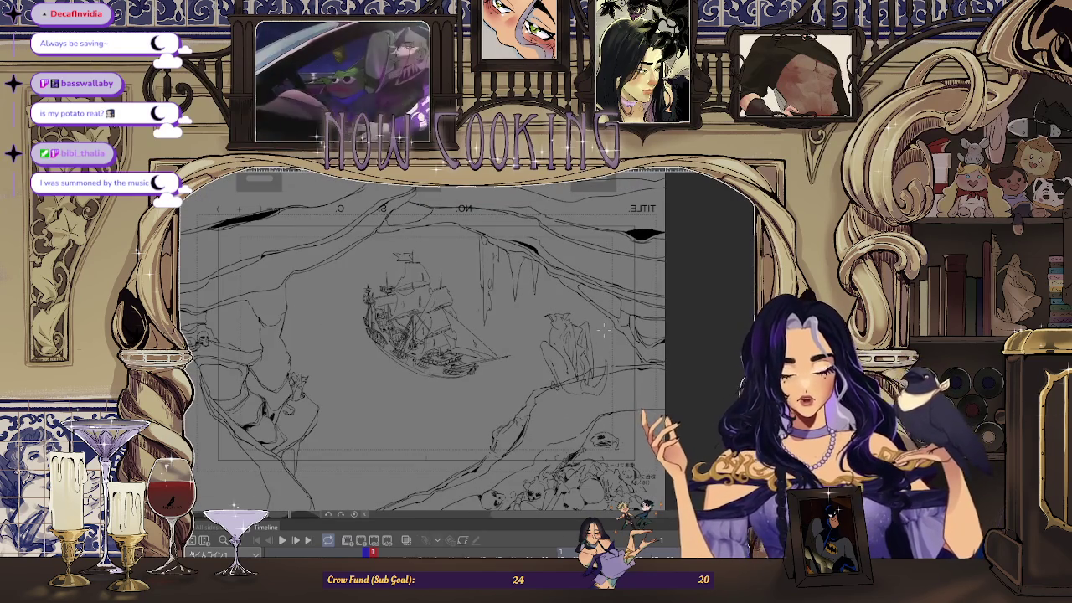
left_click(283, 541)
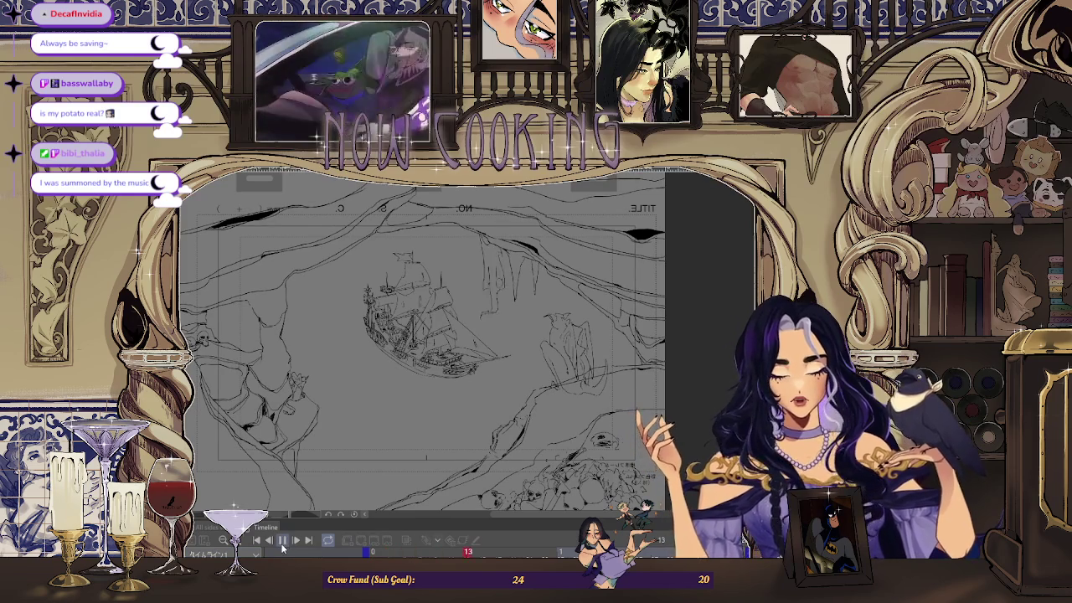
left_click(283, 541)
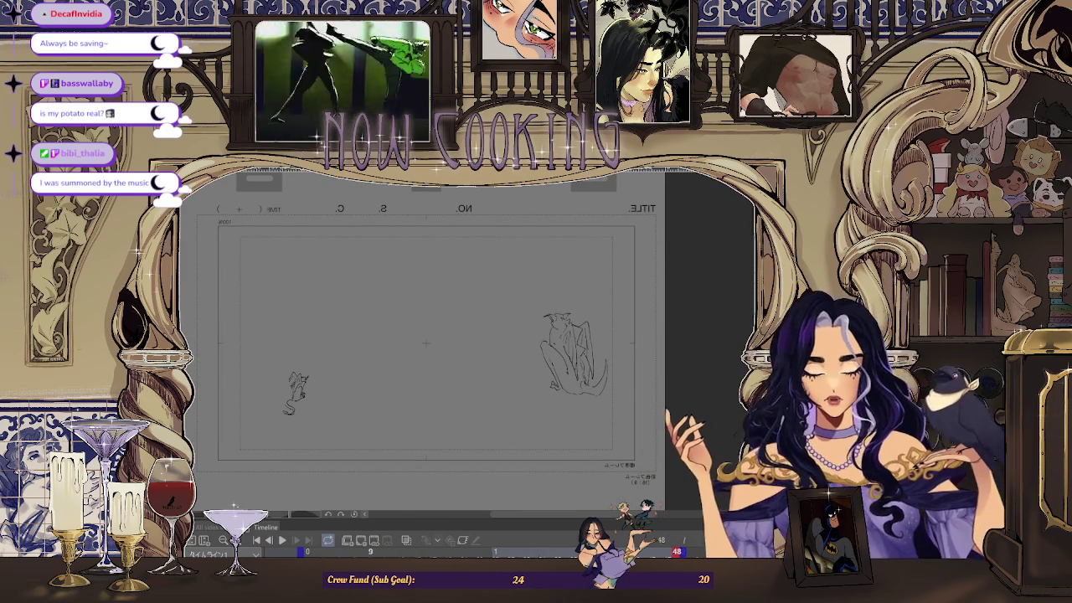
key("space")
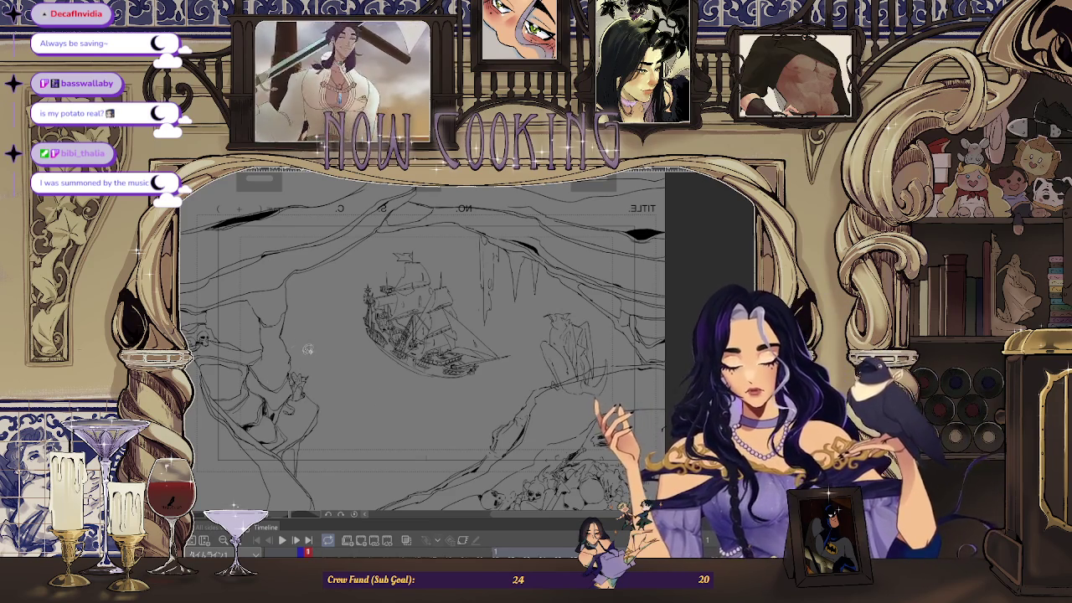
- Lasso the figure on the left cliff, then undo so the figure stays unchanged
left_click_drag(295, 345, 276, 440)
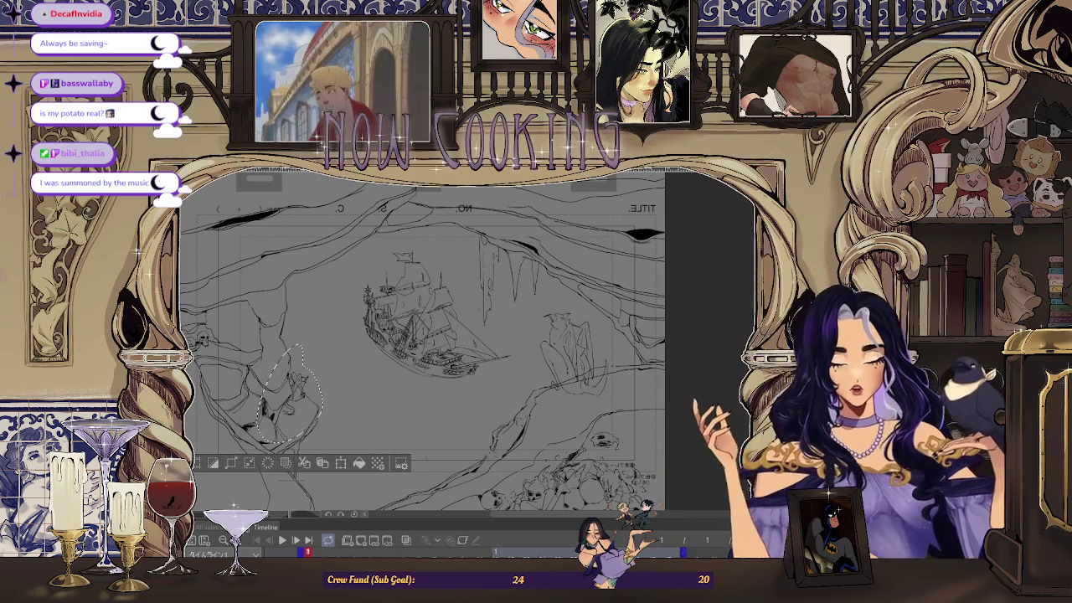
key("ctrl+z")
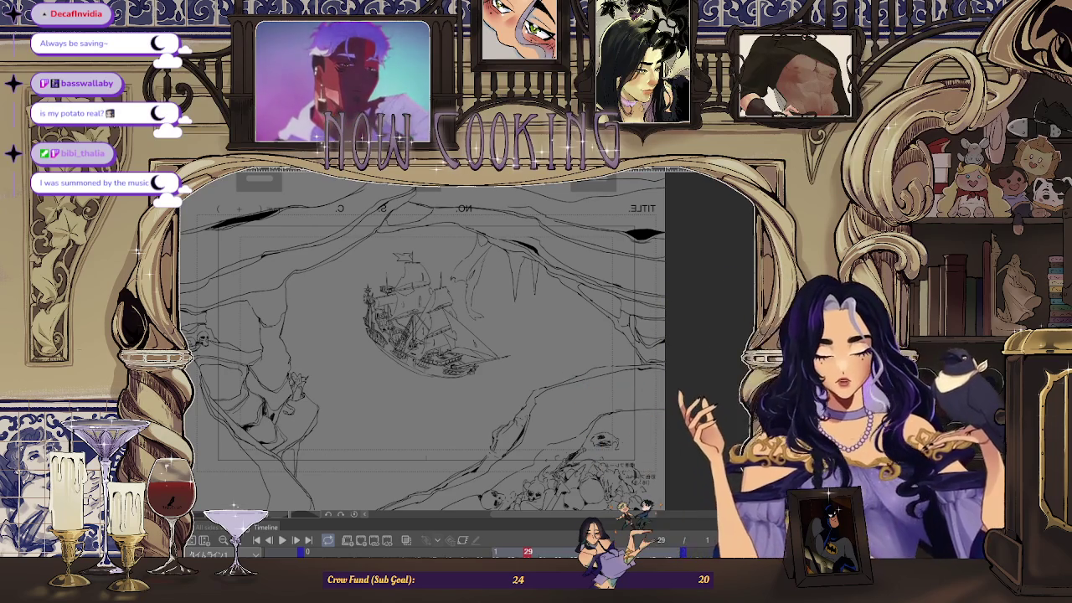
- Compare frames 1 and 29, then replay the cave animation from frame 1
key("Home")
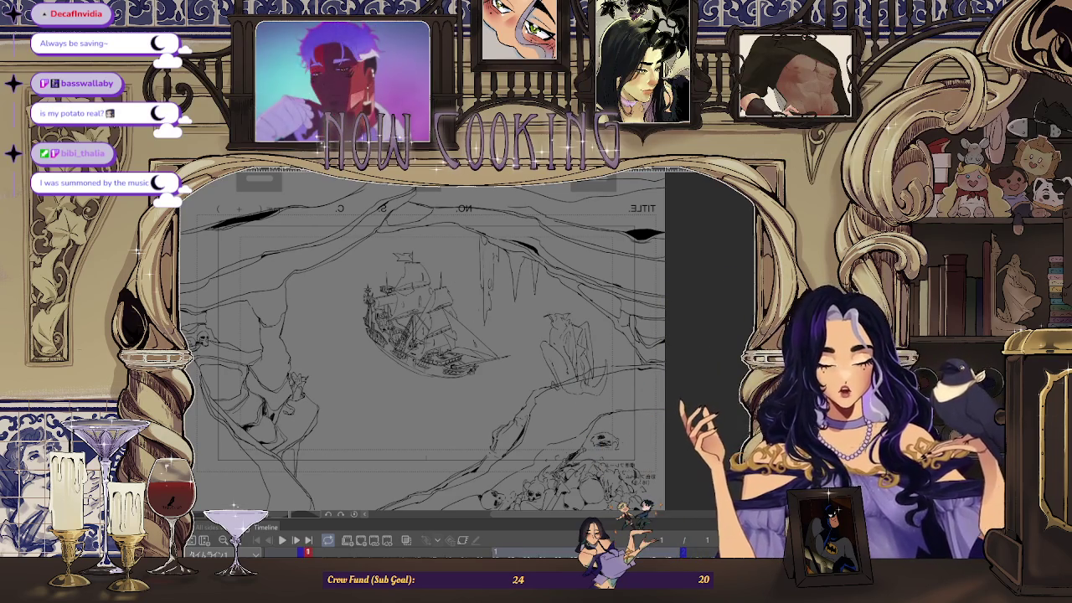
key("End")
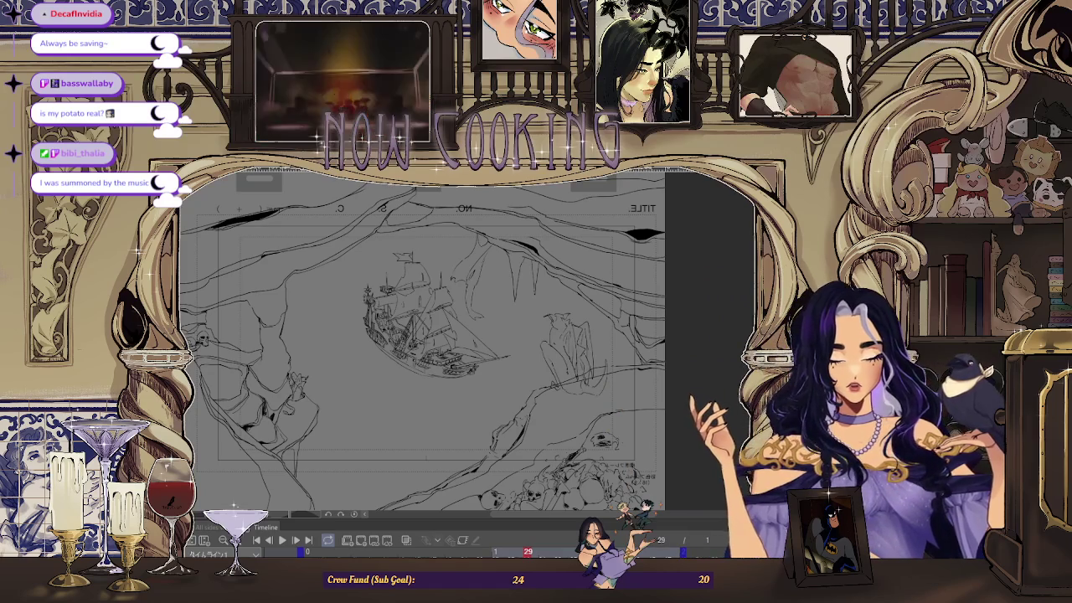
key("Home")
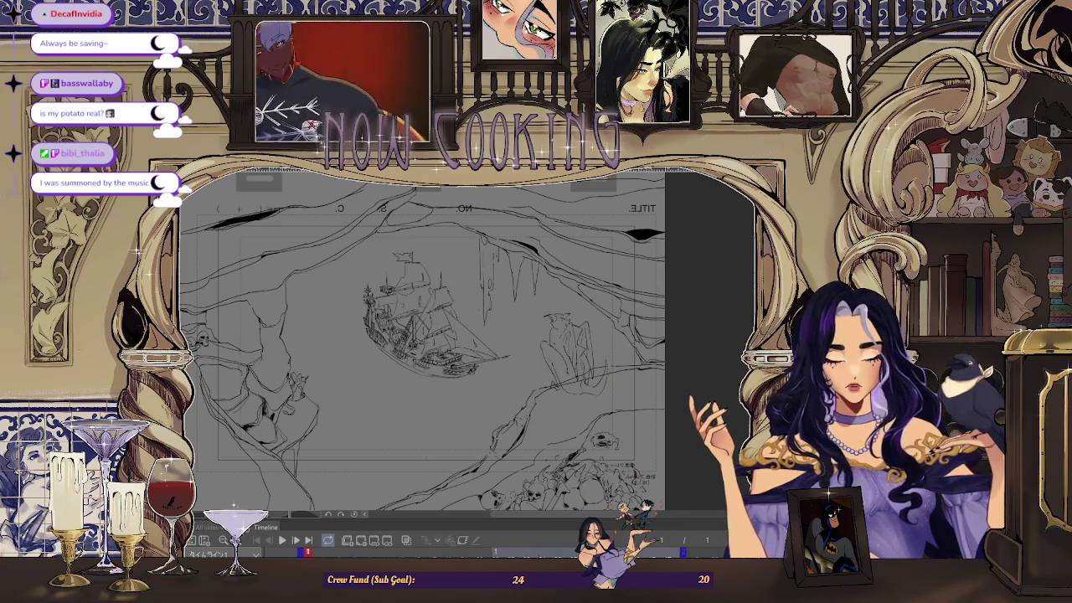
key("space")
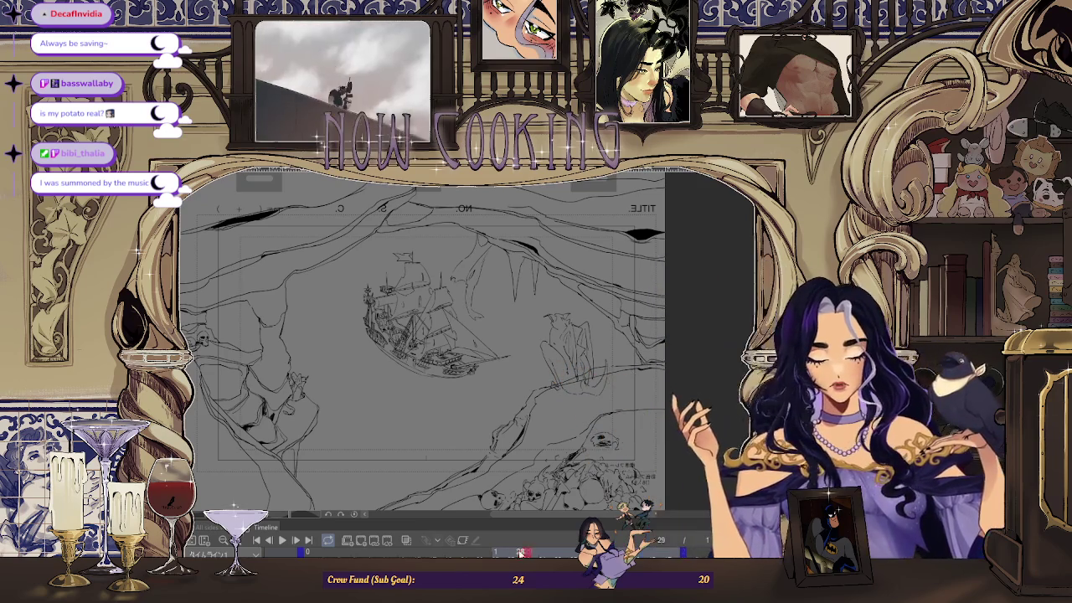
key("space")
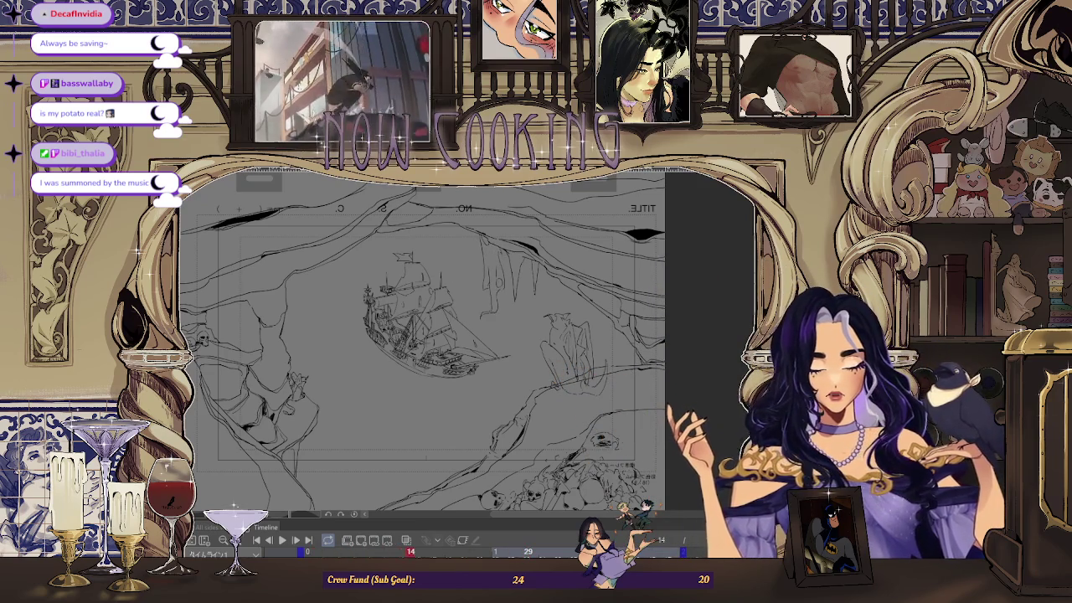
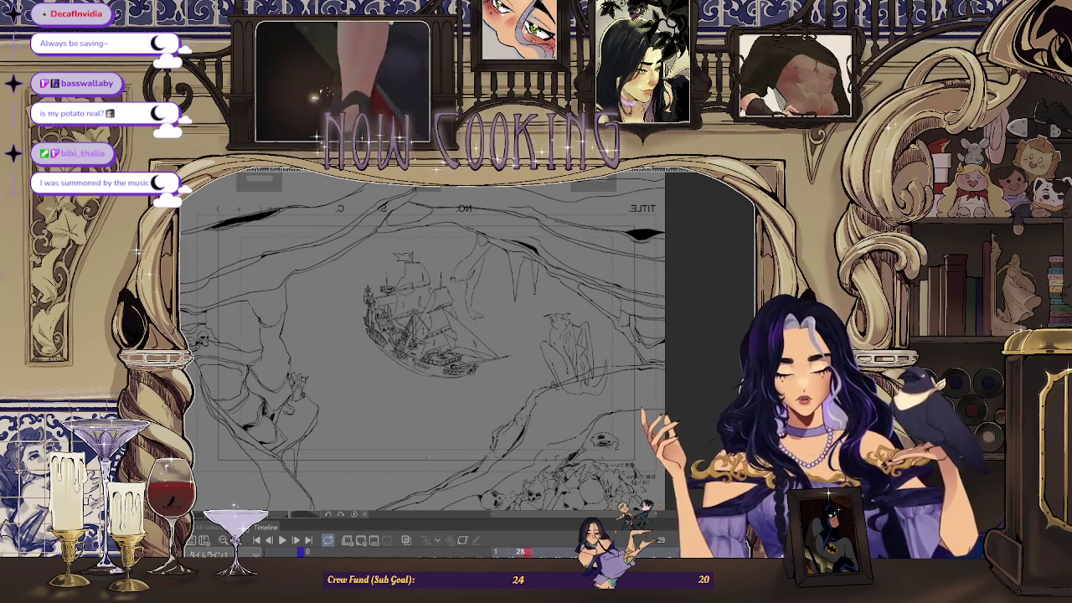
- Turn on onion skin to show the blue gargoyle rough, un-mirror the canvas, and zoom in
left_click(405, 540)
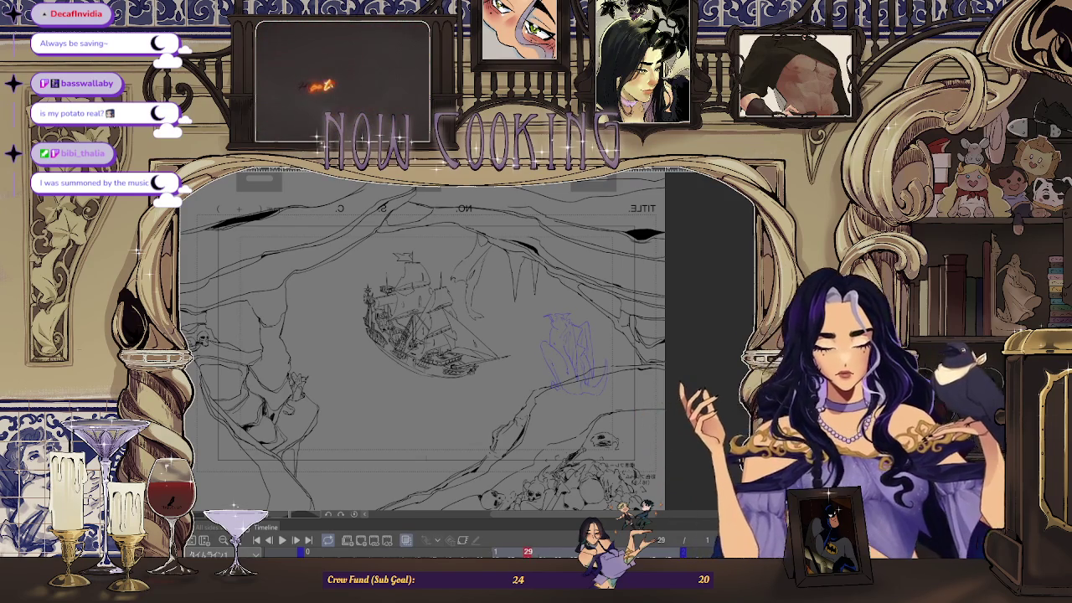
key("h")
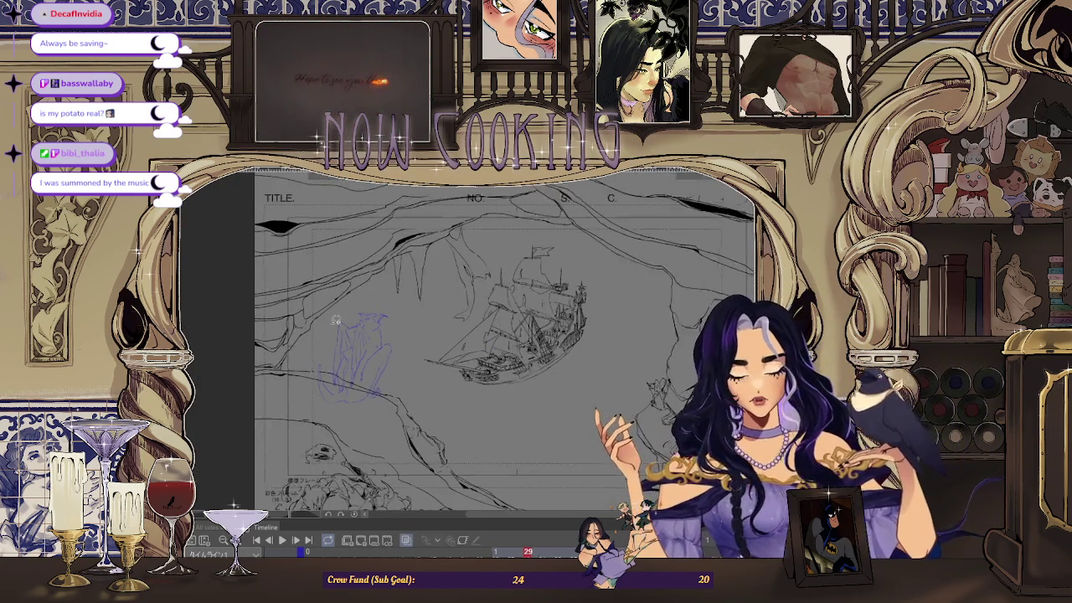
scroll(334, 314, "up", 2)
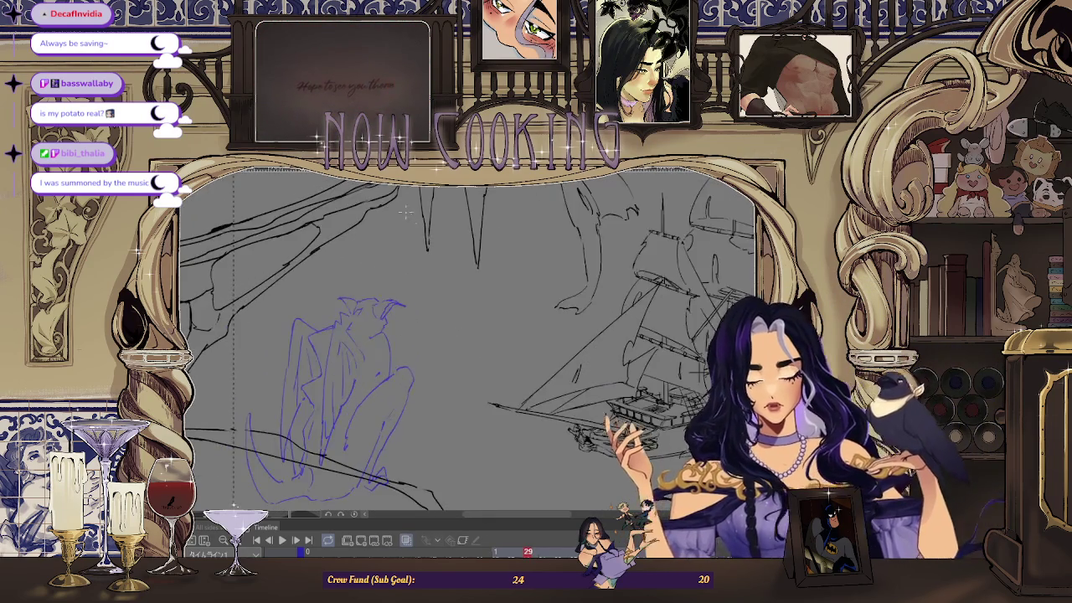
scroll(400, 320, "up", 3)
scroll(352, 335, "down", 1)
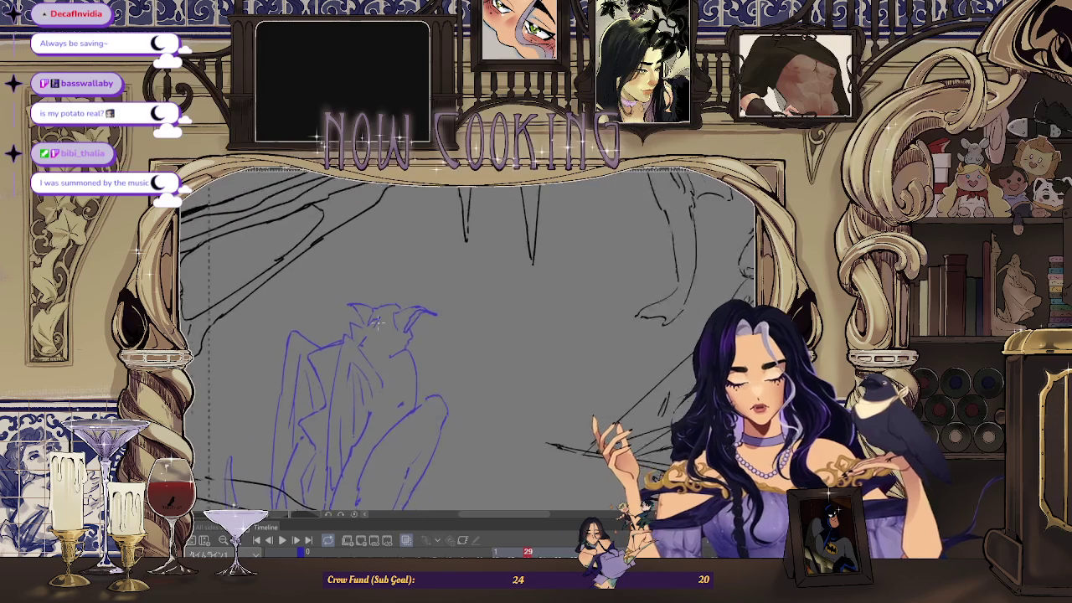
scroll(419, 360, "down", 2)
scroll(448, 369, "up", 2)
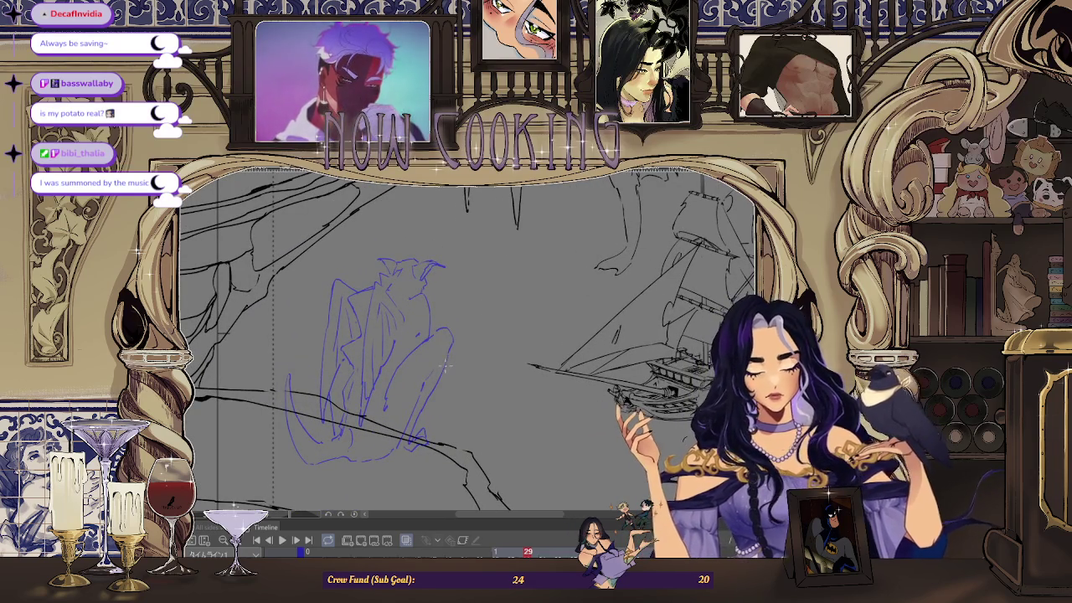
scroll(435, 301, "up", 2)
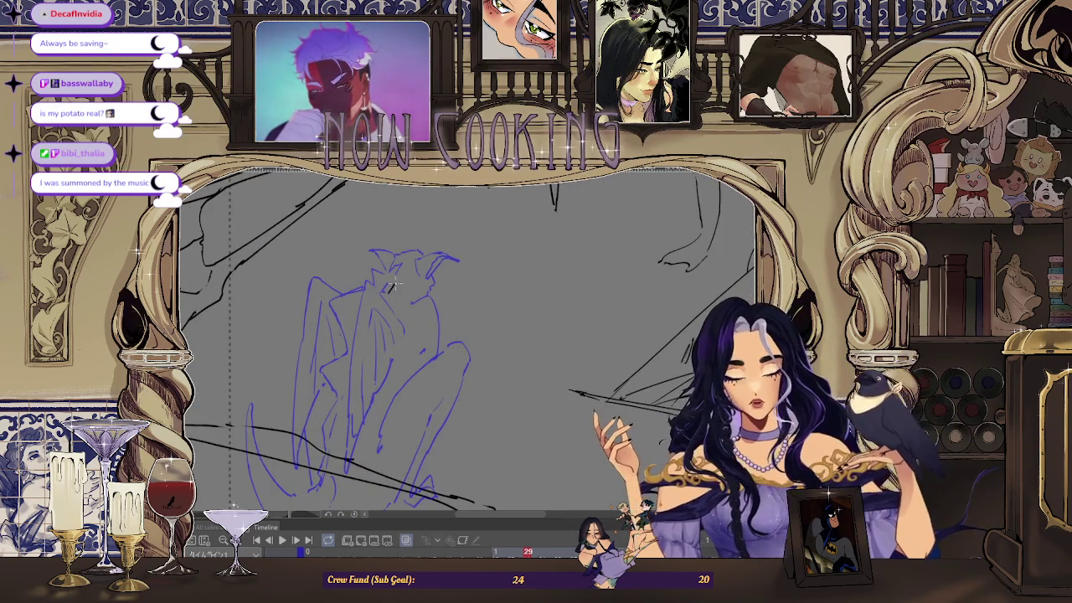
scroll(388, 289, "up", 1)
scroll(458, 230, "up", 1)
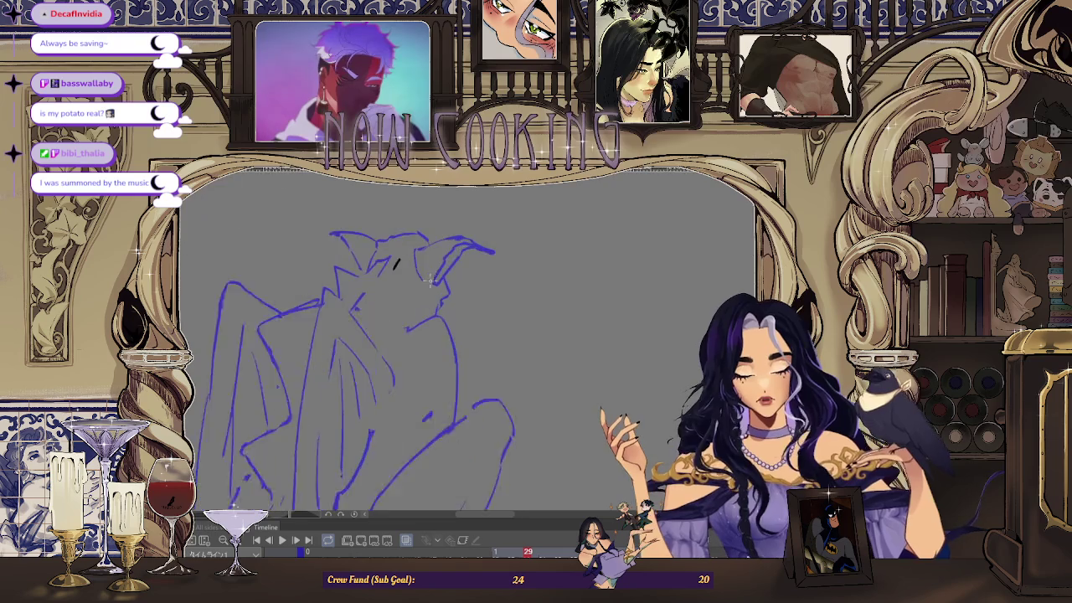
scroll(458, 230, "up", 1)
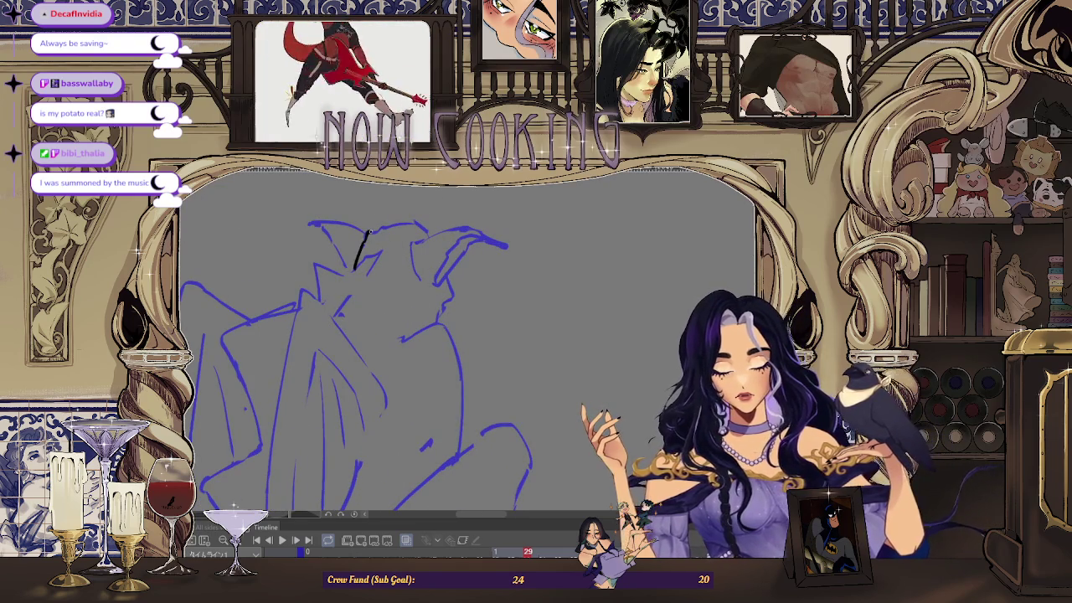
- Ink the head top and a diagonal head line in black, mirroring the view to check them
mouse_move(371, 231)
left_mouse_down()
mouse_move(419, 224)
mouse_move(425, 234)
left_mouse_up()
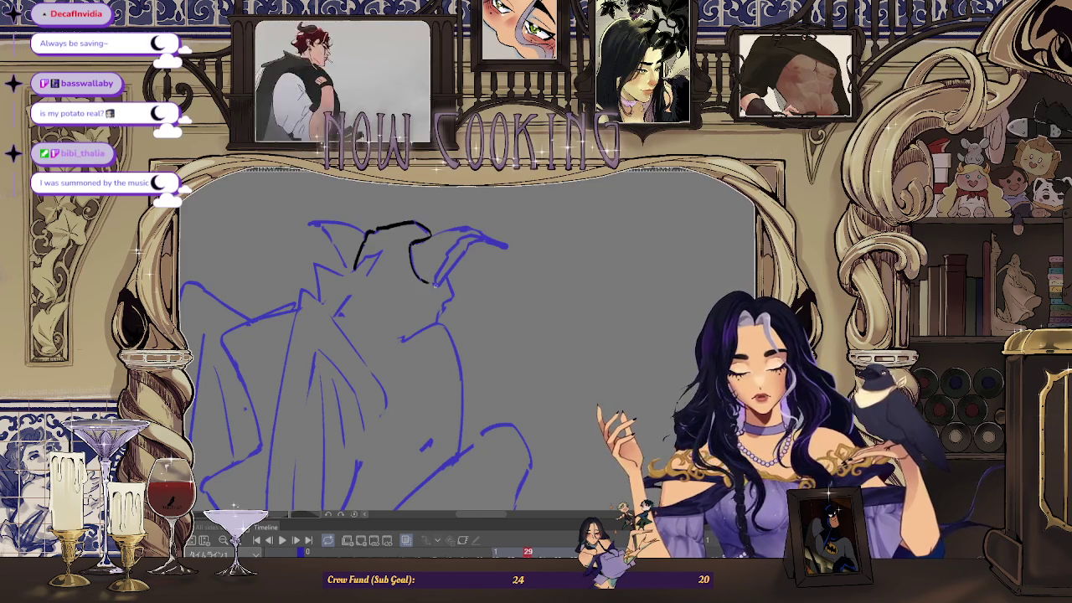
left_click_drag(444, 272, 472, 241)
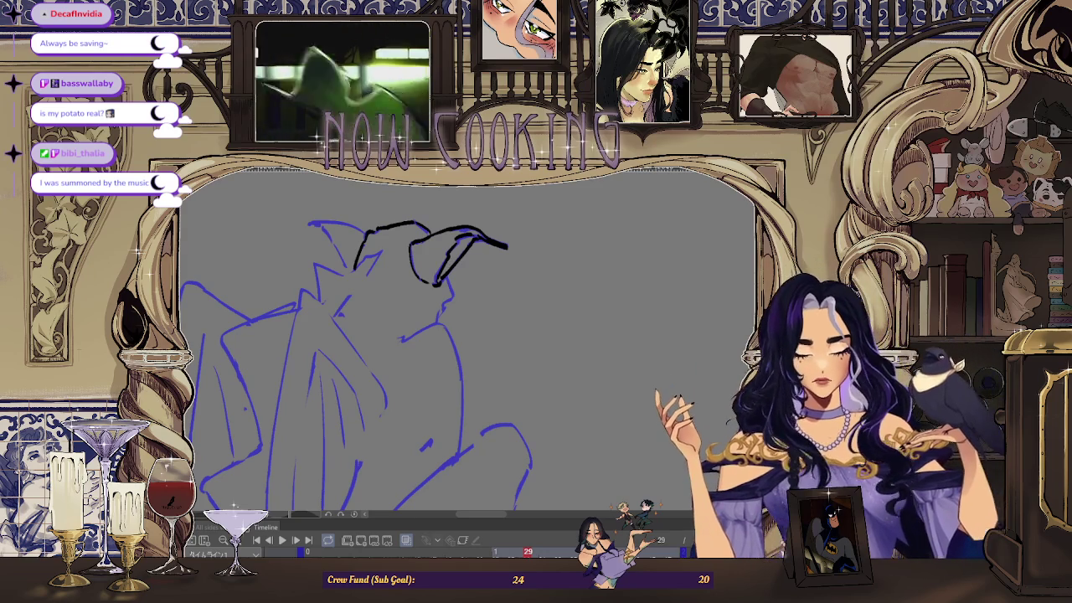
key("h")
scroll(589, 200, "up", 2)
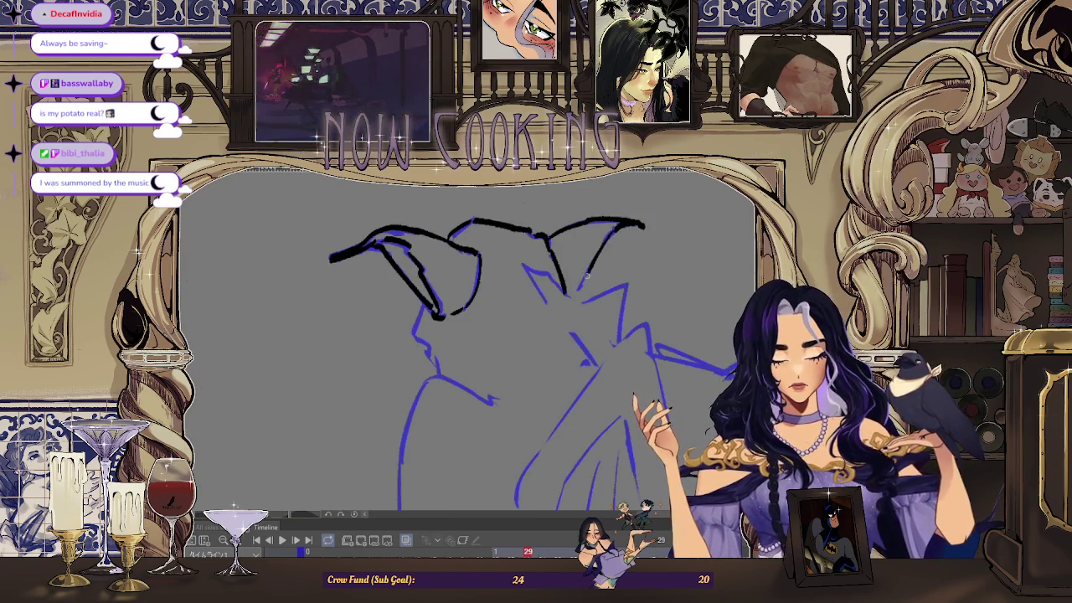
scroll(584, 275, "down", 1)
scroll(631, 220, "down", 2)
key("h")
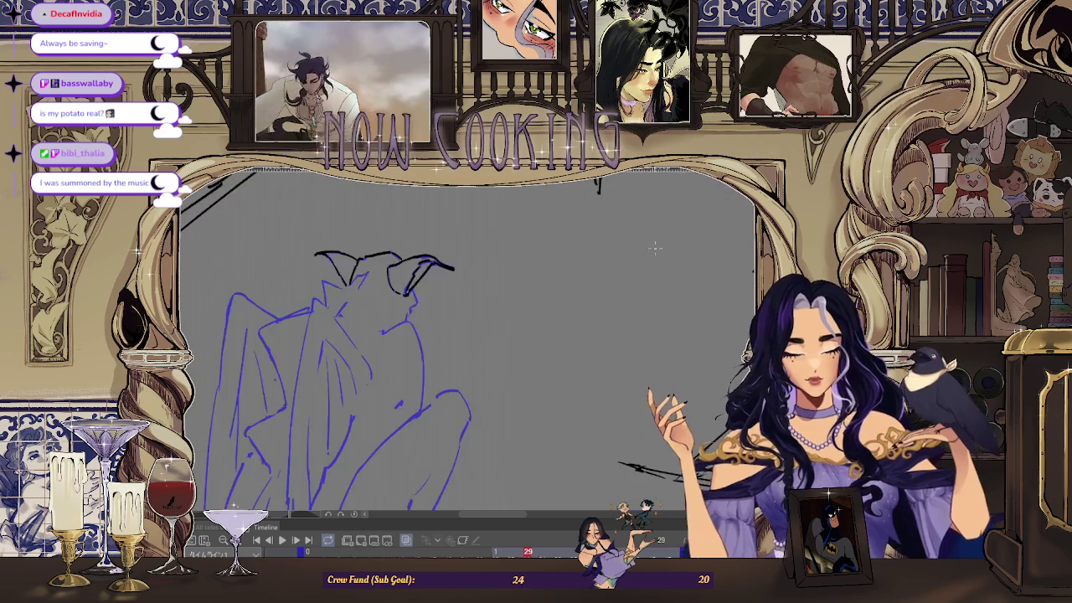
scroll(341, 311, "up", 1)
scroll(342, 311, "up", 2)
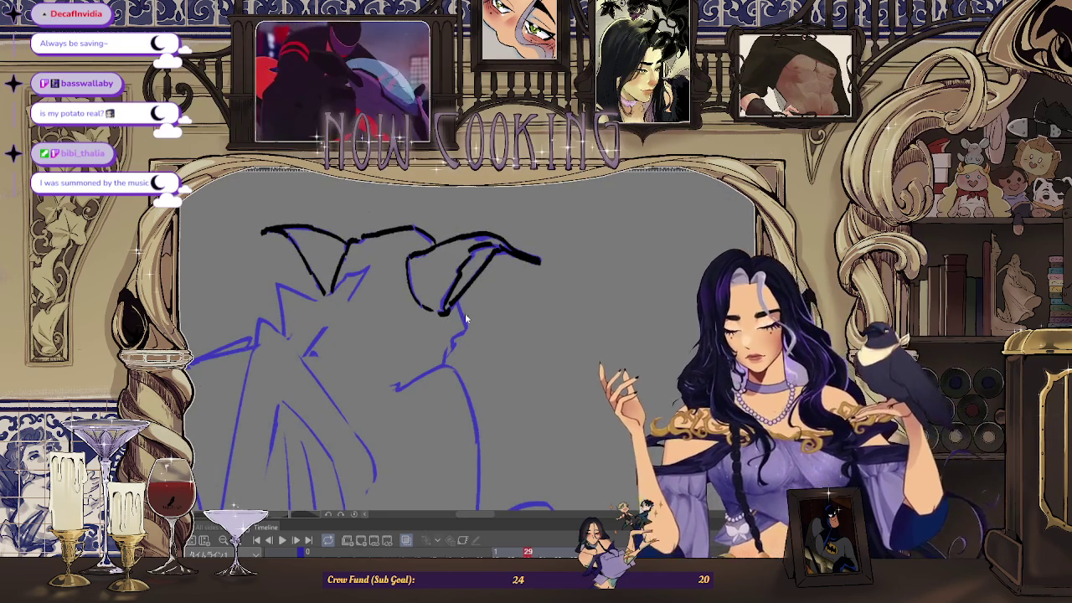
- Transform the inked horn strokes, shifting them slightly down and right
key("ctrl+t")
left_click_drag(496, 303, 503, 309)
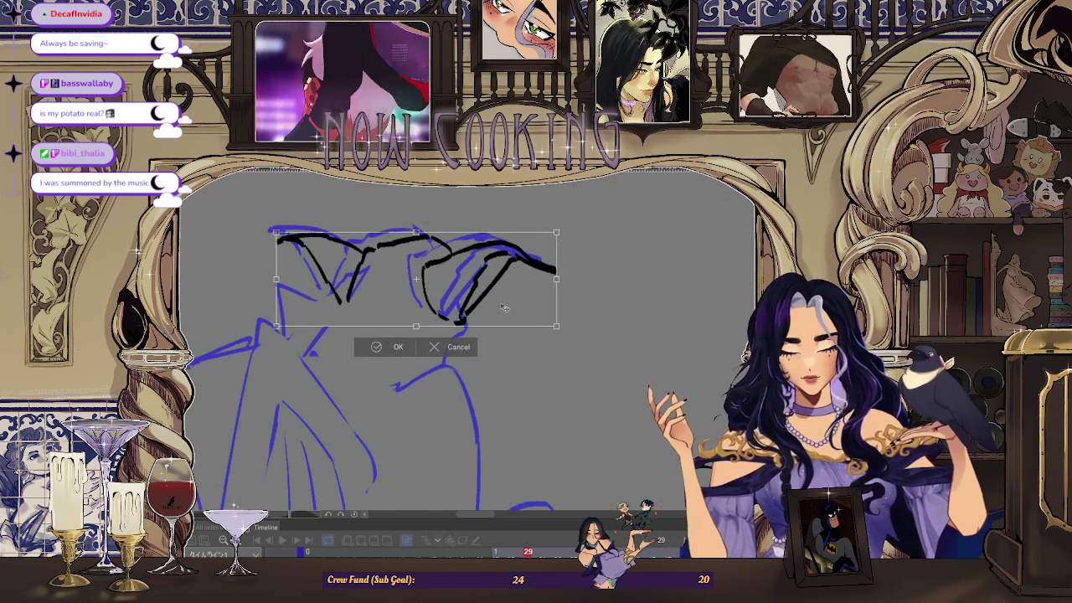
left_click(384, 348)
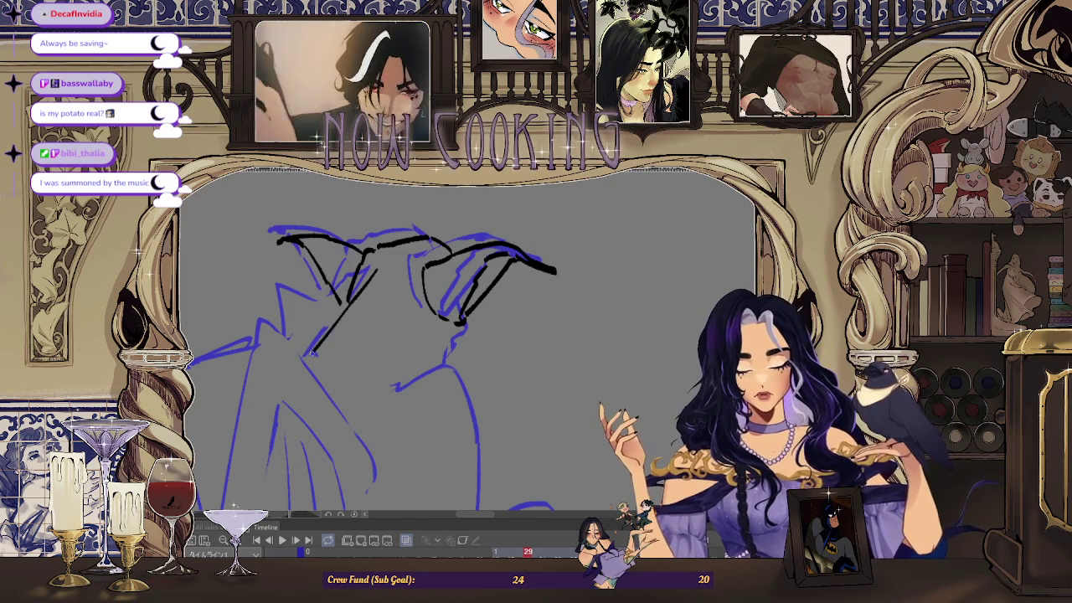
- Redraw the diagonal head line thicker and longer, erasing and re-inking its middle
left_click_drag(377, 268, 308, 362)
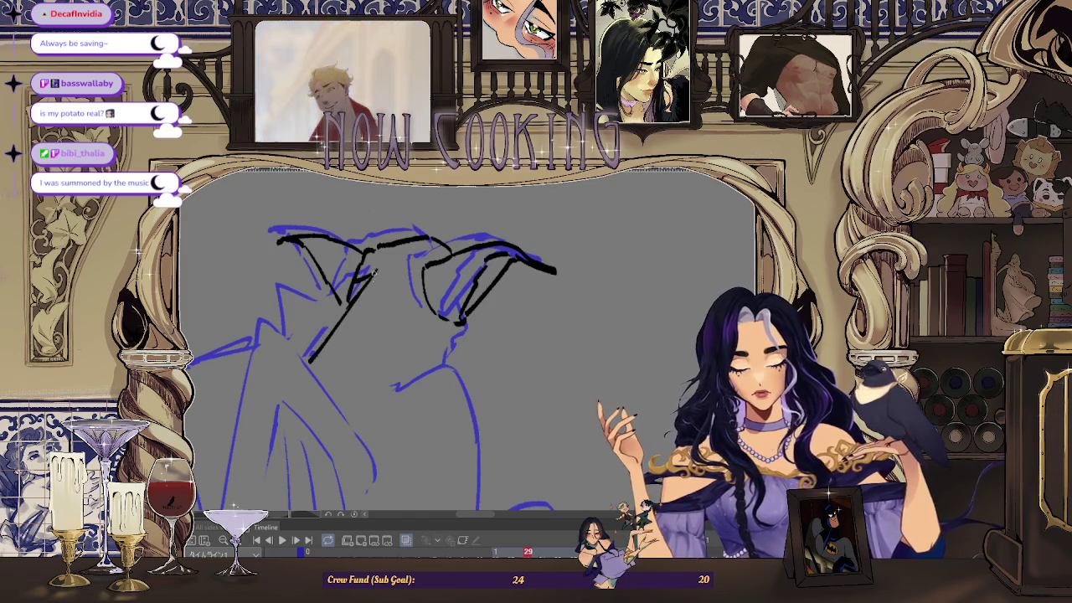
left_click_drag(350, 283, 334, 314)
left_click_drag(370, 283, 340, 317)
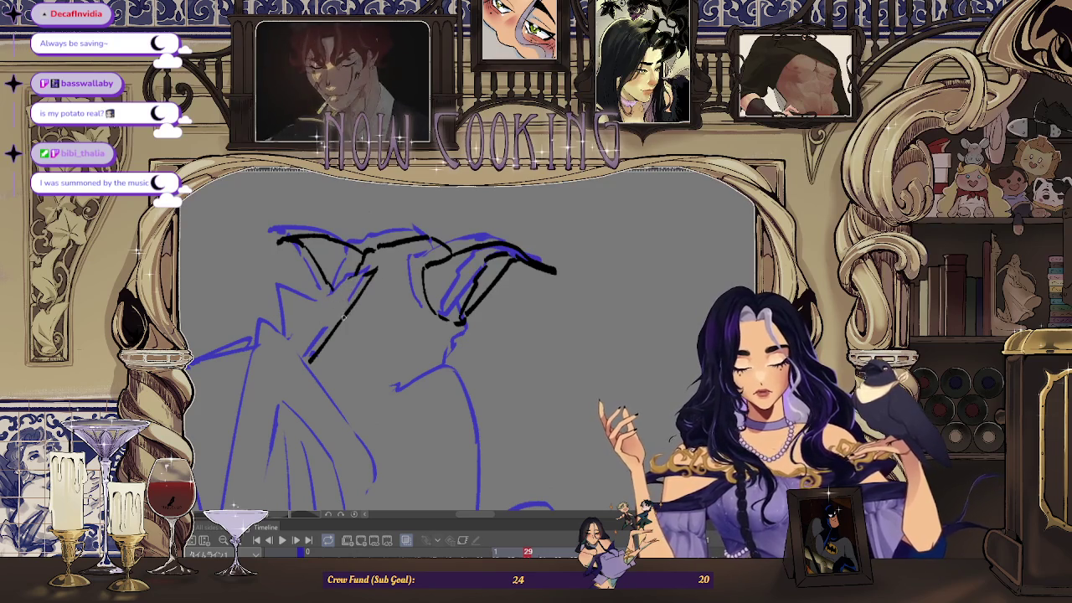
scroll(353, 277, "down", 2)
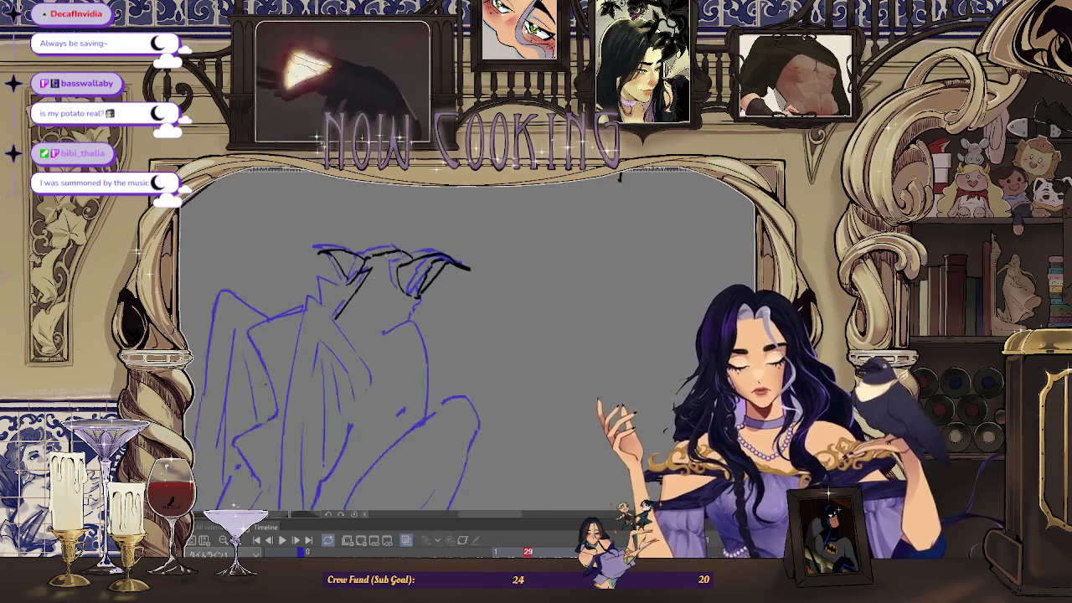
scroll(360, 267, "down", 2)
scroll(385, 251, "down", 2)
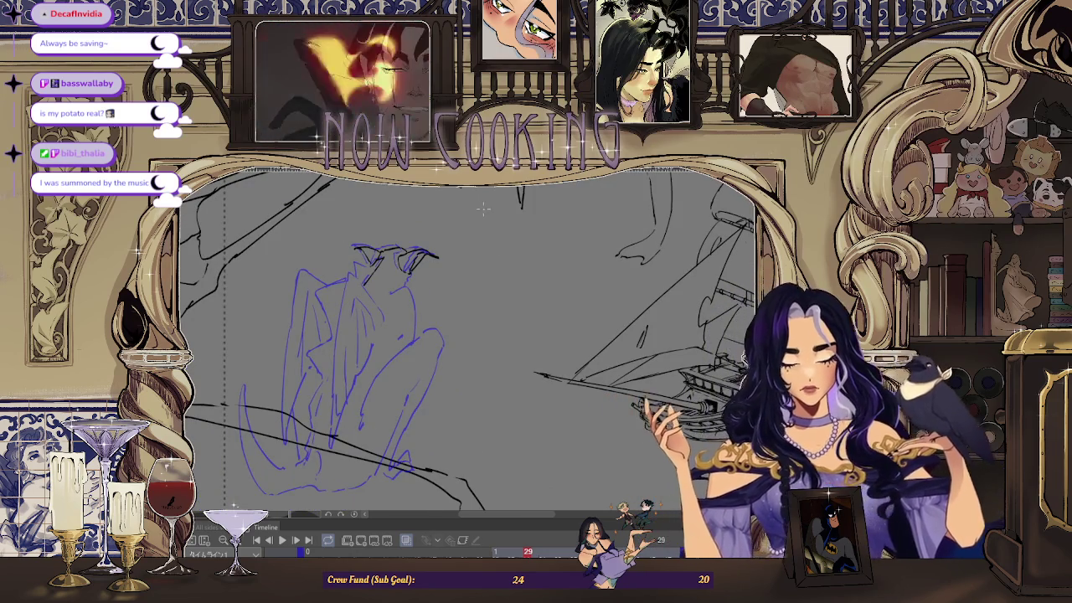
- Replace the curved shoulder stroke with a straighter black line running down from the shoulder
key("h")
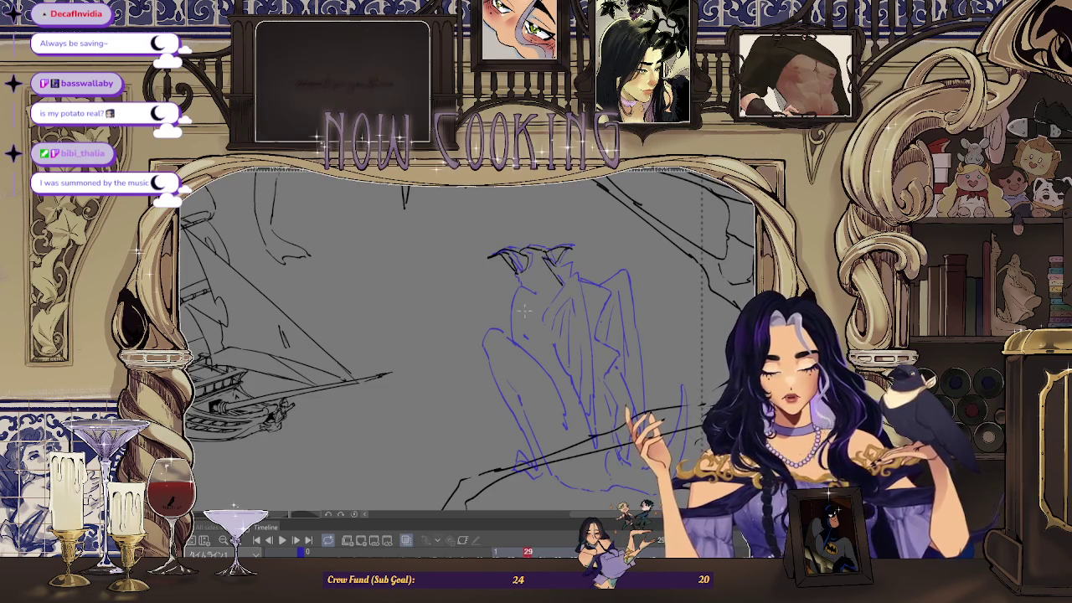
left_click_drag(573, 297, 504, 263)
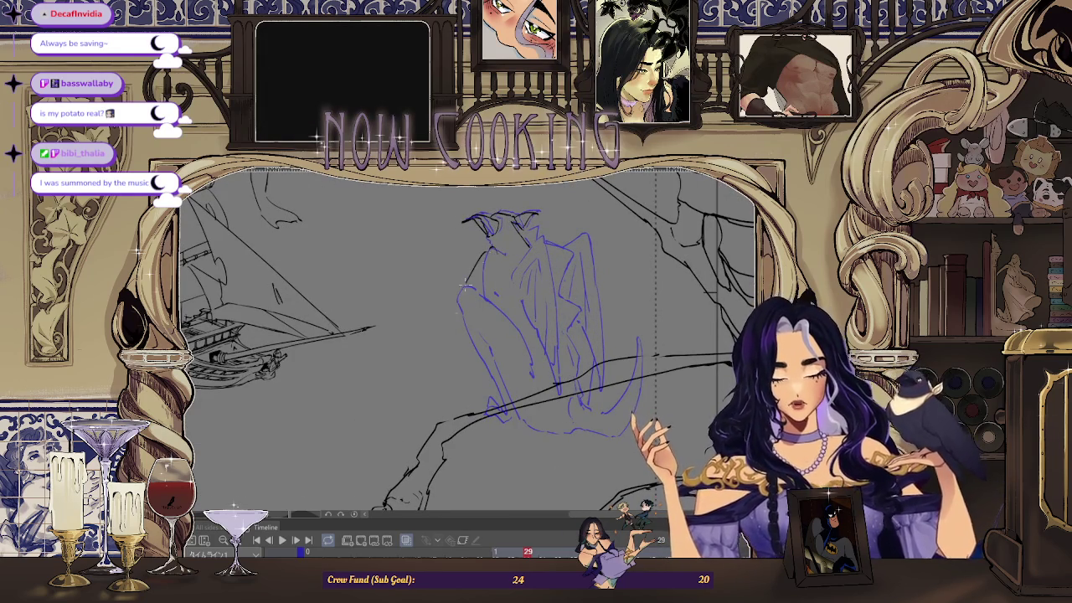
key("ctrl+z")
left_click_drag(490, 245, 461, 404)
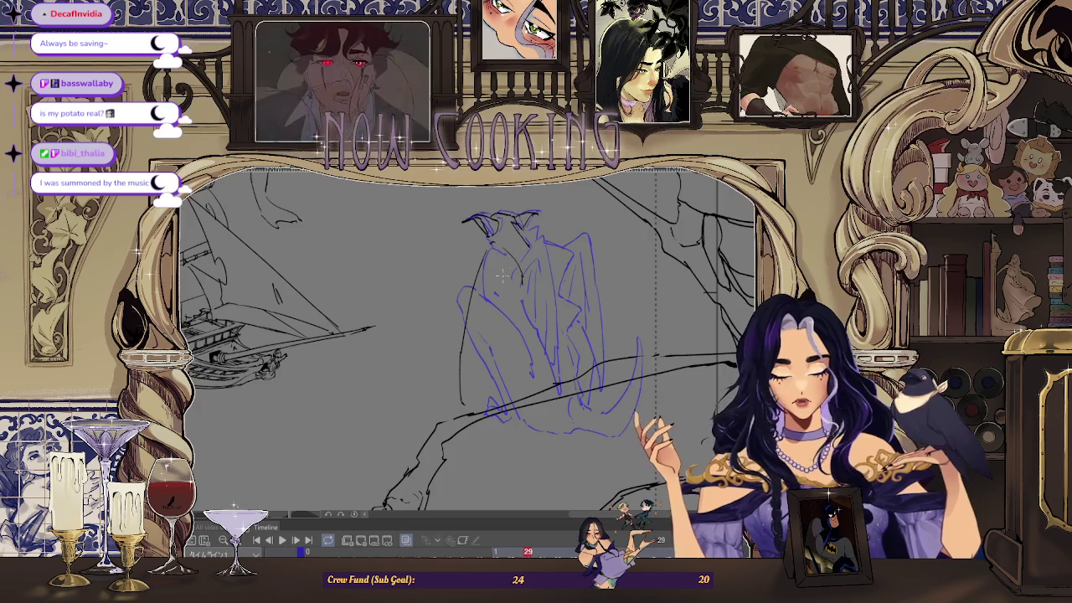
scroll(512, 278, "up", 2)
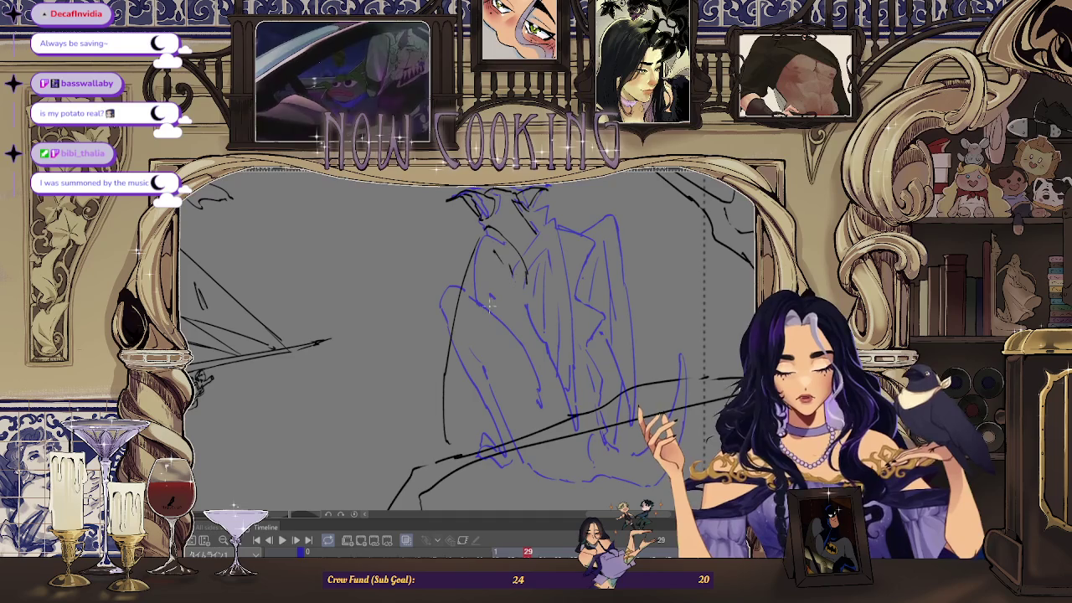
scroll(490, 310, "down", 2)
scroll(494, 318, "down", 1)
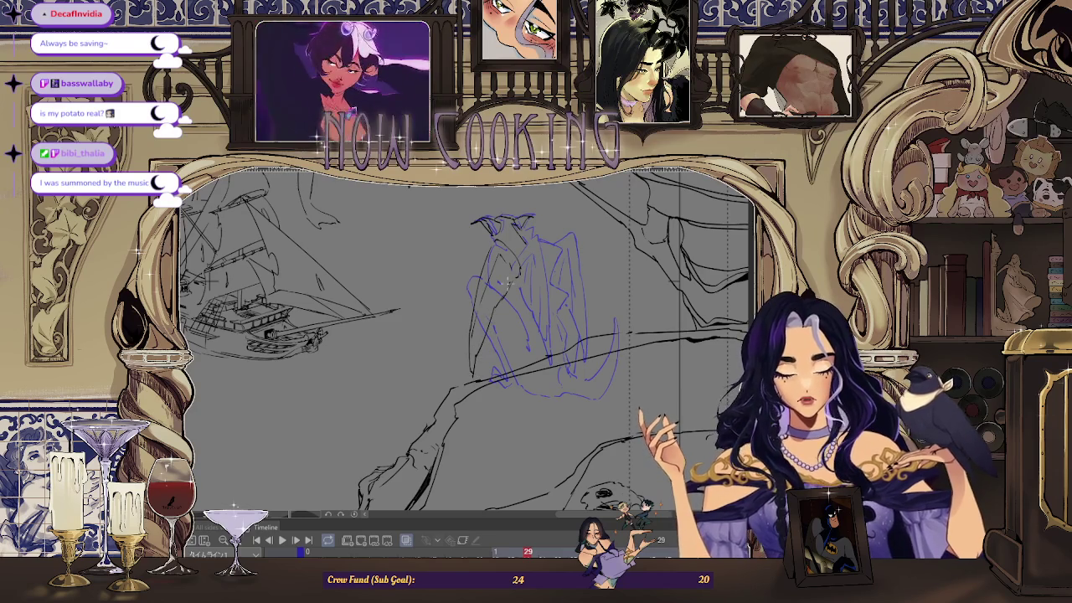
key("h")
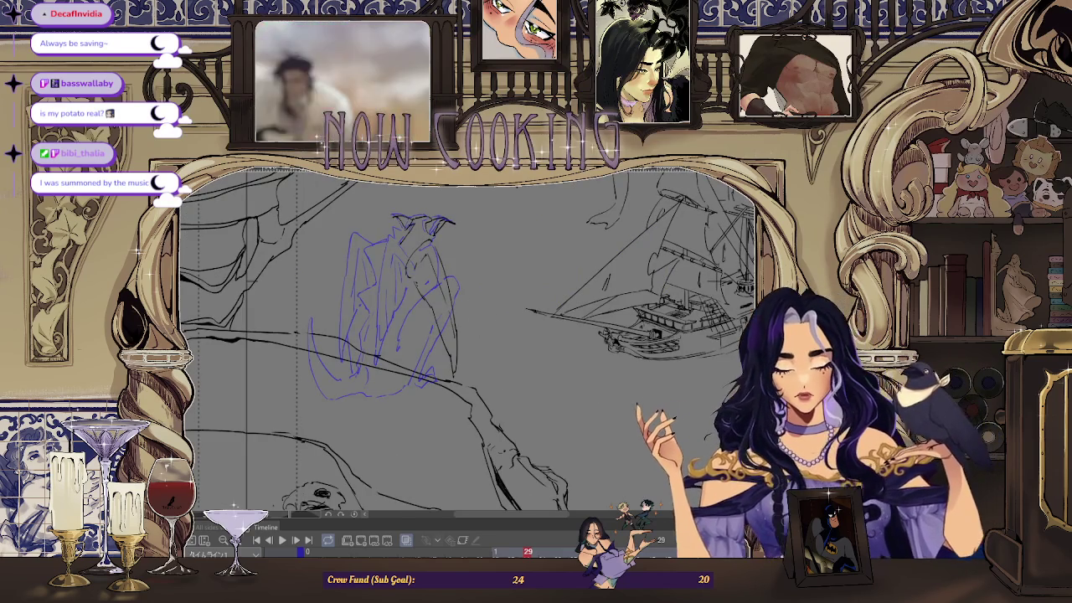
- Mirror the canvas to check the gargoyle's proportions, then preview frame 13
scroll(529, 245, "down", 2)
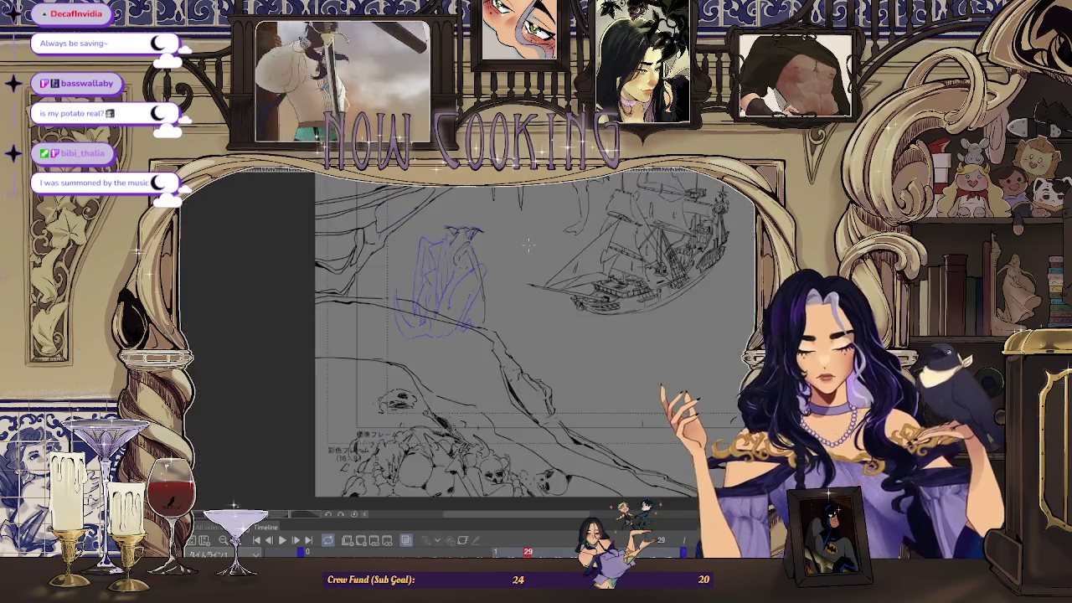
scroll(528, 245, "up", 3)
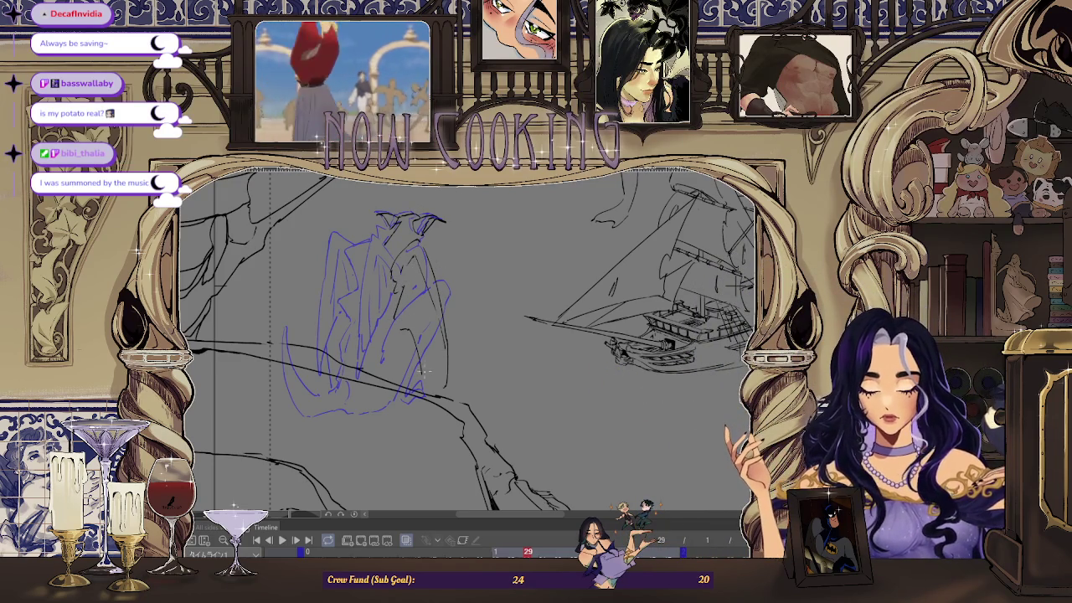
key("h")
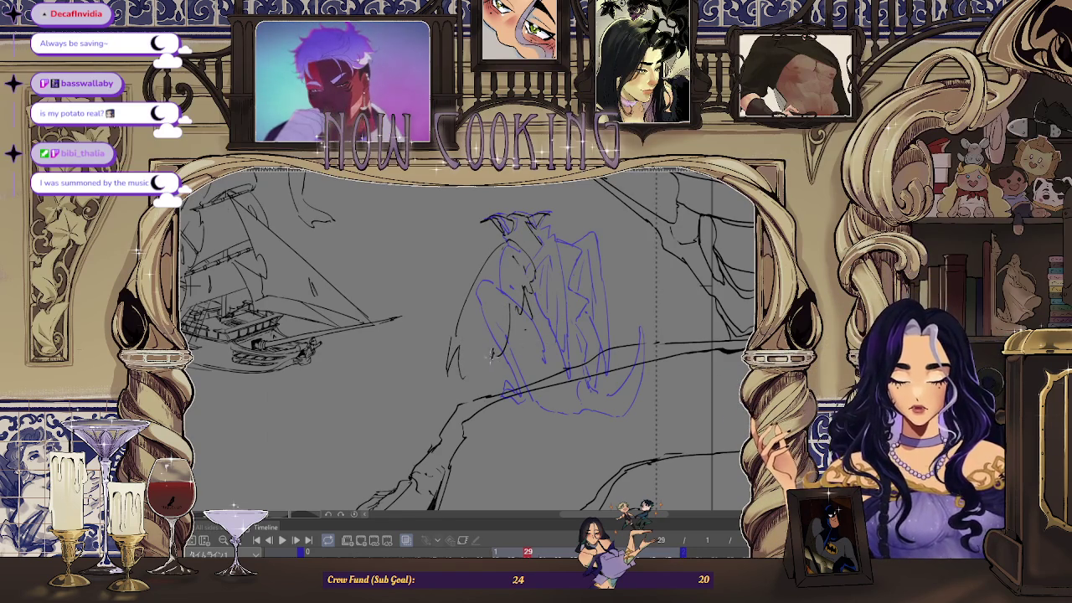
key("space")
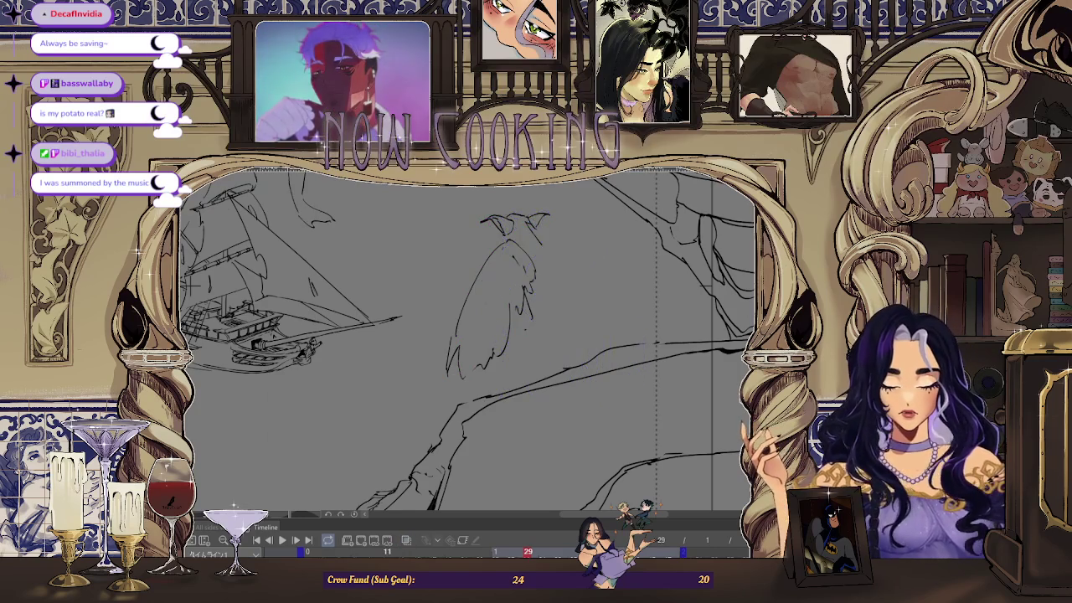
- On frame 29, redraw the gargoyle's wing edge in black, undoing bad strokes, then re-enable onion skin
key("space")
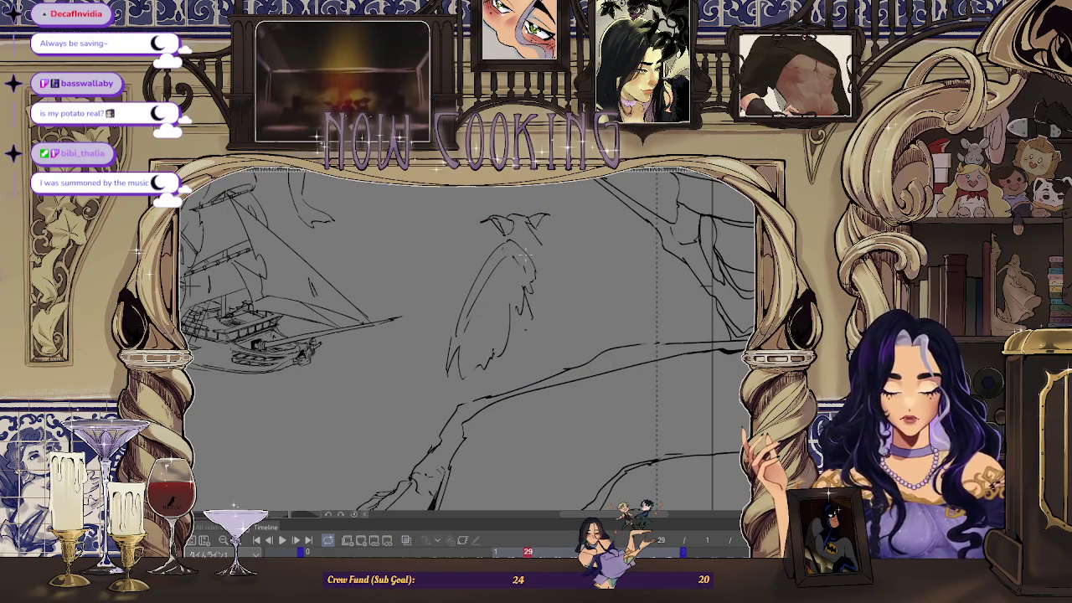
scroll(515, 259, "up", 2)
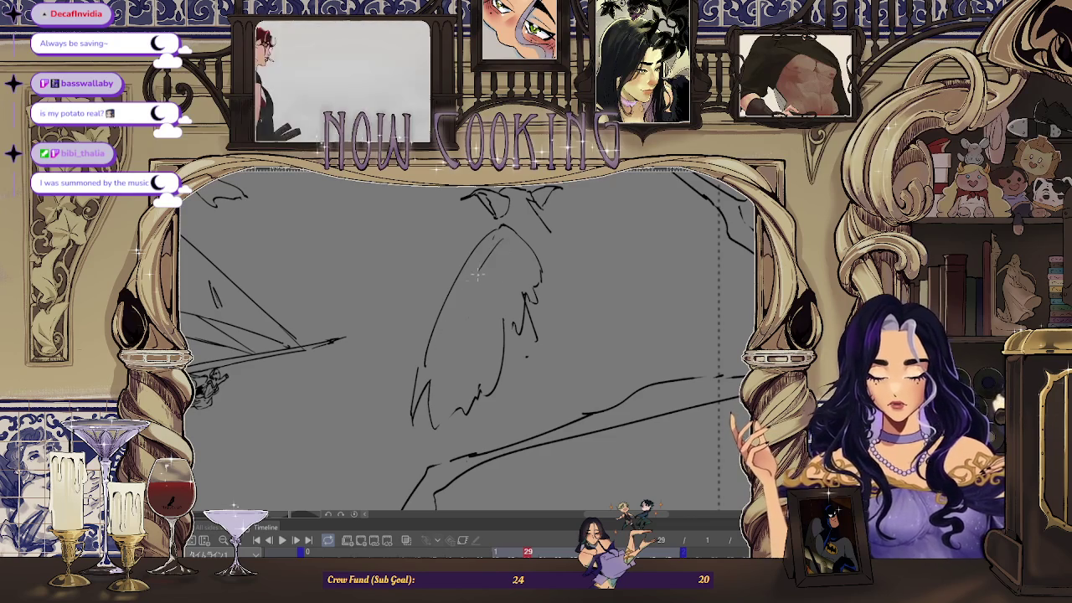
mouse_move(490, 231)
left_mouse_down()
mouse_move(423, 368)
mouse_move(422, 432)
left_mouse_up()
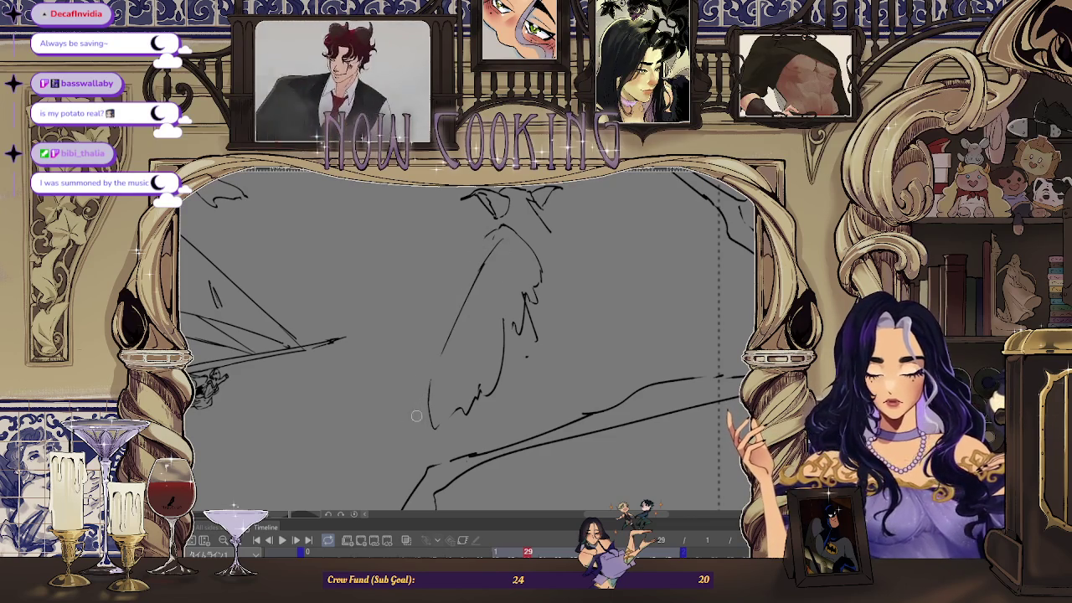
left_click_drag(419, 381, 431, 411)
mouse_move(481, 236)
left_mouse_down()
mouse_move(448, 298)
mouse_move(417, 402)
left_mouse_up()
key("ctrl+z")
left_click_drag(452, 281, 419, 432)
key("ctrl+z")
left_click_drag(482, 252, 429, 423)
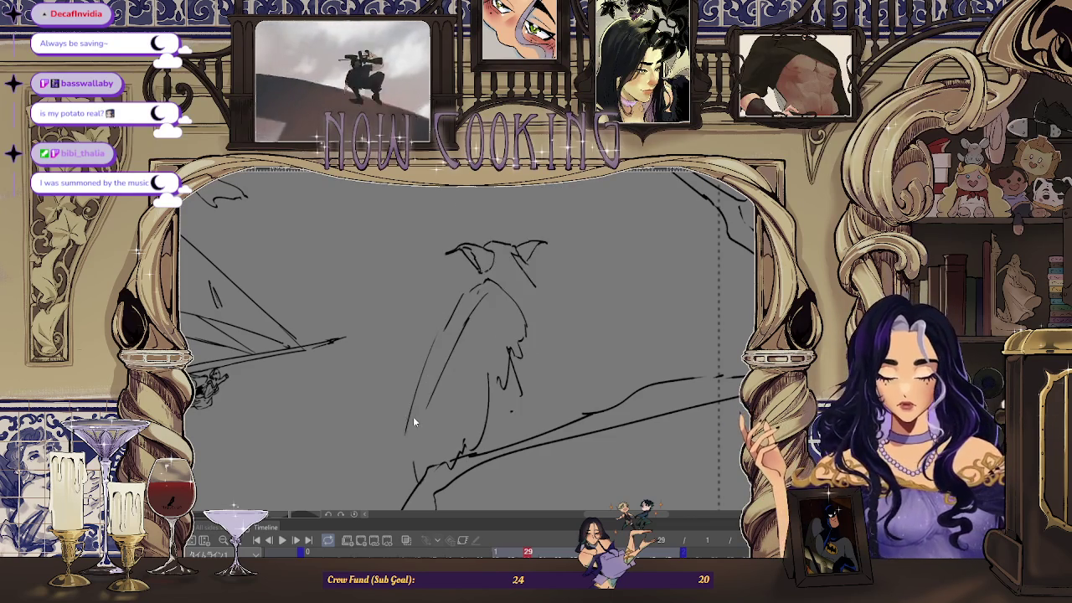
left_click_drag(429, 354, 410, 425)
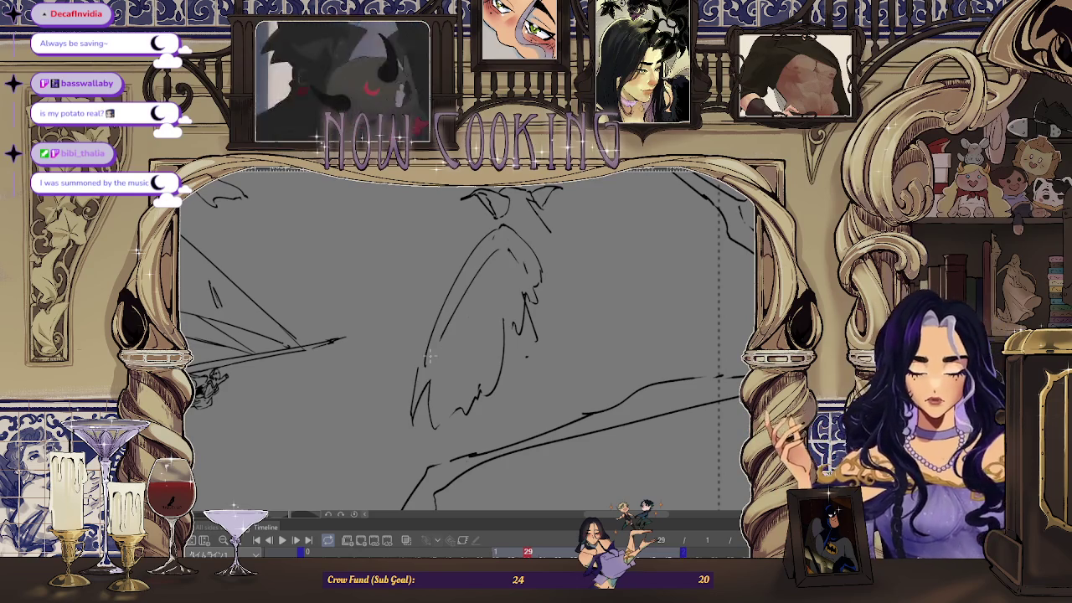
left_click(406, 540)
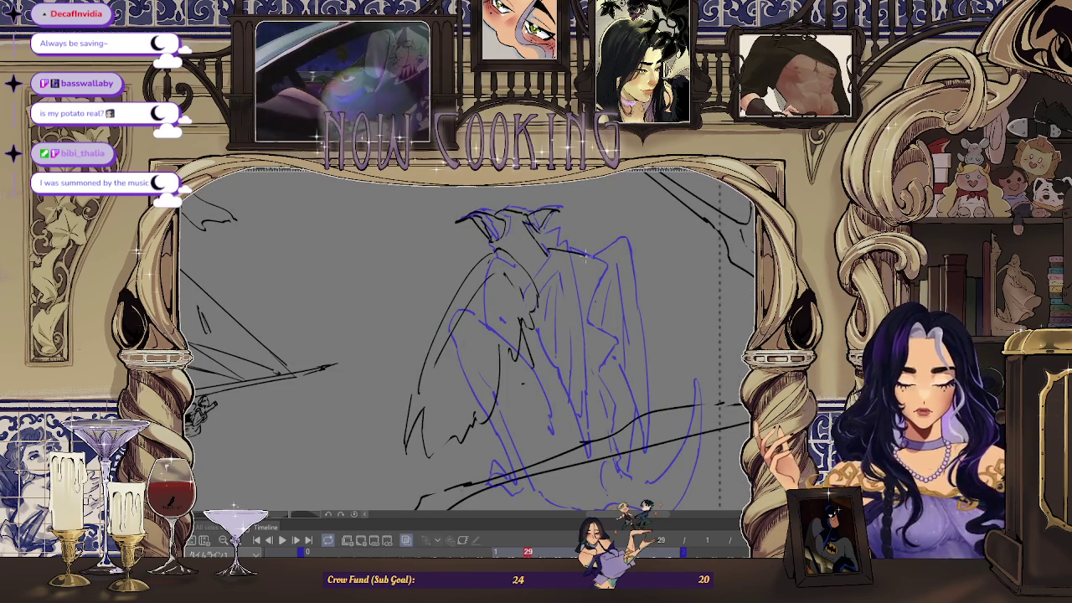
- Try a short black stroke on the figure and undo it, then mirror the view to check
left_click_drag(599, 262, 586, 305)
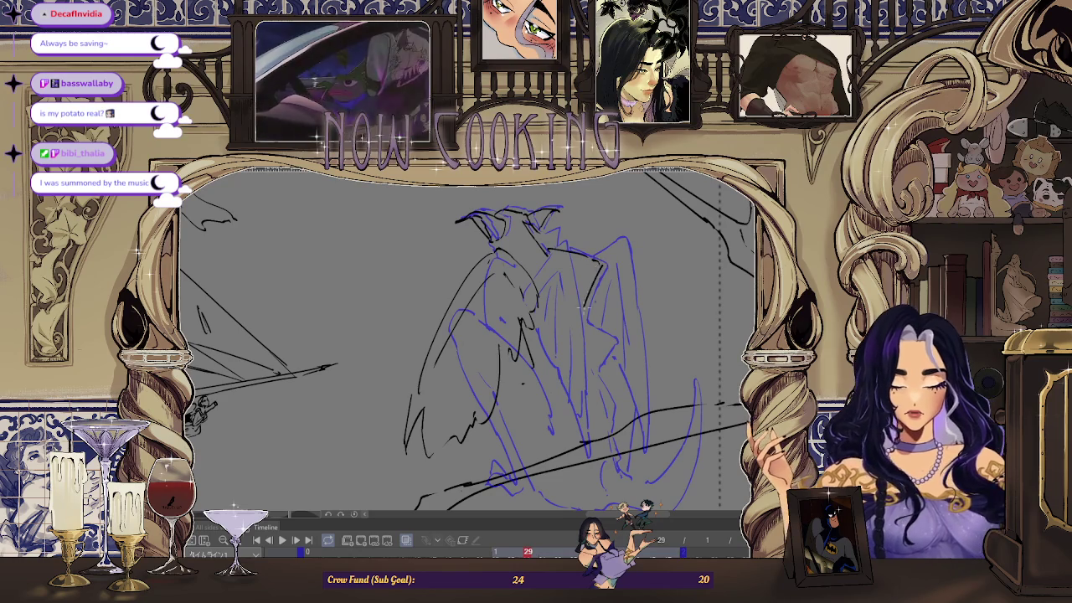
key("ctrl+z")
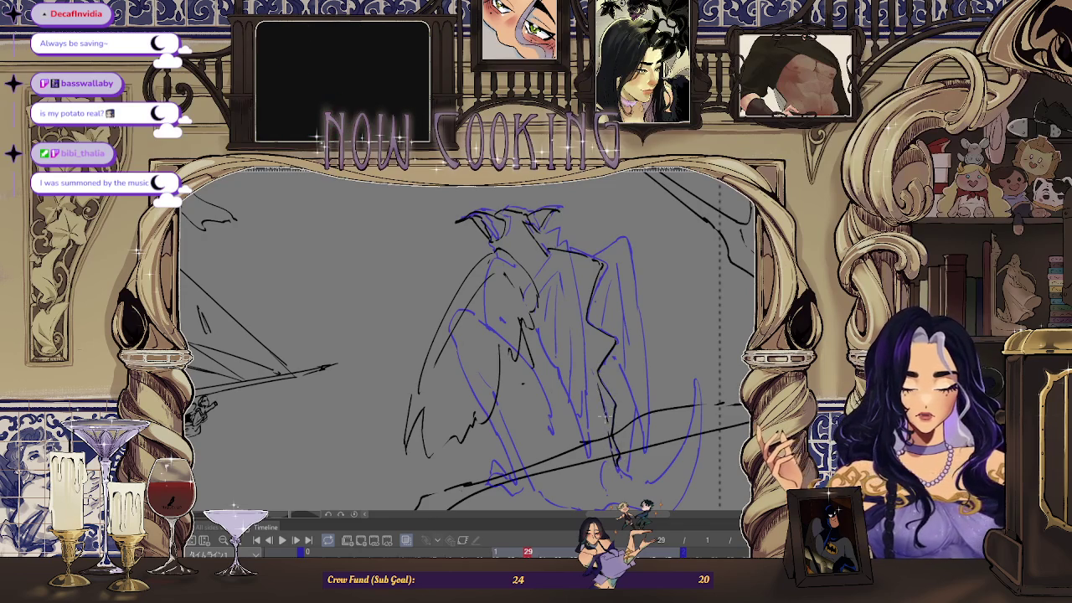
scroll(600, 393, "down", 1)
scroll(586, 352, "down", 1)
scroll(576, 291, "down", 1)
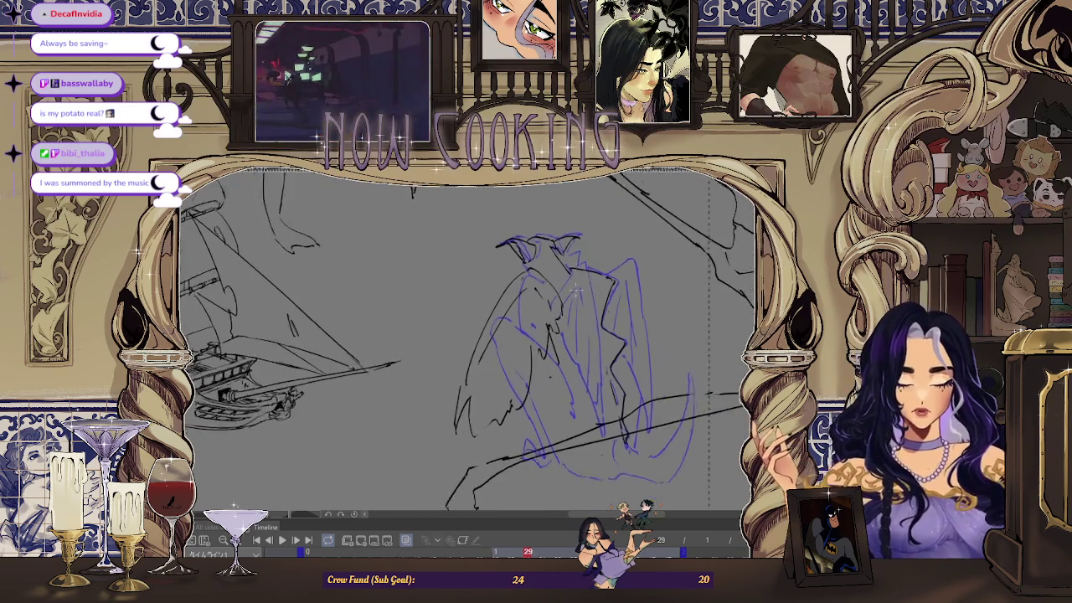
scroll(573, 289, "up", 1)
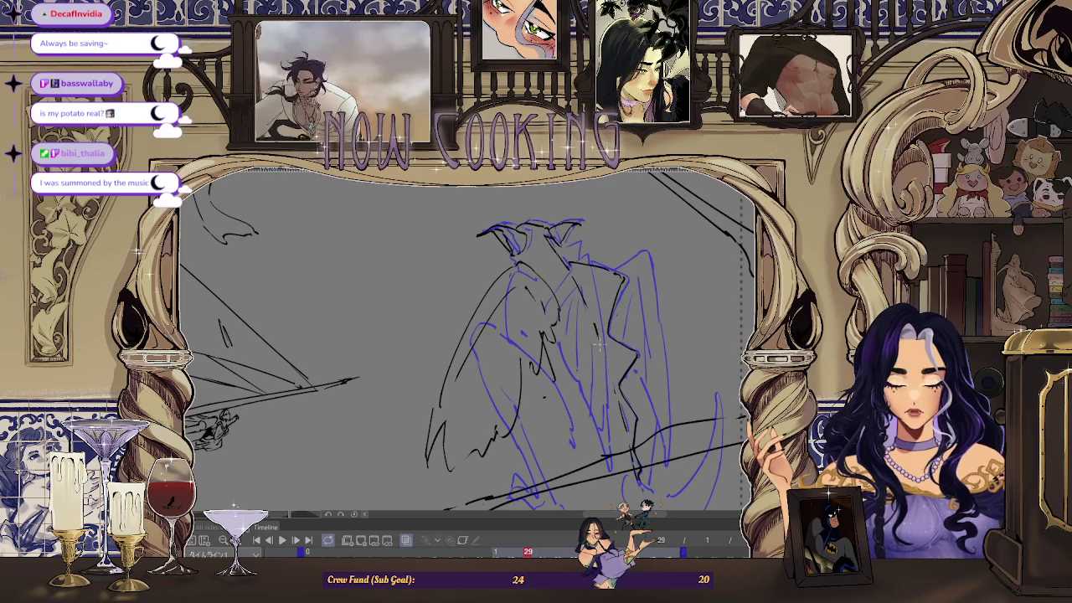
scroll(566, 274, "up", 1)
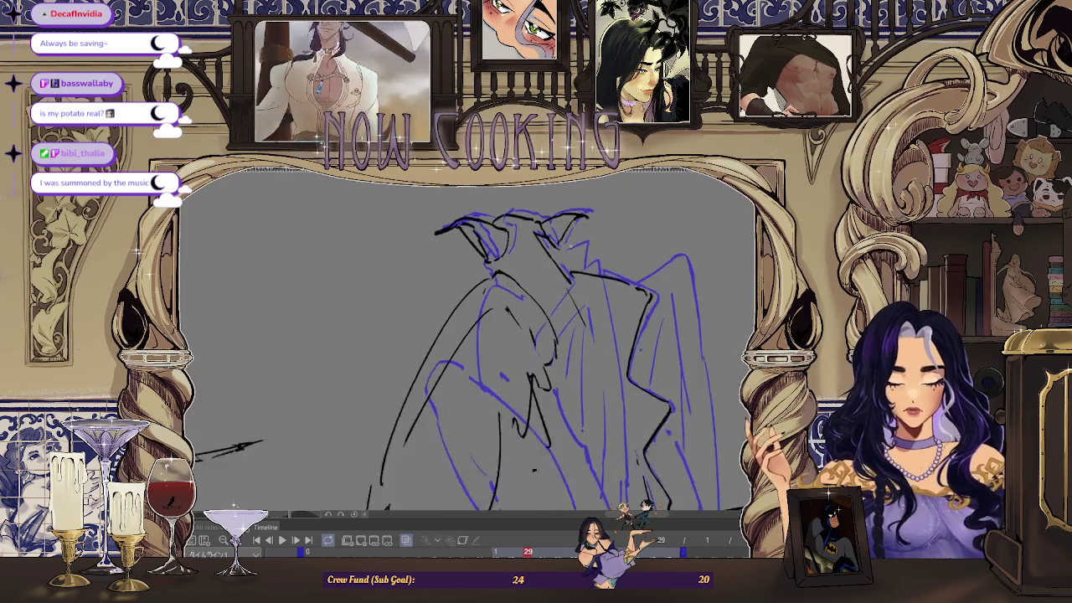
scroll(567, 274, "up", 1)
scroll(600, 255, "down", 1)
scroll(600, 255, "down", 1)
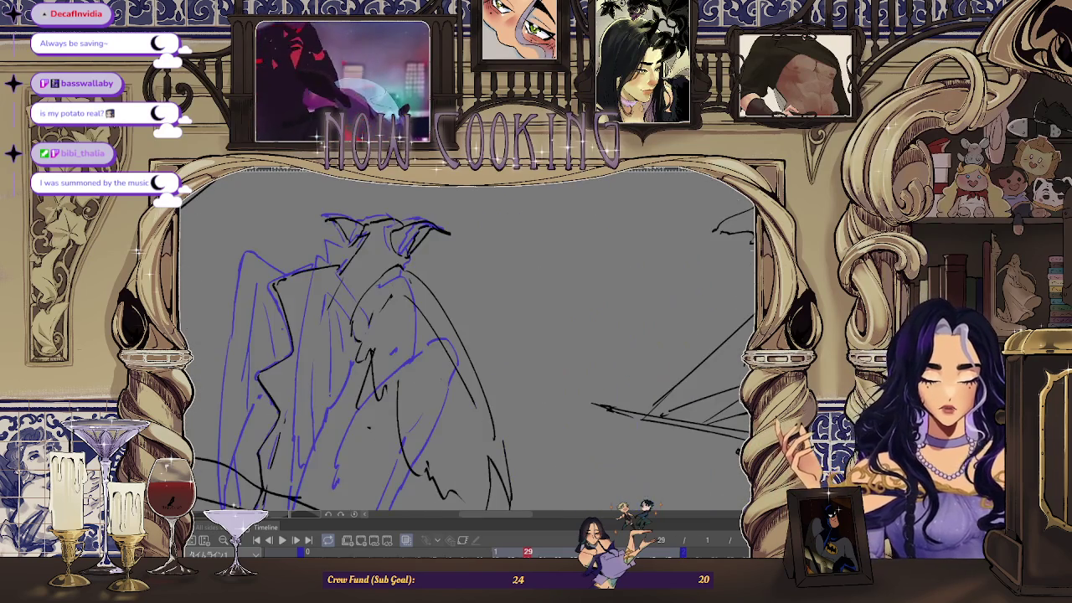
key("h")
- Step through the animation frames, comparing frame 13 with frame 29
key("Left")
key("Right")
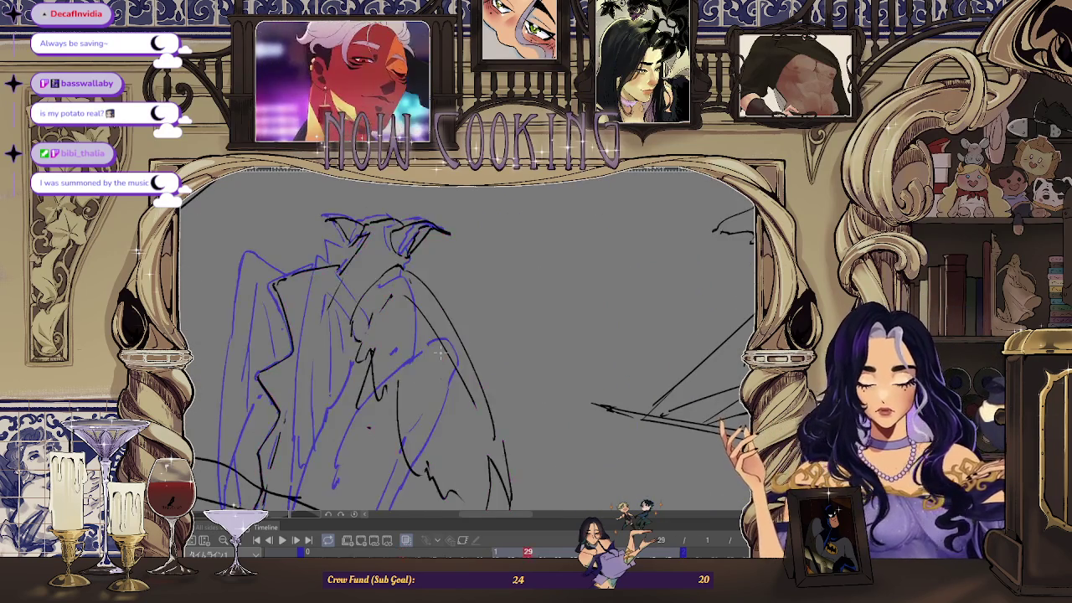
key("Right")
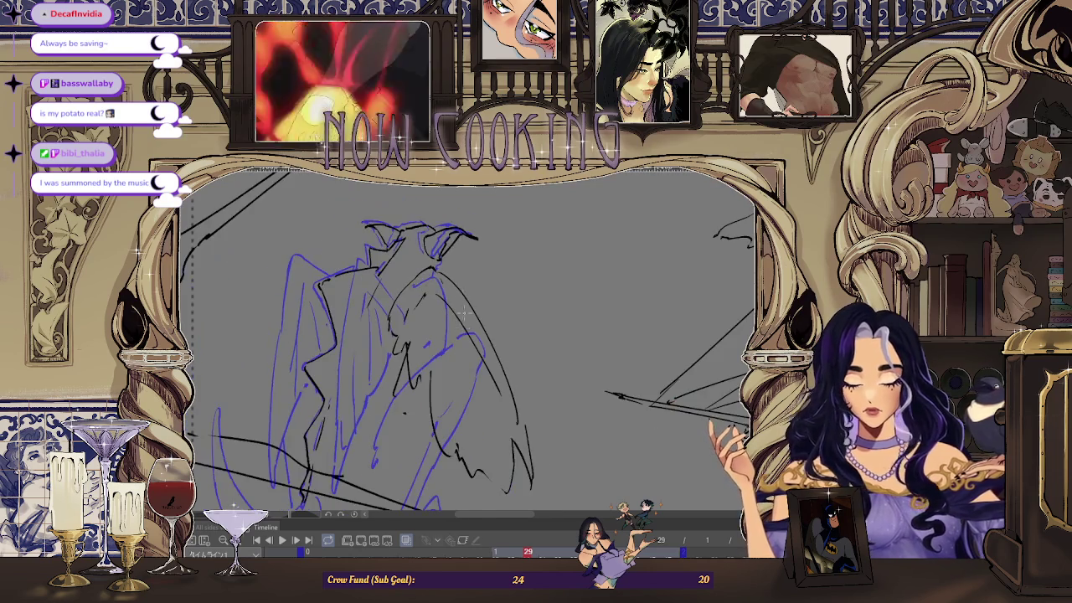
key("Right")
key("Right")
key("Right")
key("Right")
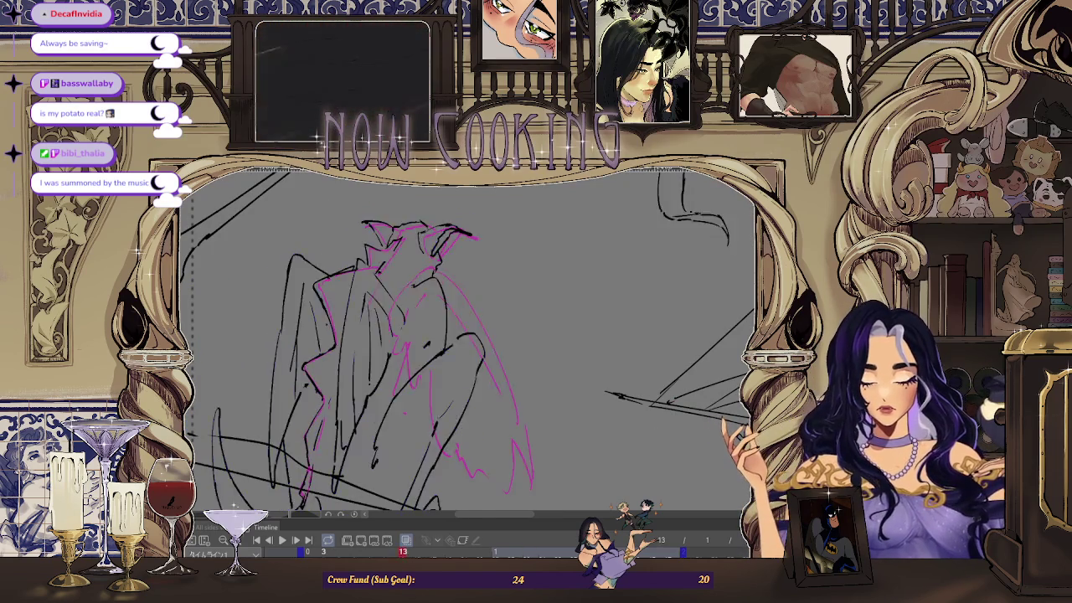
- Preview a neighbouring frame and mirror the canvas view to focus on the wing
key("Left")
key("h")
scroll(548, 270, "up", 3)
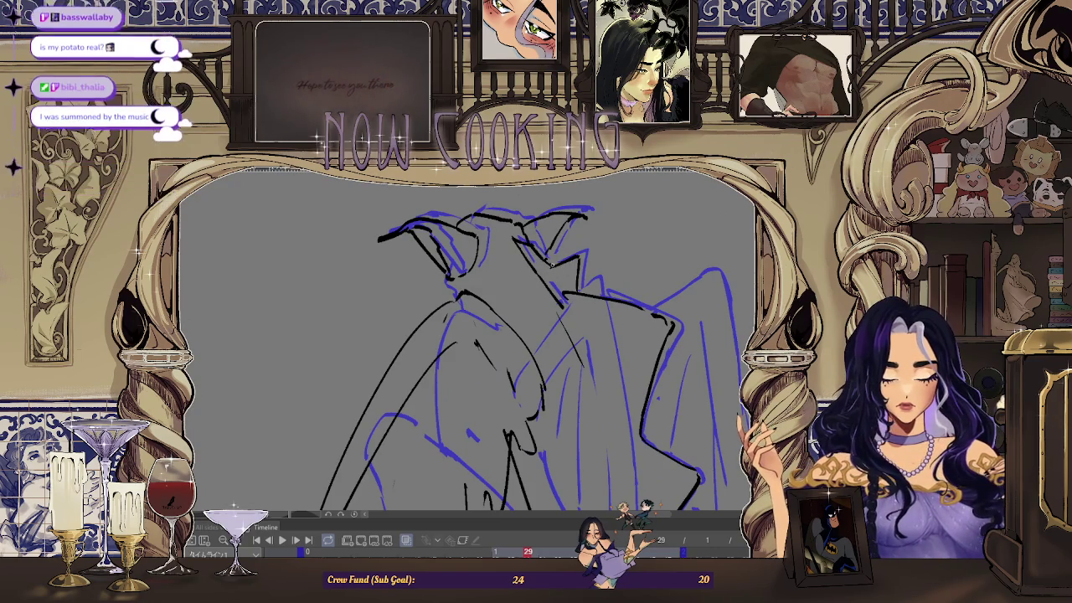
scroll(544, 268, "down", 1)
scroll(540, 281, "down", 1)
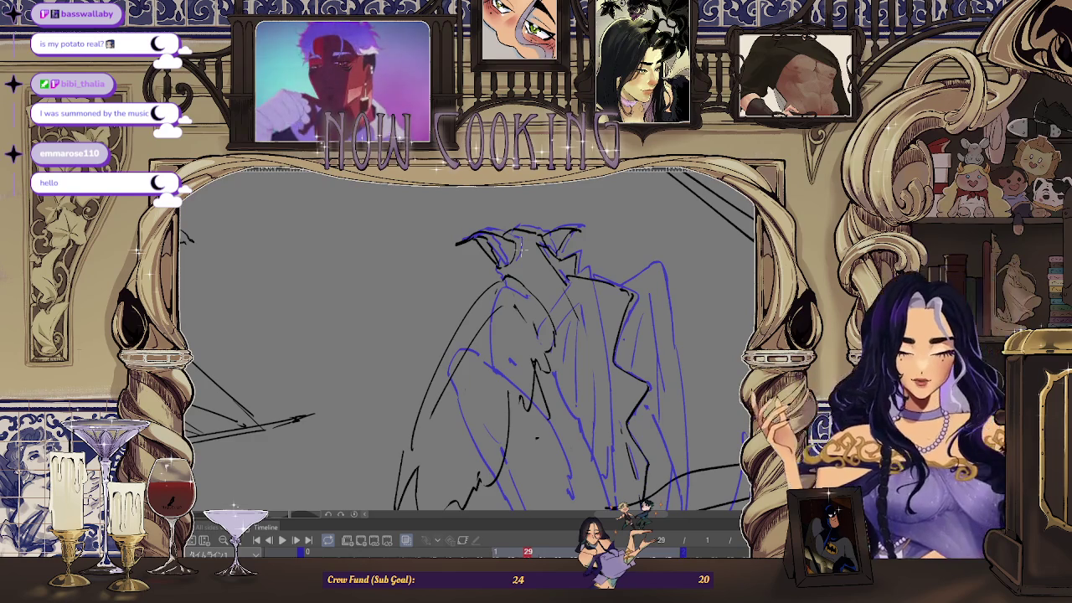
scroll(519, 249, "down", 1)
key("h")
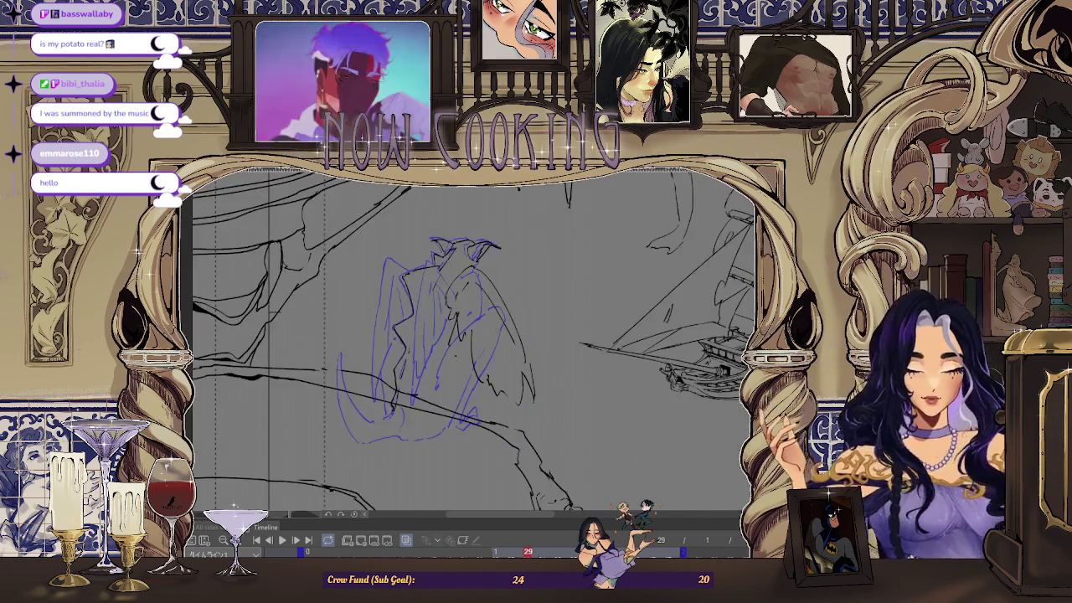
scroll(466, 343, "up", 2)
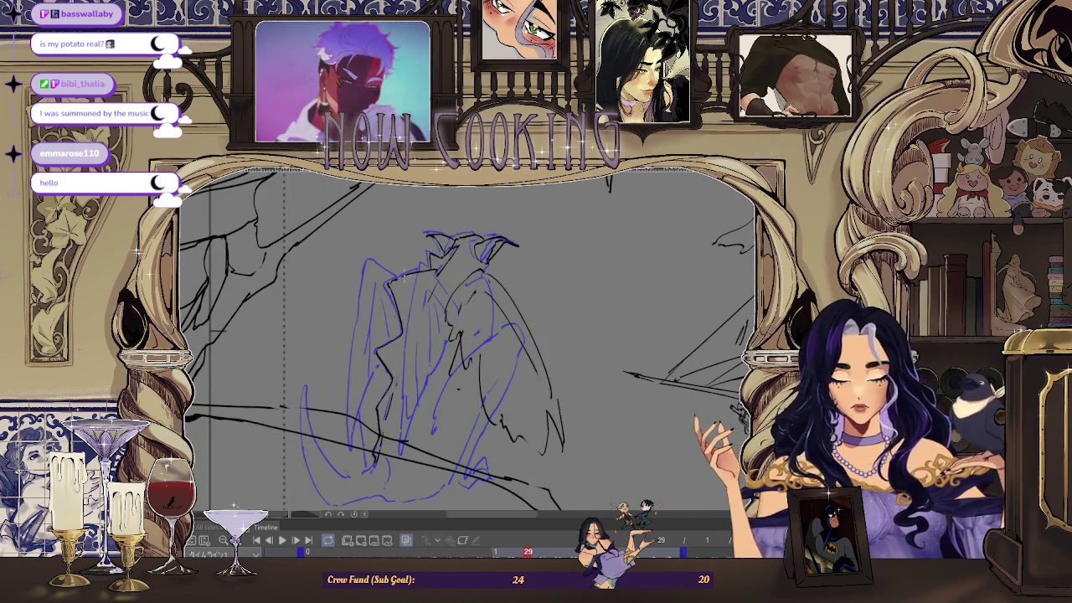
- Ink the wing's long curved outer outline in black, erasing and reworking it
left_click_drag(373, 262, 310, 331)
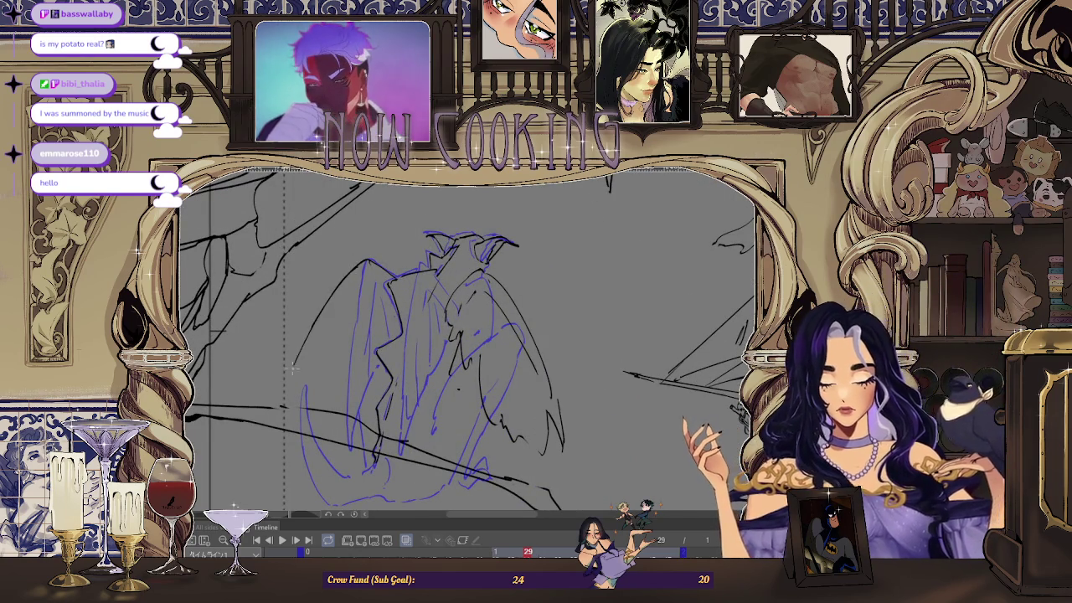
scroll(465, 343, "down", 2)
scroll(466, 344, "up", 1)
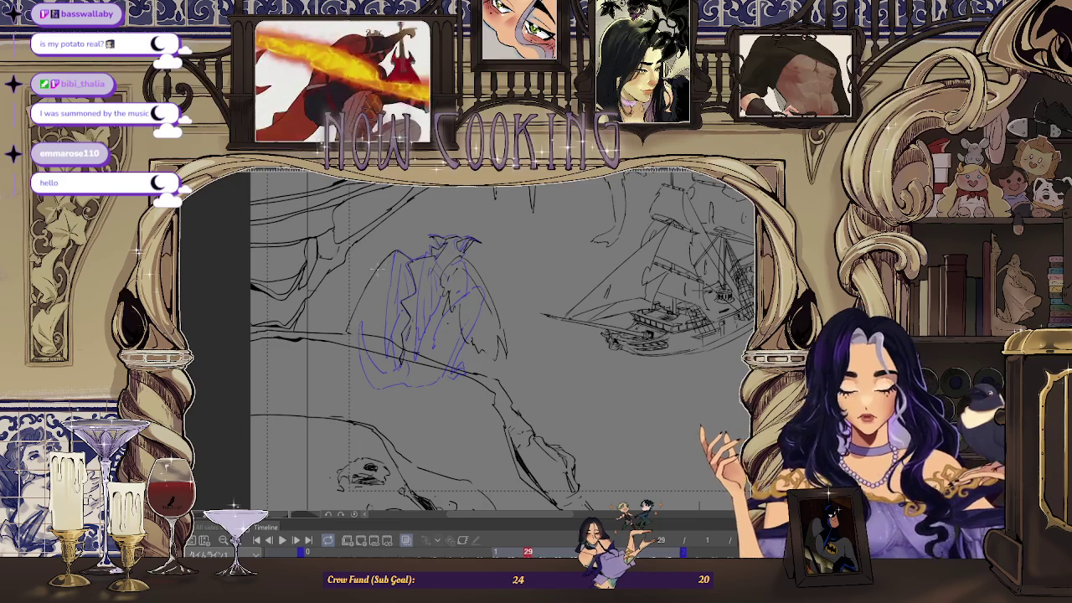
scroll(365, 301, "up", 2)
left_click_drag(360, 288, 339, 351)
left_click_drag(393, 243, 339, 329)
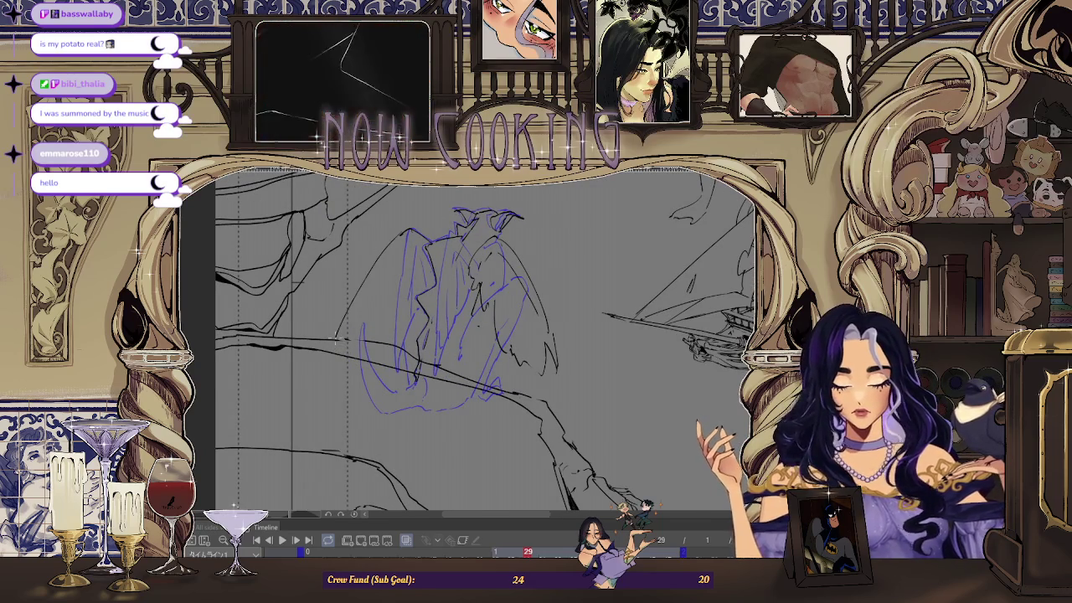
left_click_drag(387, 266, 337, 338)
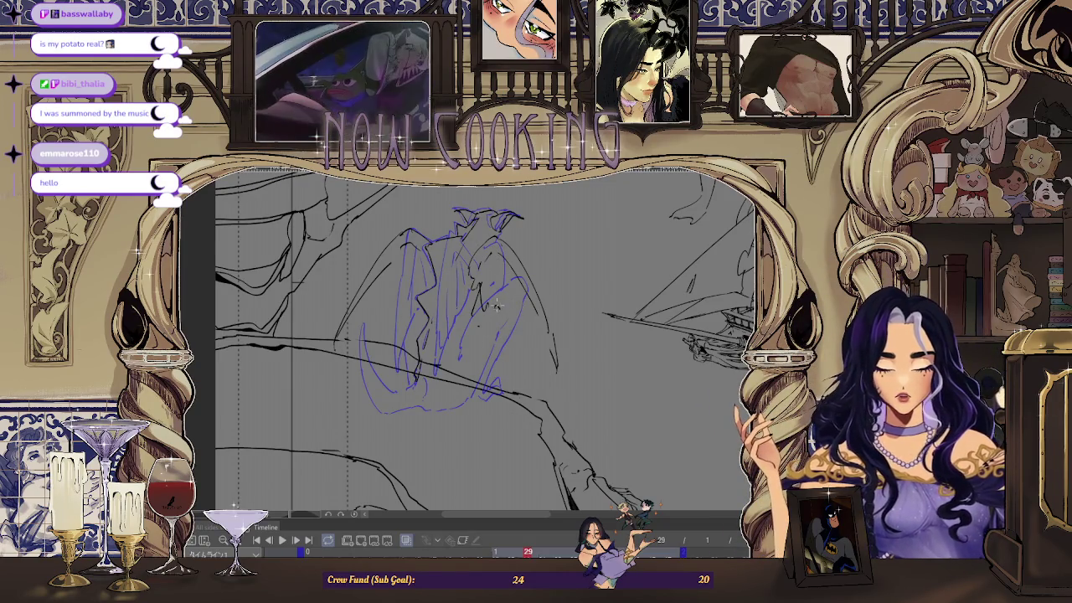
- Recentre the gargoyle in the view and hide the blue onion-skin rough
scroll(519, 322, "down", 1)
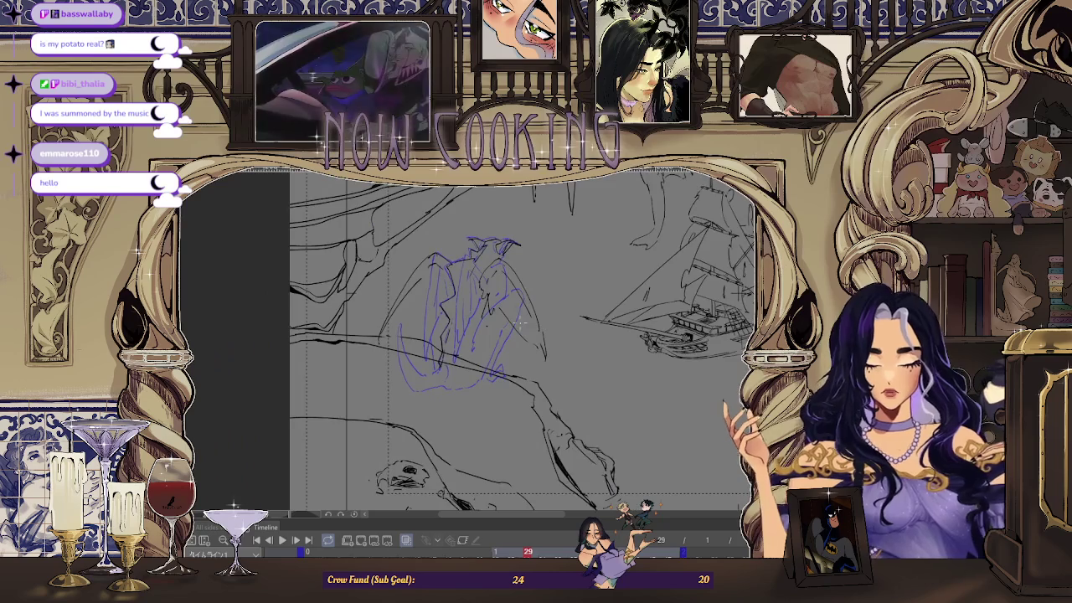
left_click_drag(519, 322, 463, 322)
scroll(456, 318, "up", 1)
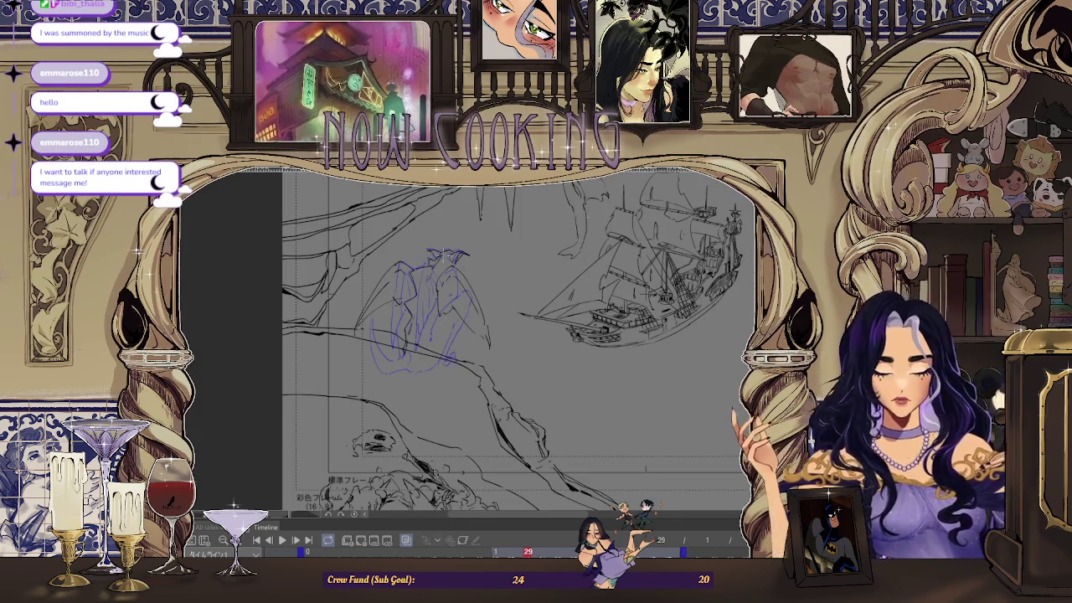
left_click(382, 530)
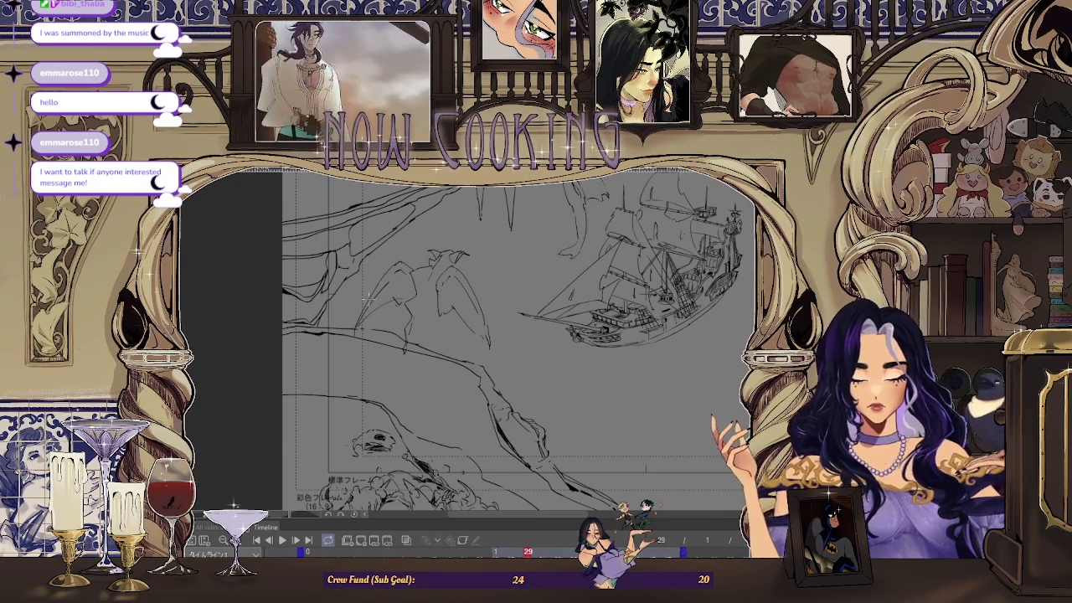
- Adjust the zoom and mirror the canvas view to see more of the scene
scroll(503, 334, "up", 2)
scroll(503, 335, "up", 1)
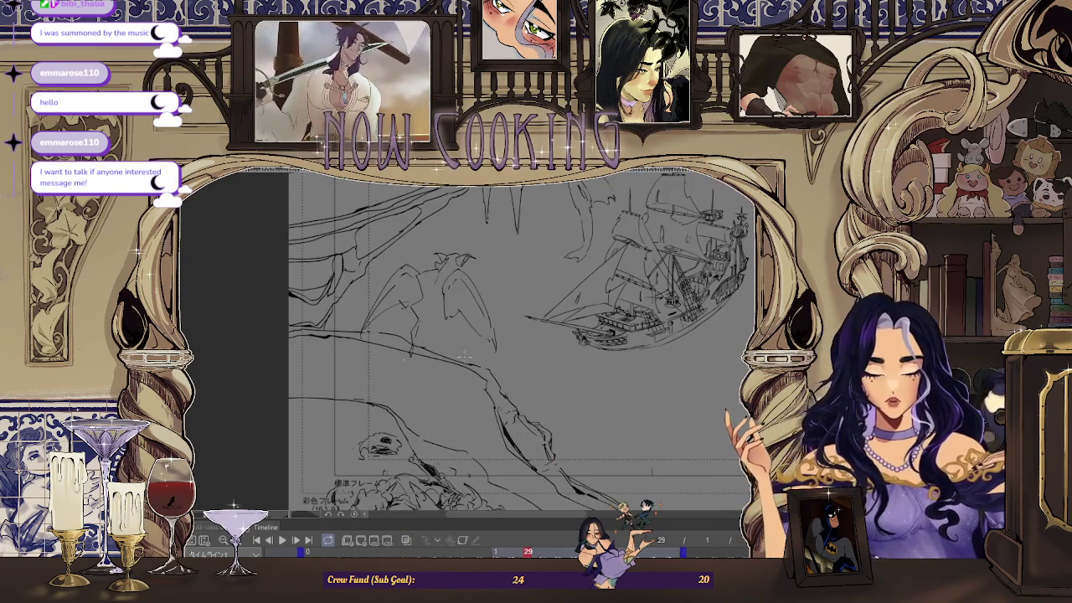
scroll(368, 328, "up", 1)
scroll(369, 329, "up", 1)
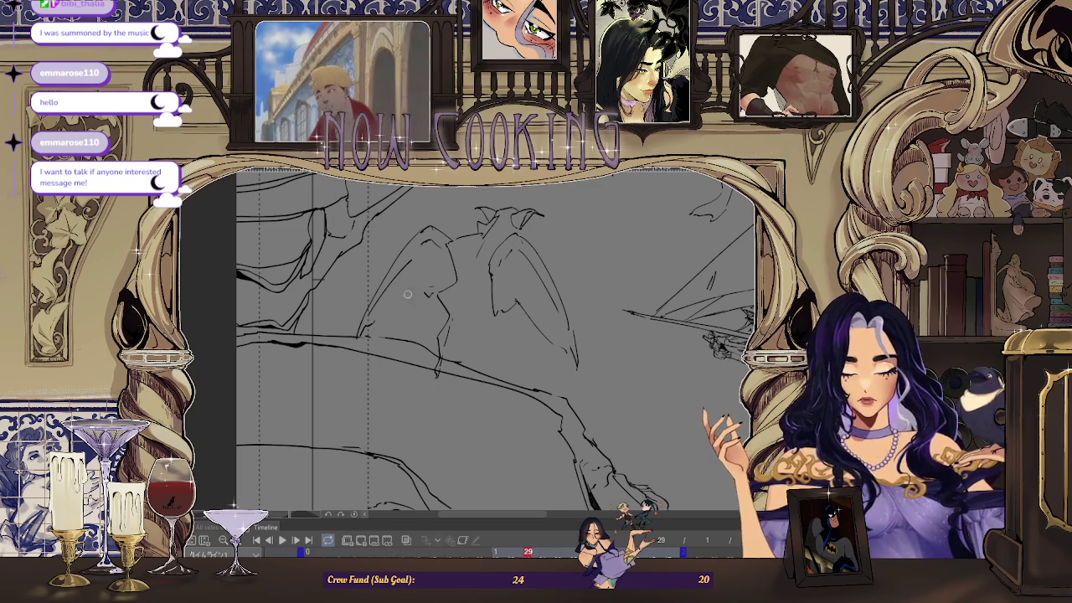
key("ctrl+plus")
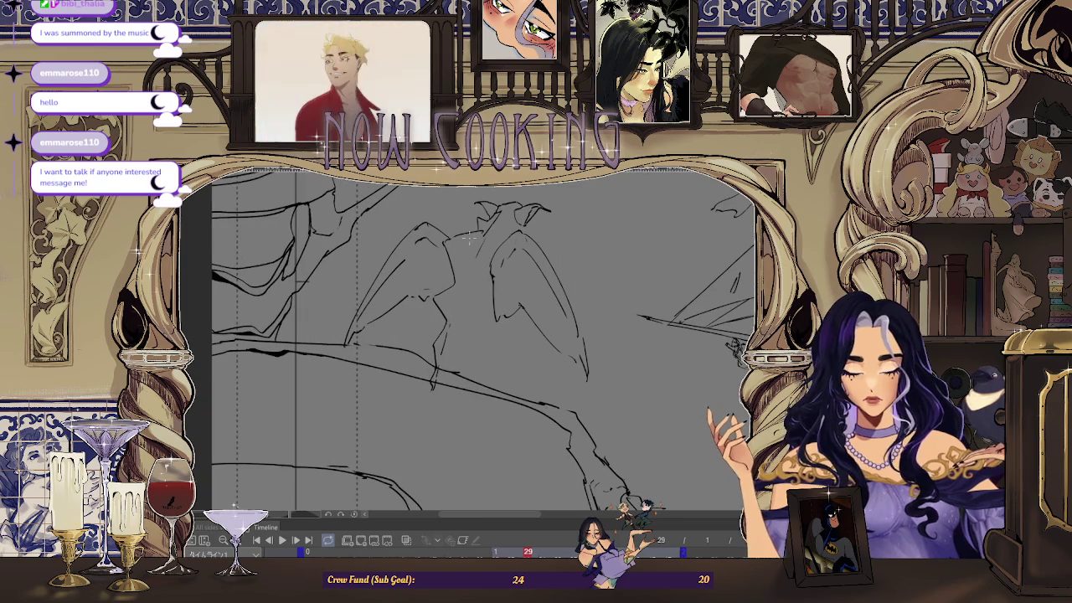
key("ctrl+minus")
key("ctrl+plus")
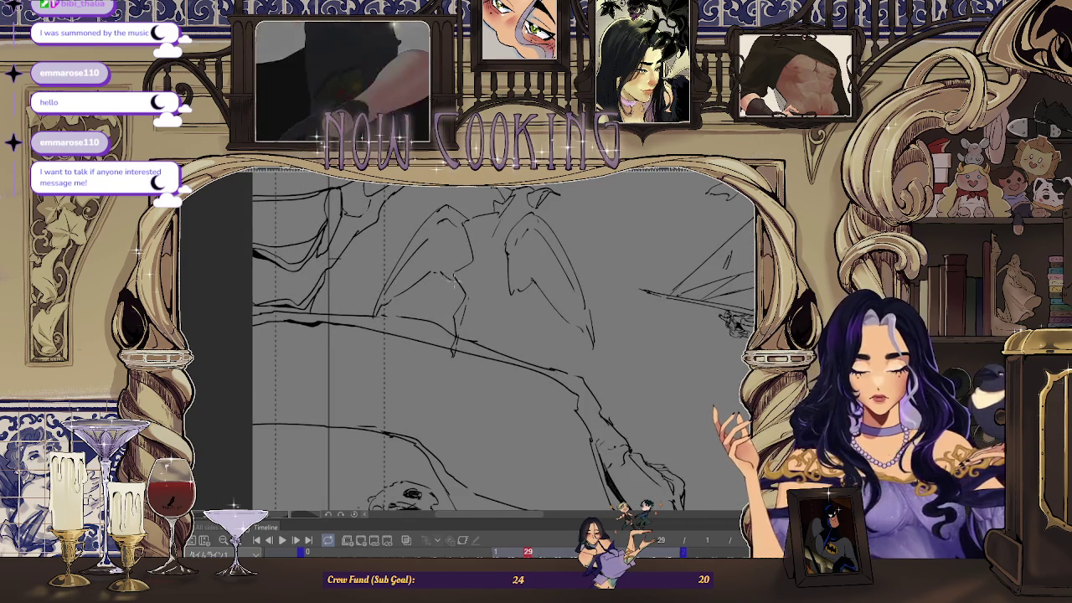
key("ctrl+minus")
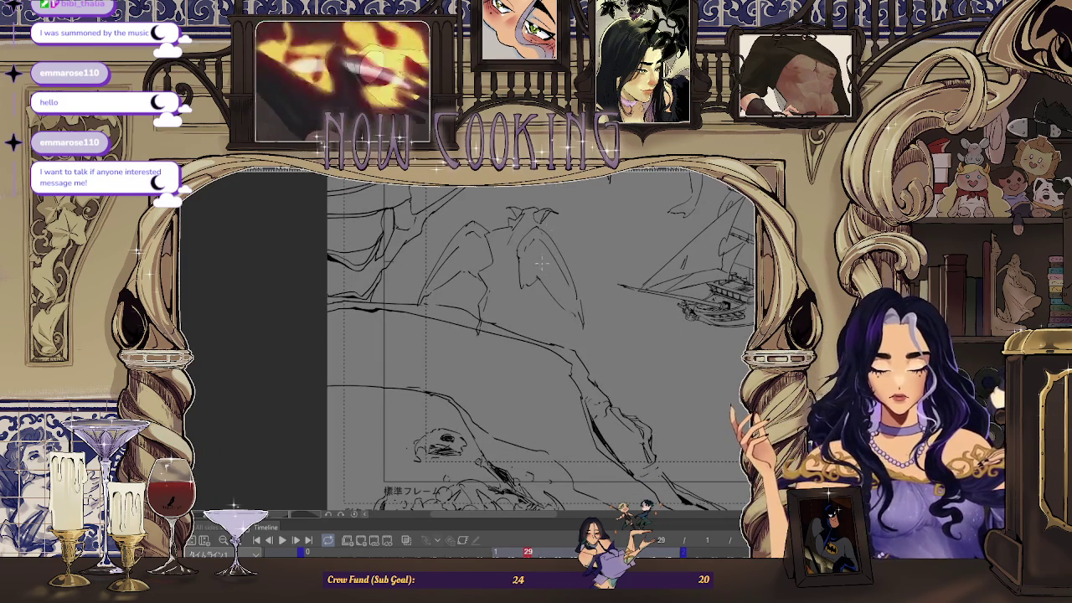
key("h")
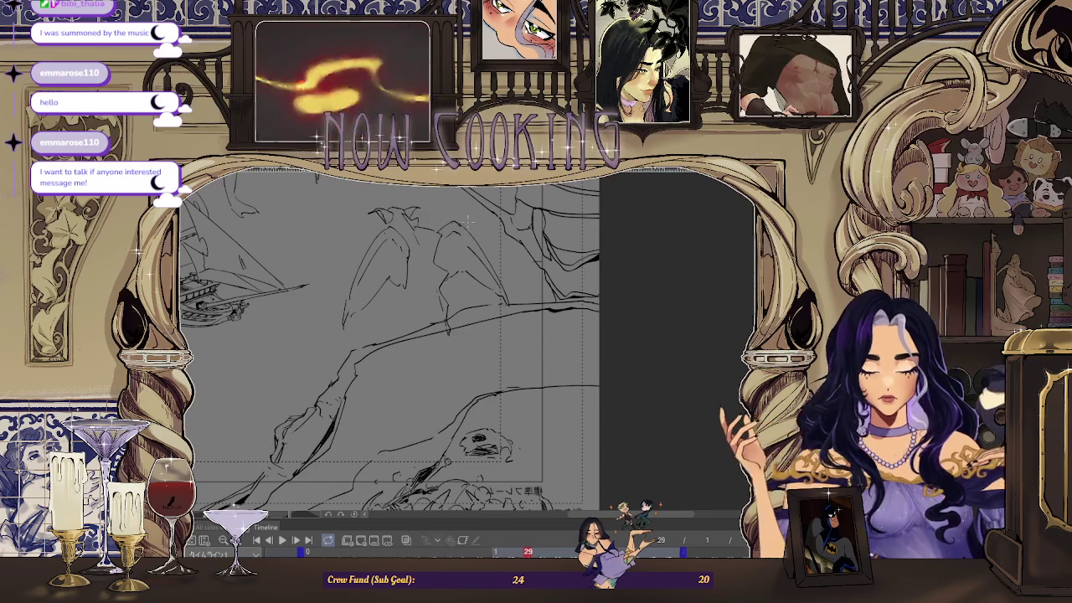
key("ctrl+minus")
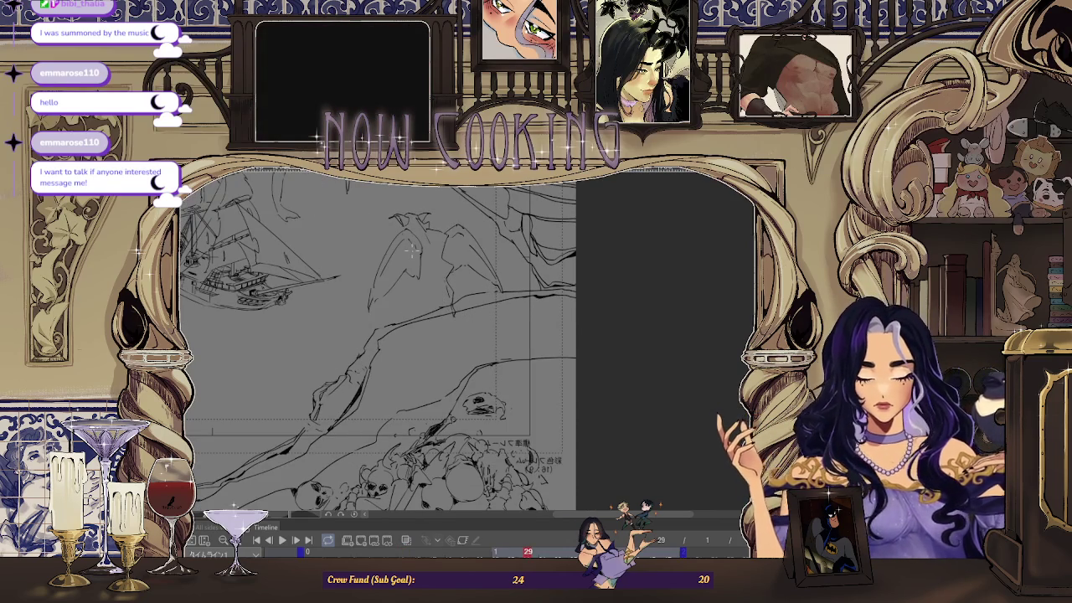
- Compare frames 13 and 29, play the animation, and turn onion skin back on
left_click(403, 551)
left_click(527, 551)
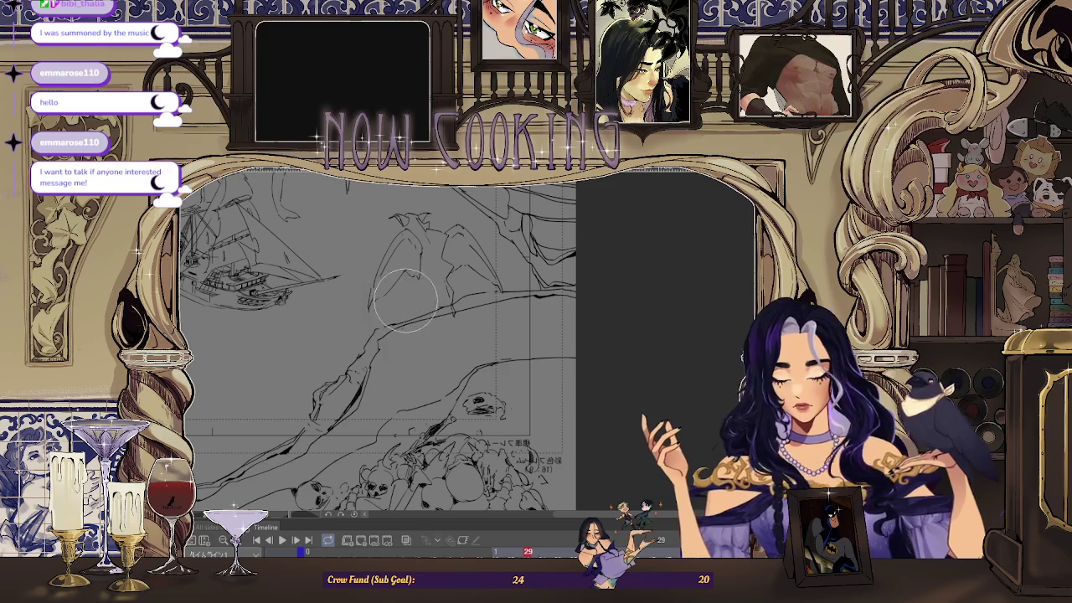
left_click(249, 540)
left_click(248, 540)
scroll(394, 230, "up", 1)
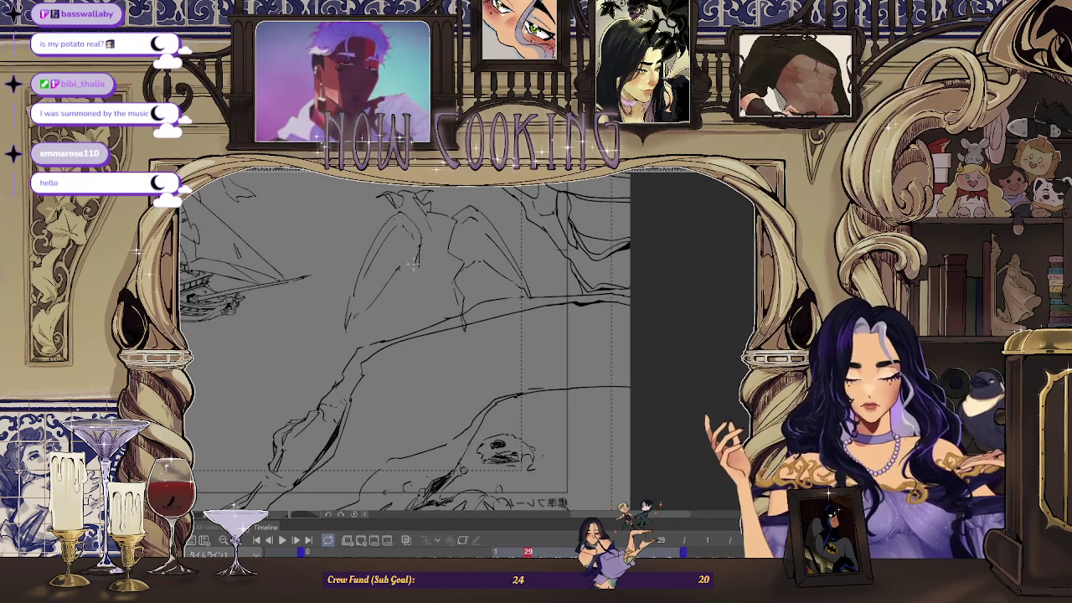
scroll(405, 279, "down", 2)
key("space")
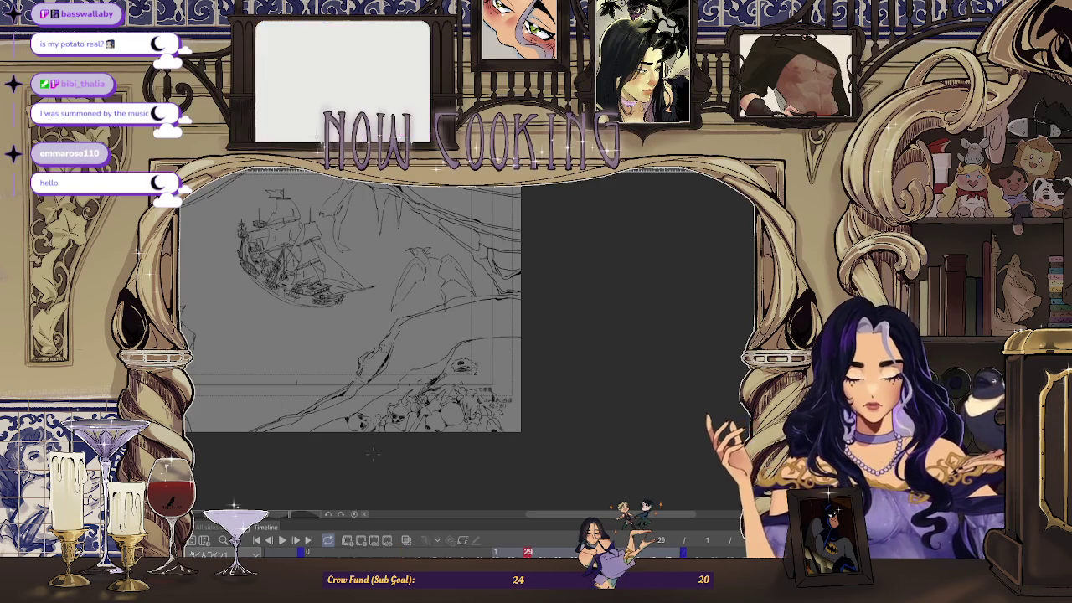
left_click(407, 542)
scroll(419, 289, "up", 3)
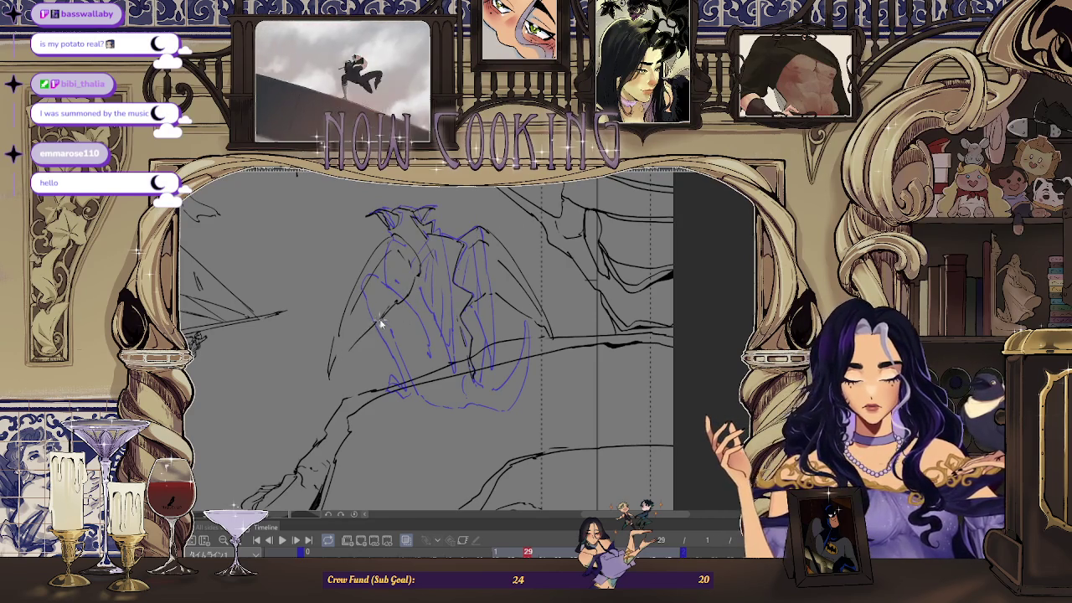
- Tilt and mirror the canvas view, zoom out, and hide the onion-skin overlay
scroll(468, 281, "down", 1)
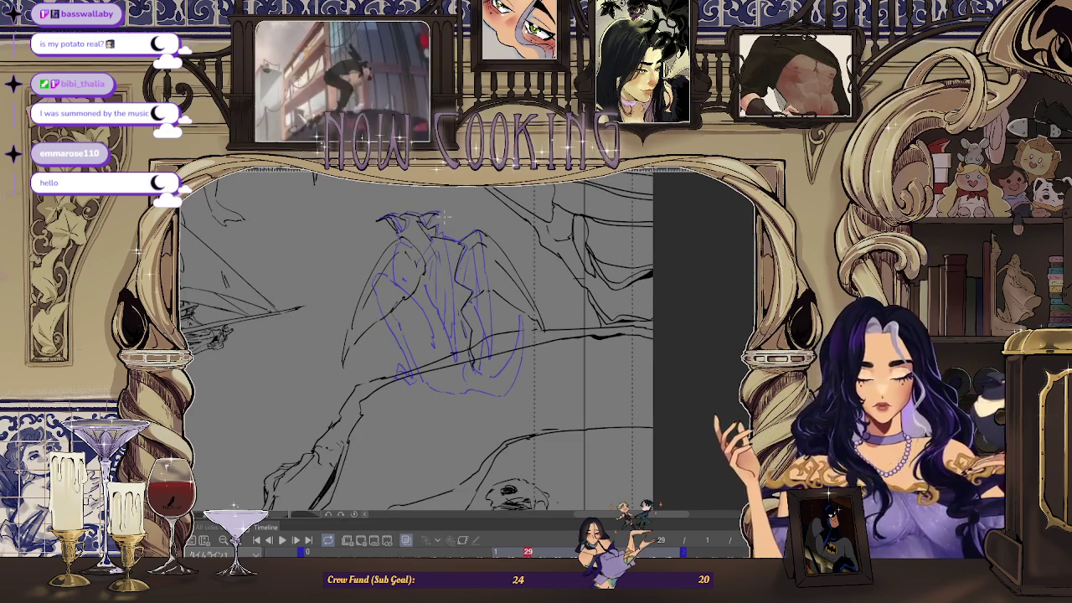
scroll(418, 256, "up", 1)
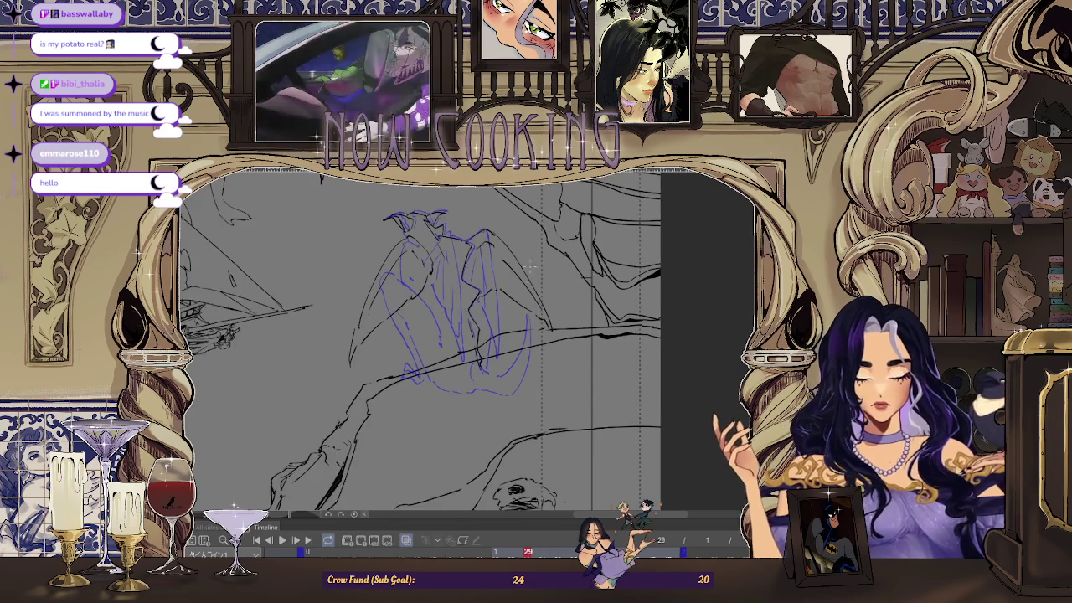
left_click_drag(399, 297, 488, 271)
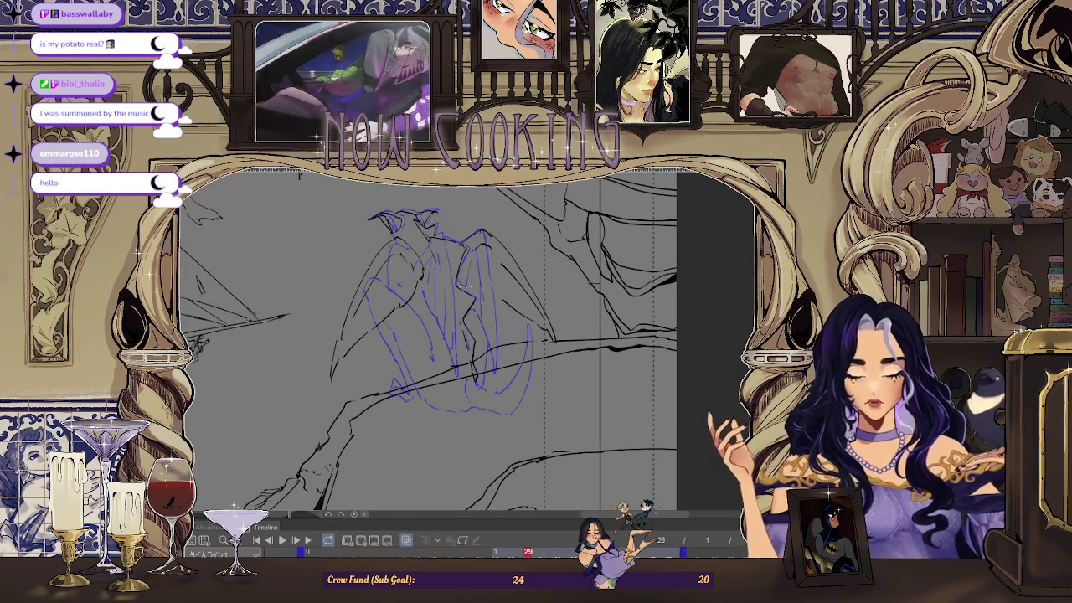
key("h")
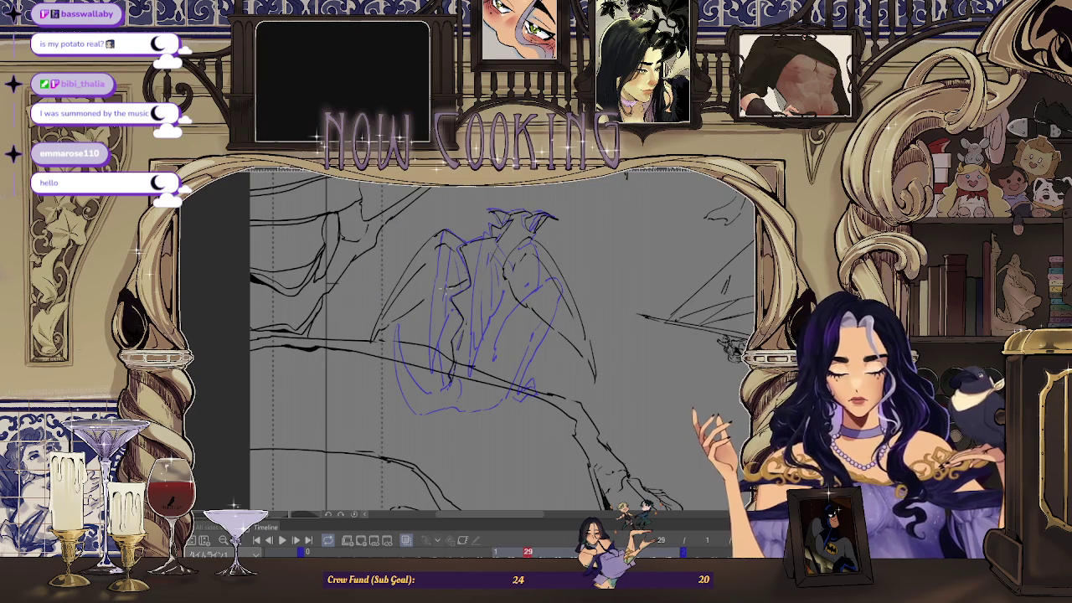
key("ctrl+minus")
left_click(348, 537)
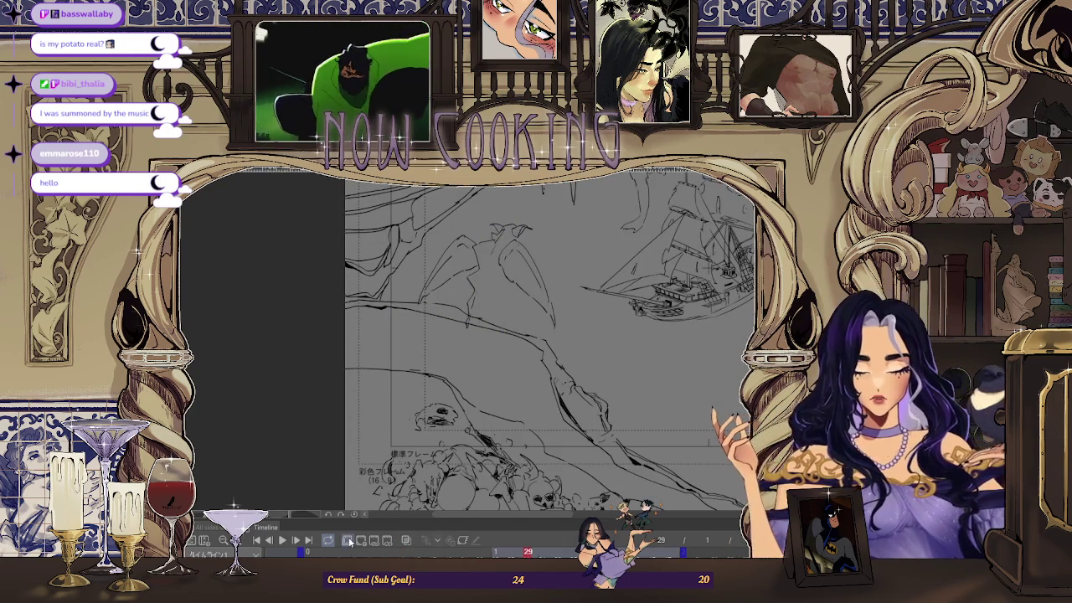
- Sketch extra dark strokes on the left wing and compare frame 29 against frame 13
scroll(452, 268, "up", 2)
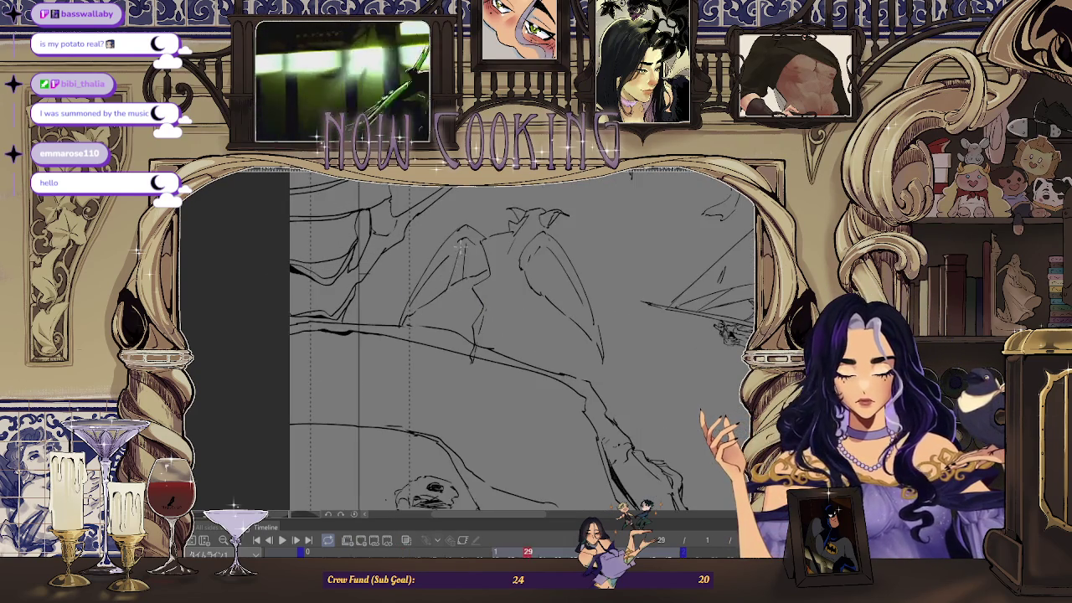
left_click_drag(455, 250, 409, 320)
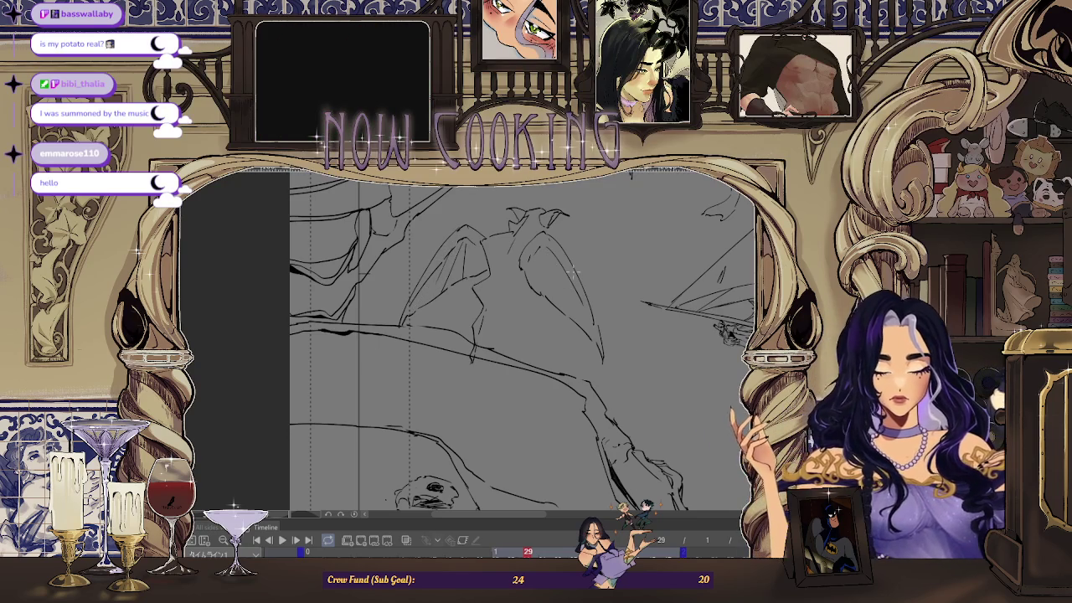
key("Return")
key("Right")
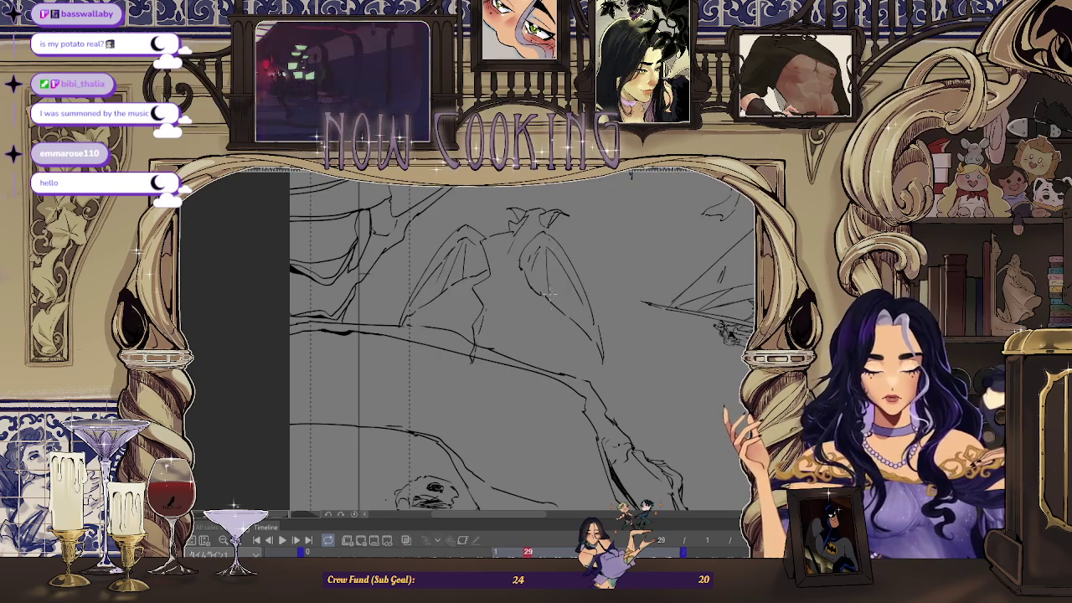
- Flip the canvas view back to normal and zoom in on frame 29's gargoyle
scroll(577, 304, "down", 1)
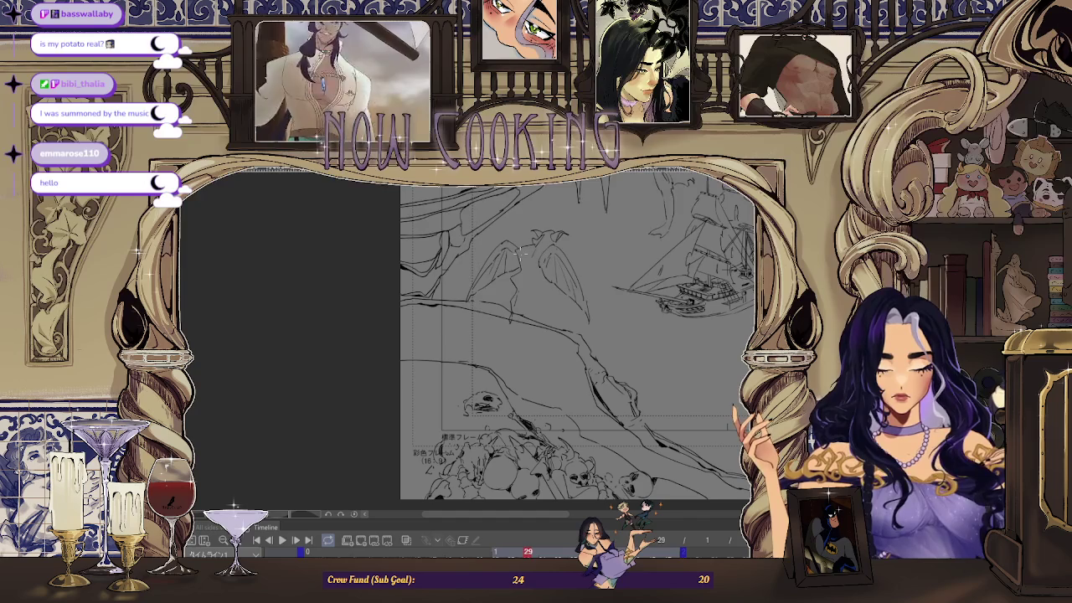
scroll(537, 202, "up", 2)
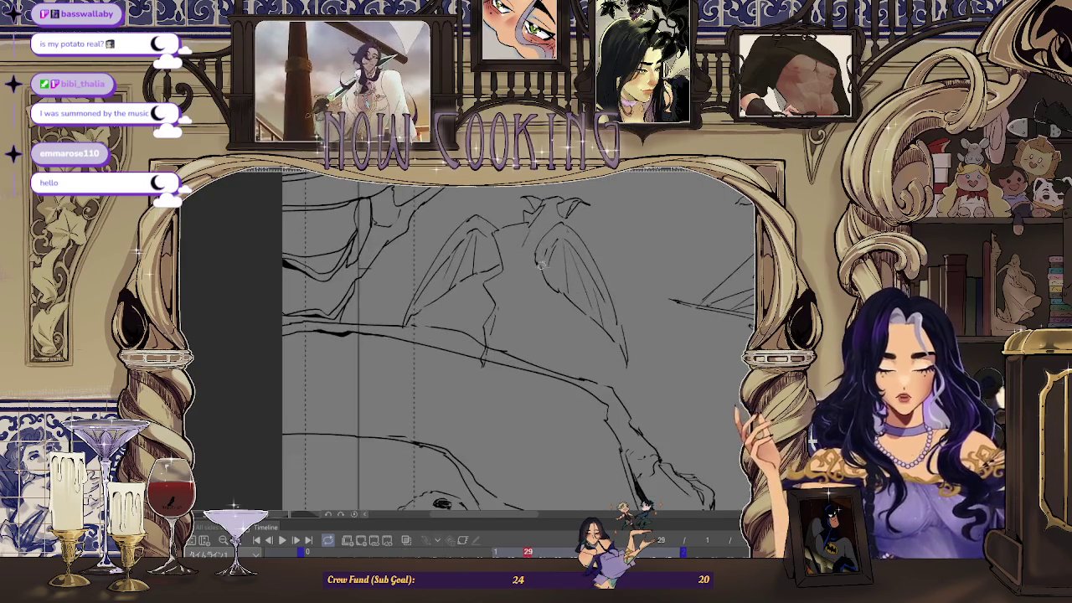
scroll(537, 279, "down", 1)
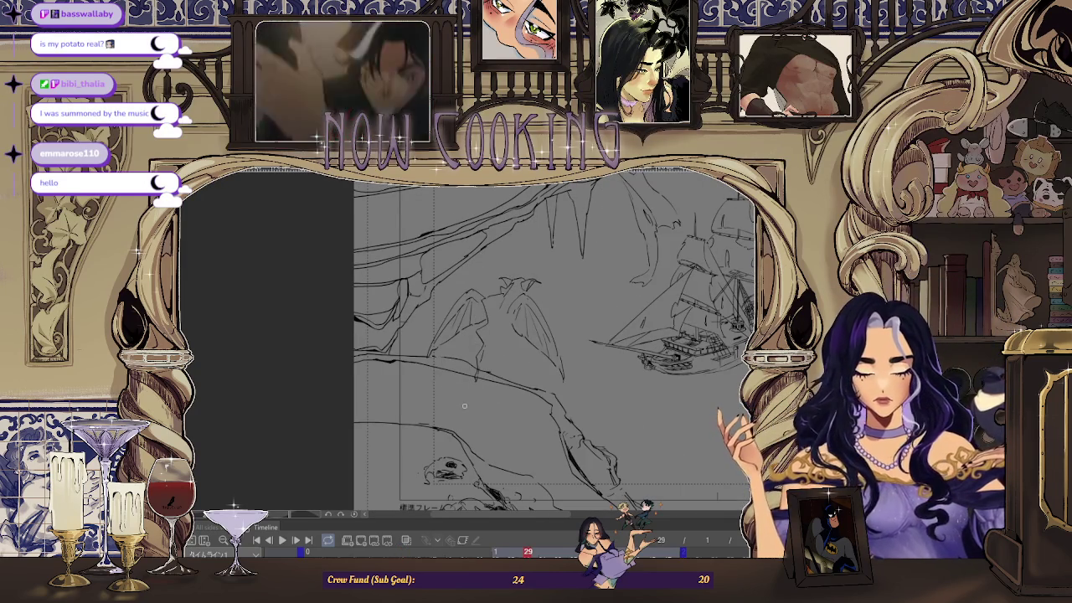
key("h")
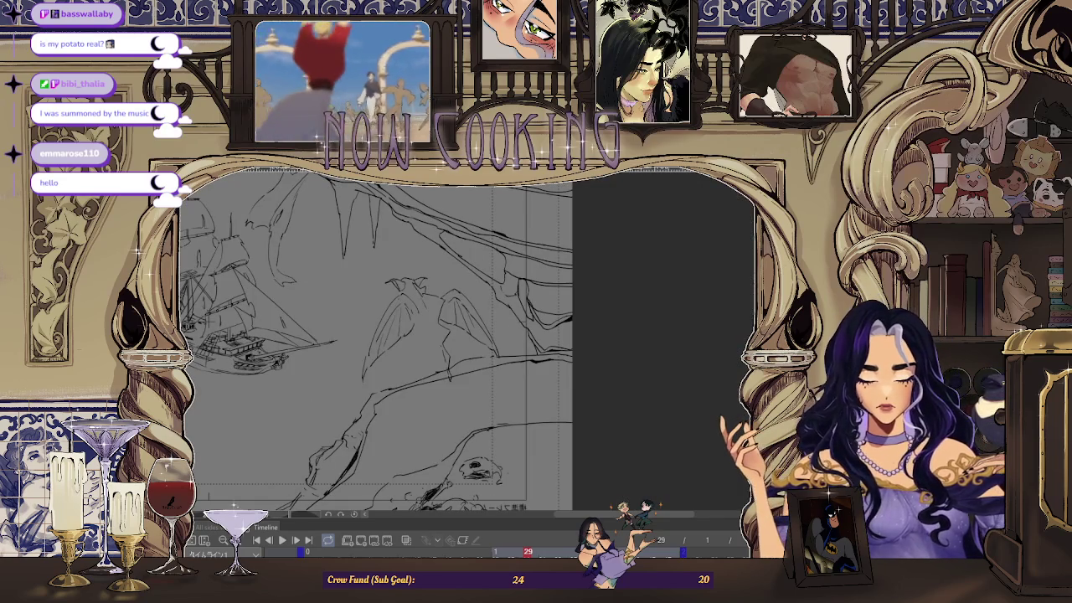
scroll(437, 325, "down", 1)
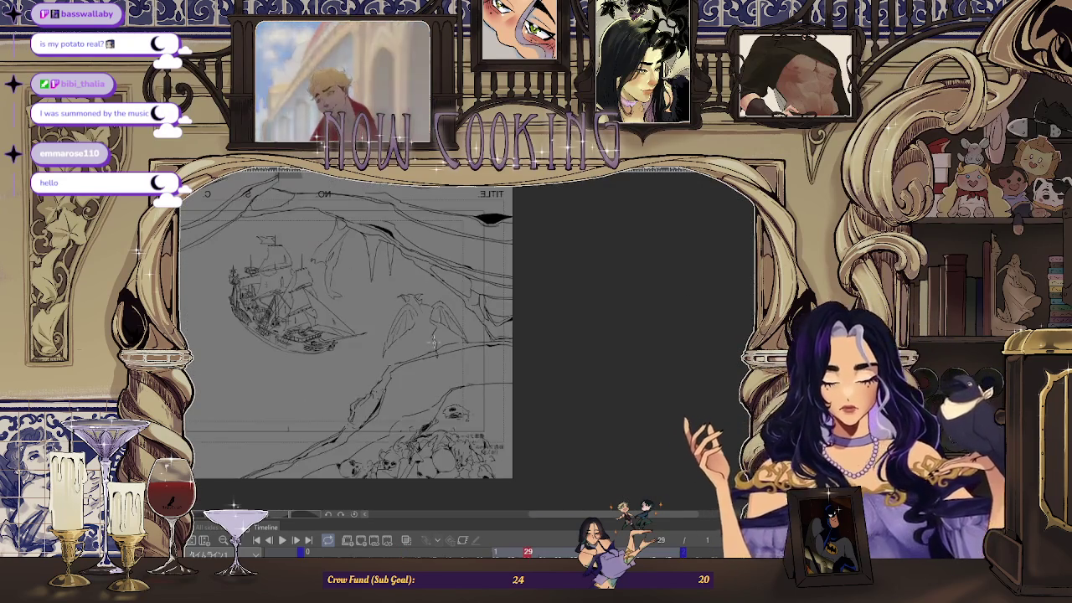
scroll(431, 309, "up", 1)
scroll(418, 285, "up", 1)
scroll(418, 285, "up", 1)
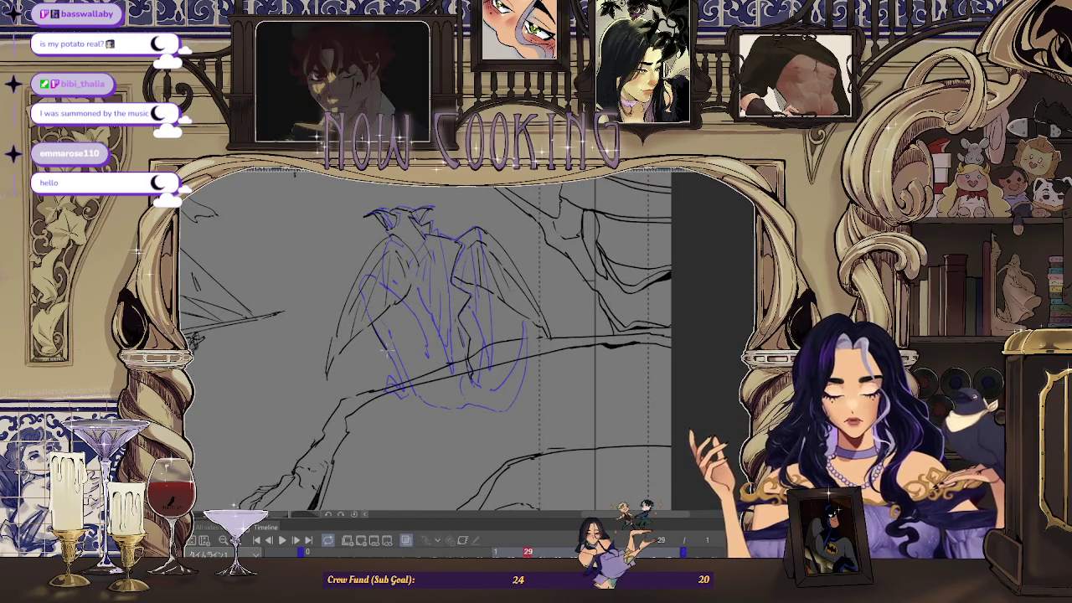
scroll(364, 316, "up", 1)
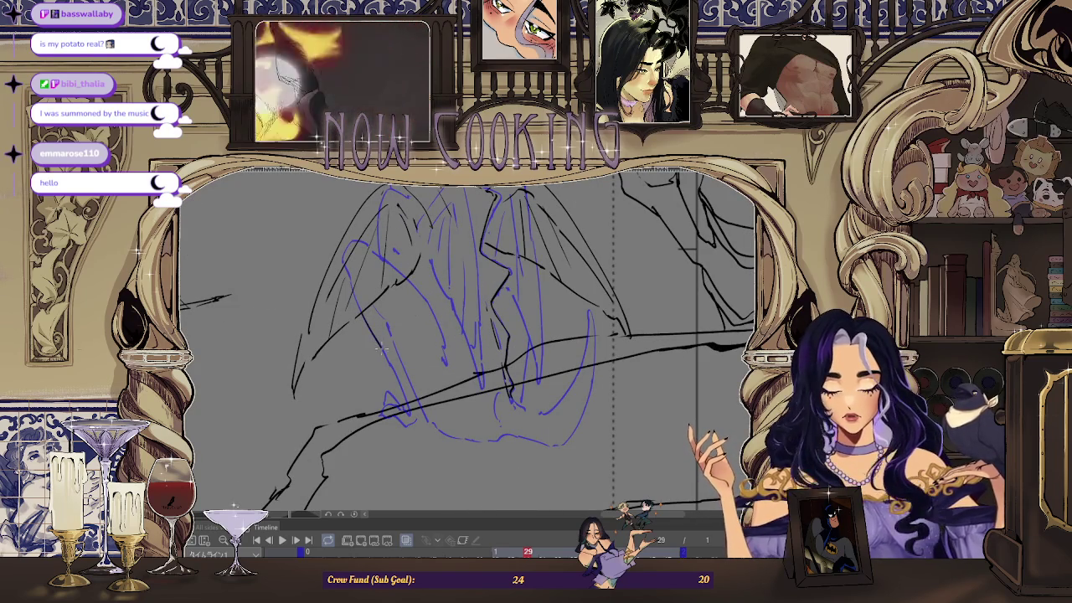
scroll(395, 373, "up", 2)
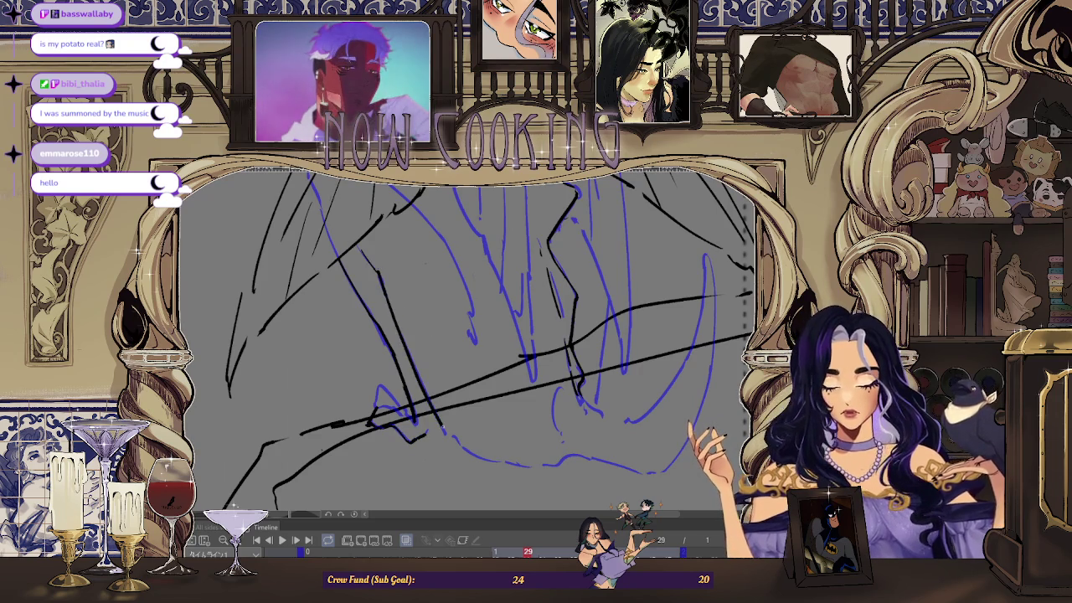
scroll(443, 428, "up", 1)
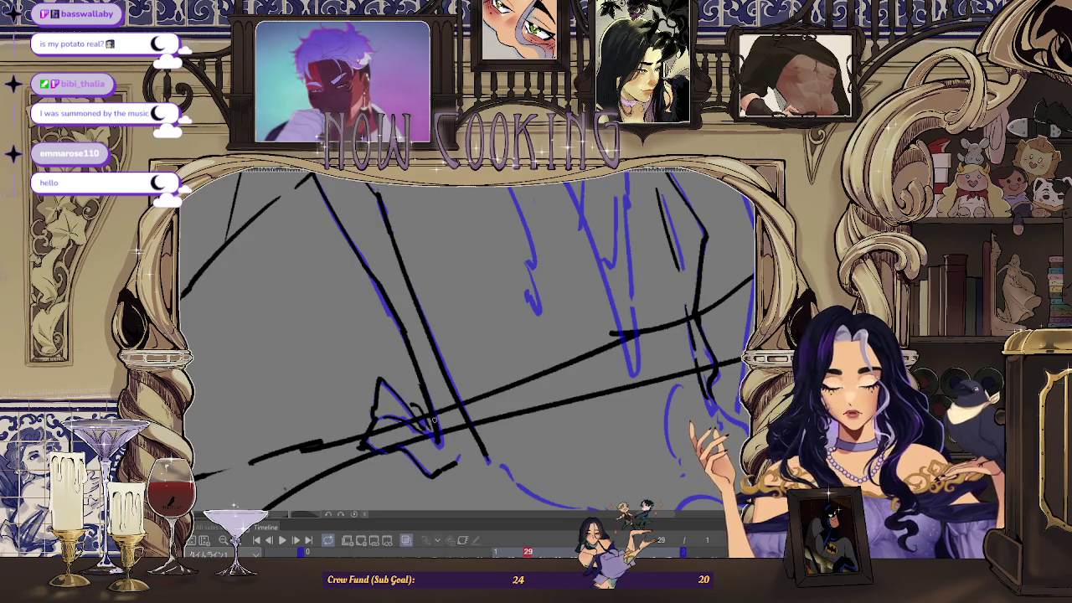
scroll(434, 422, "down", 1)
scroll(453, 415, "down", 1)
scroll(502, 406, "down", 1)
scroll(560, 395, "down", 2)
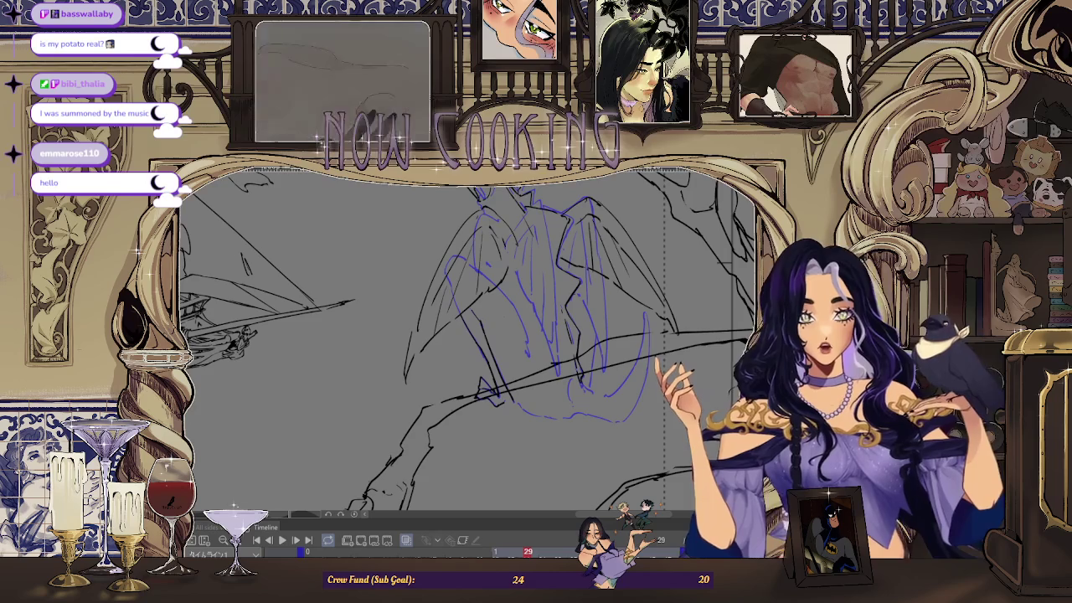
scroll(469, 335, "down", 2)
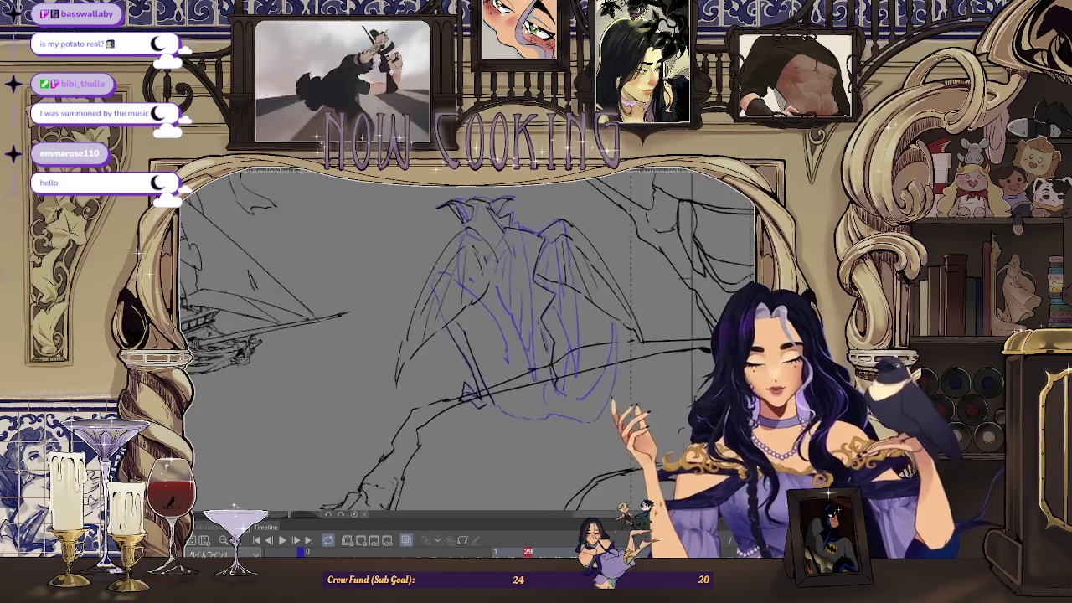
scroll(421, 287, "up", 5)
scroll(421, 287, "up", 2)
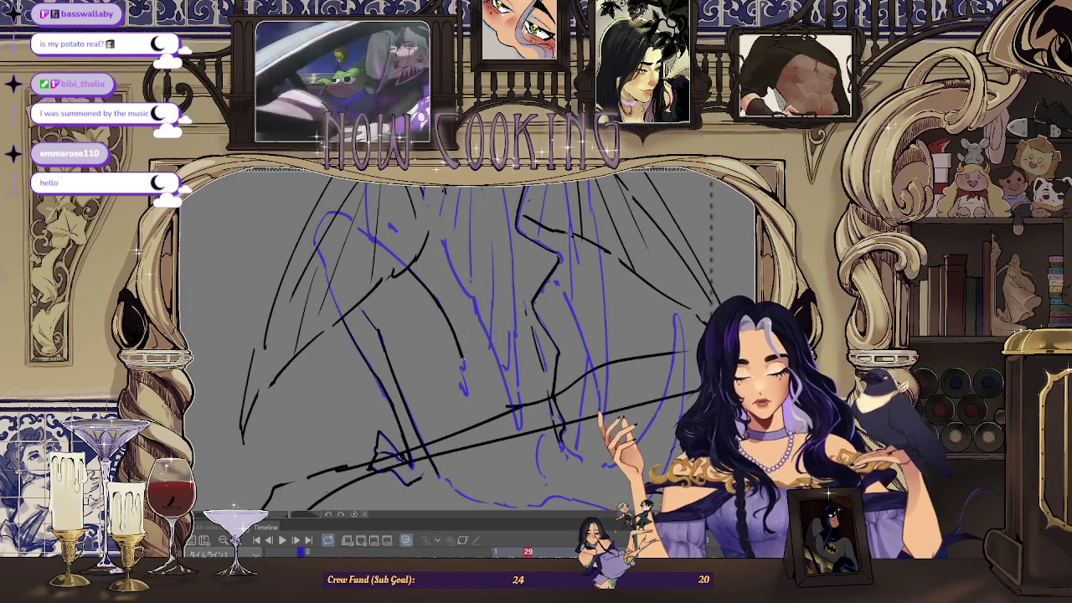
scroll(463, 381, "down", 2)
scroll(463, 381, "down", 2)
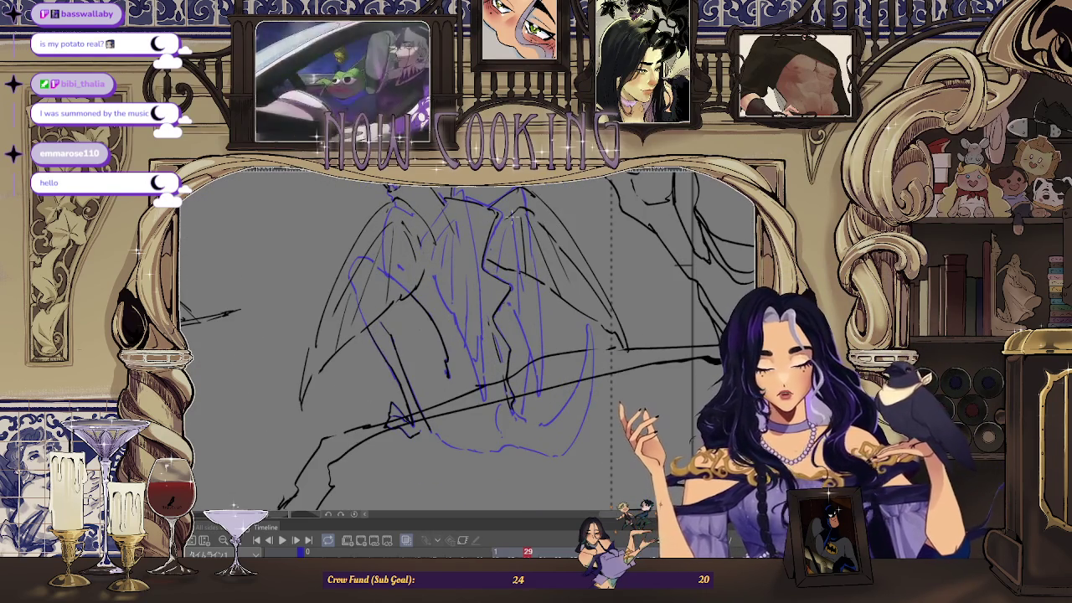
key("h")
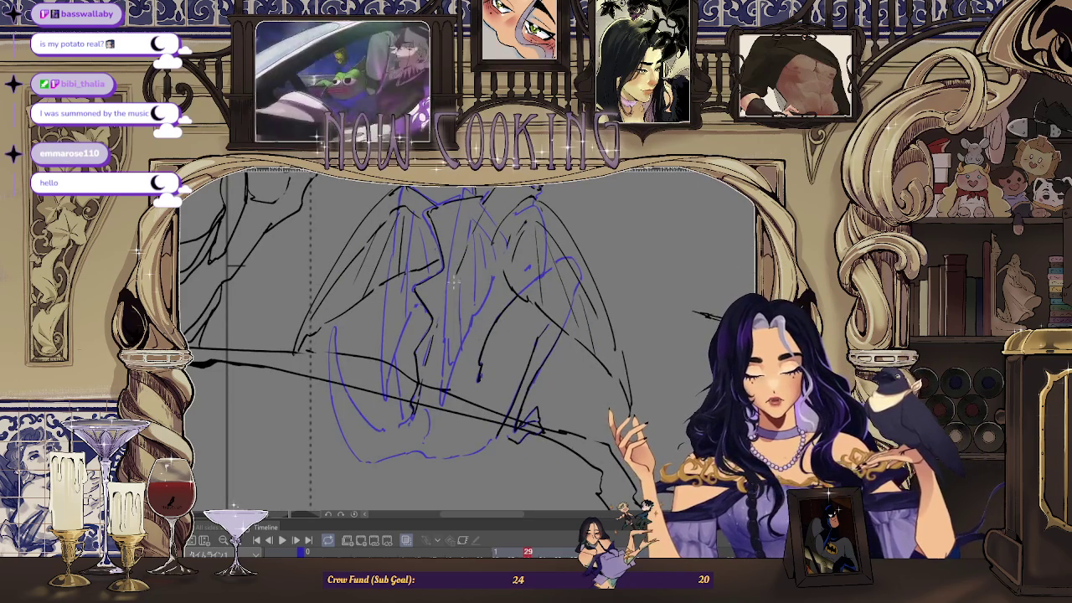
left_click_drag(454, 281, 426, 249)
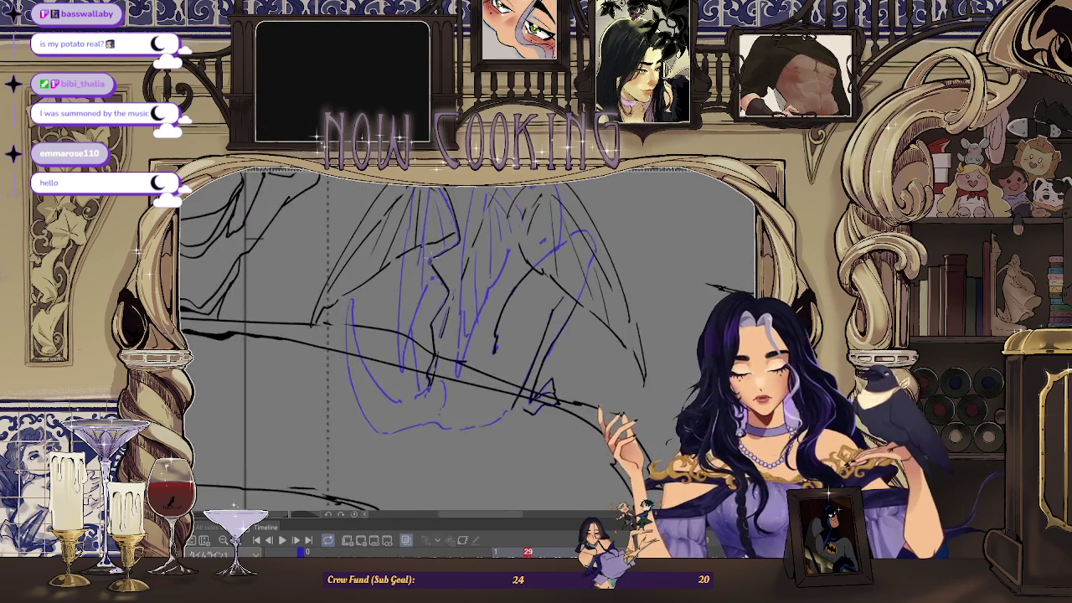
scroll(483, 326, "down", 2)
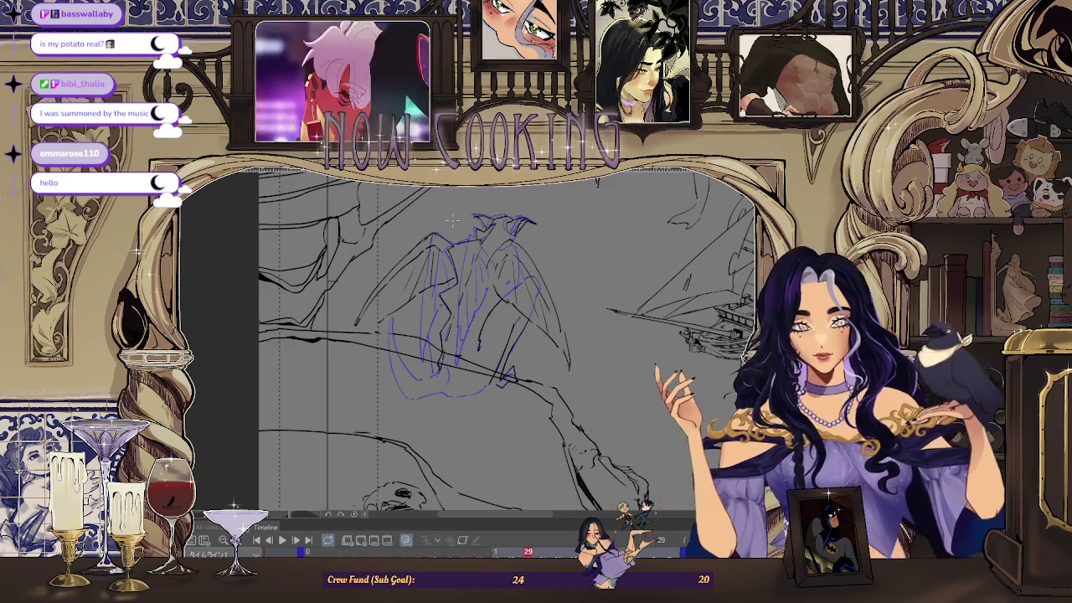
- Move to the frame 14 drawing, show onion-skin neighbours, and zoom in on the gargoyle rough
scroll(416, 246, "up", 1)
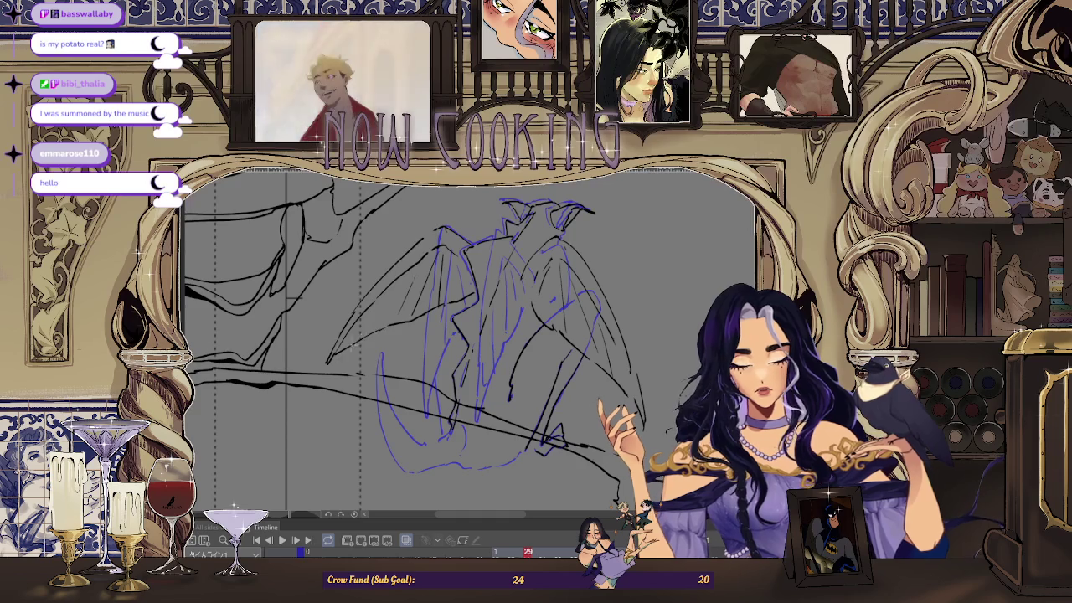
key("ctrl+Tab")
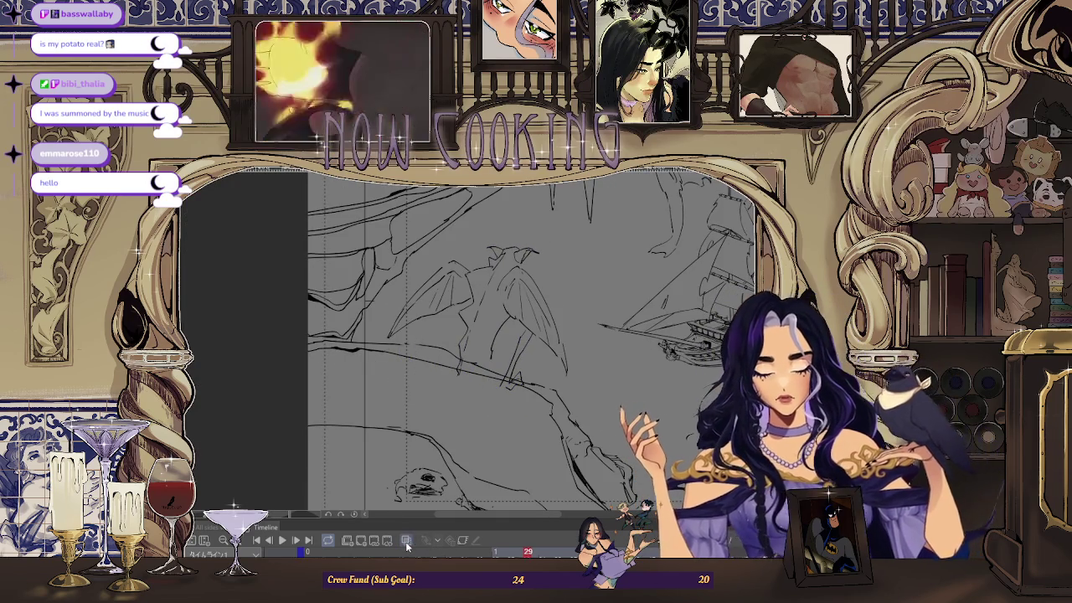
left_click(406, 540)
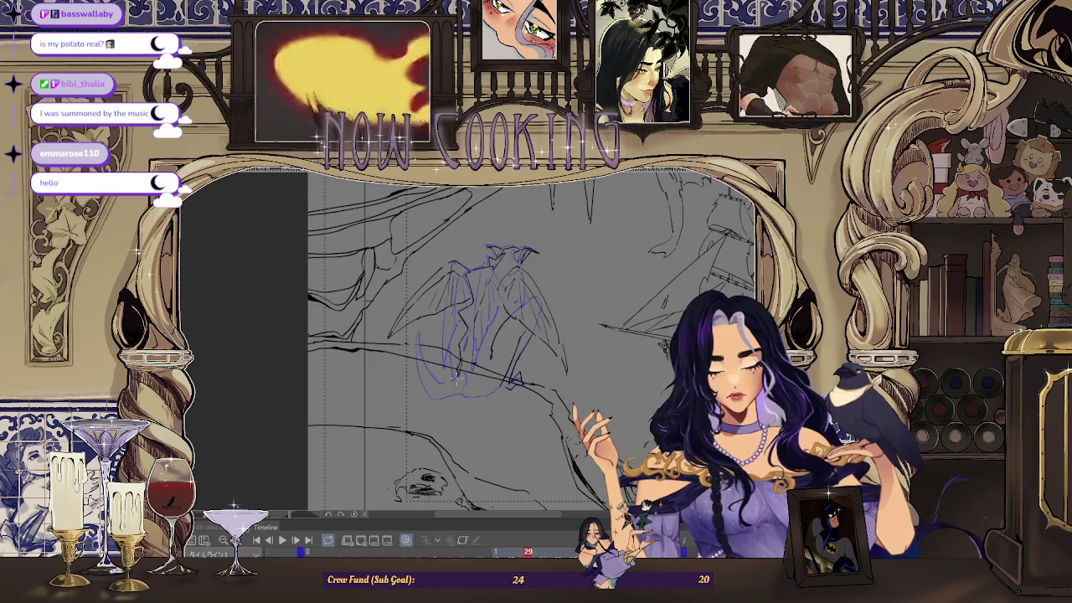
scroll(434, 326, "up", 2)
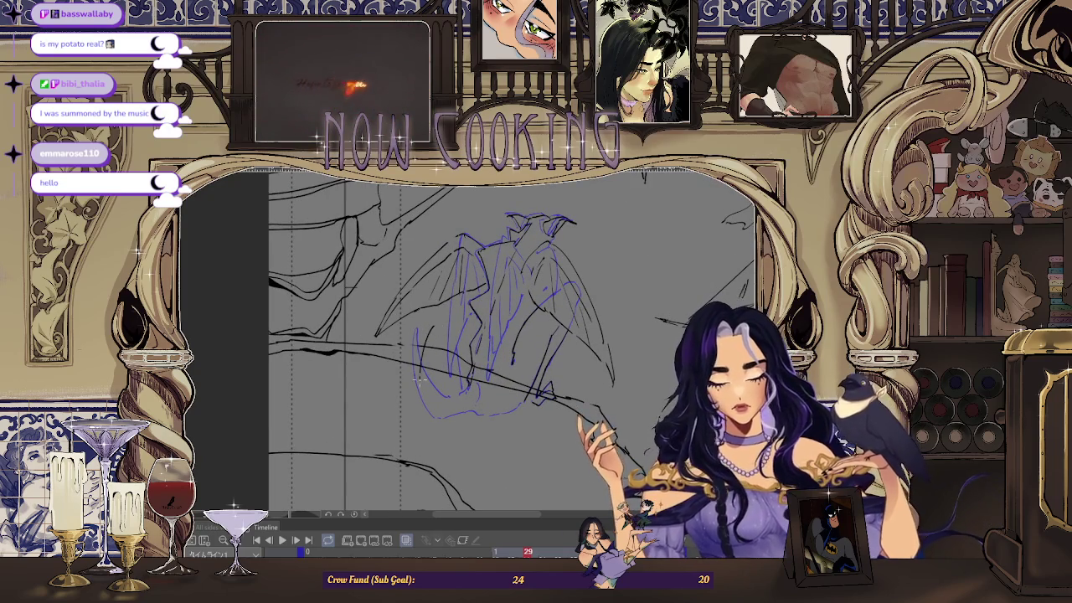
scroll(462, 395, "up", 1)
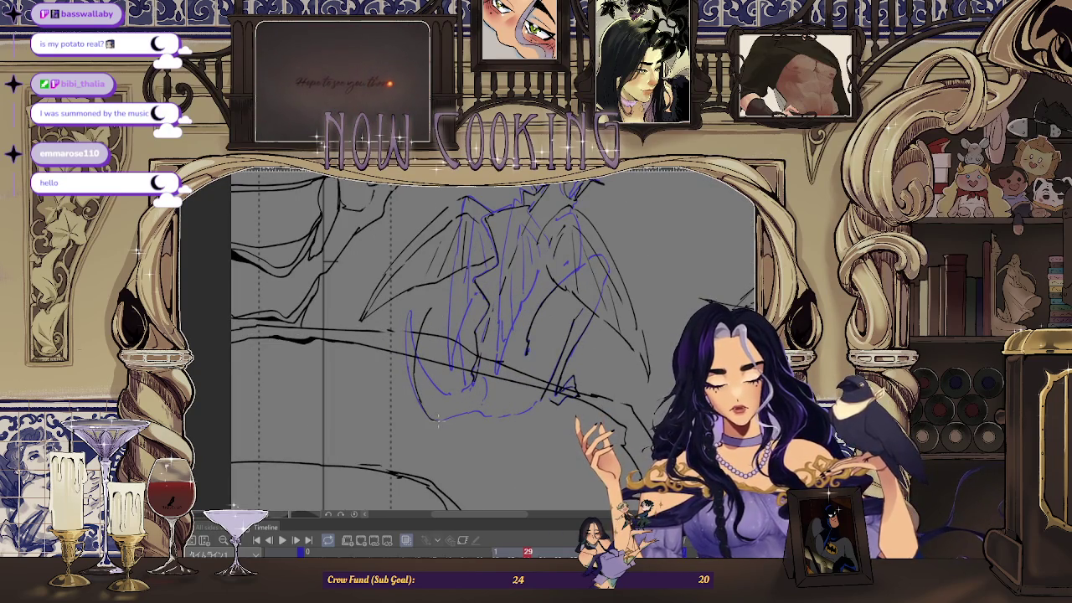
scroll(480, 413, "up", 1)
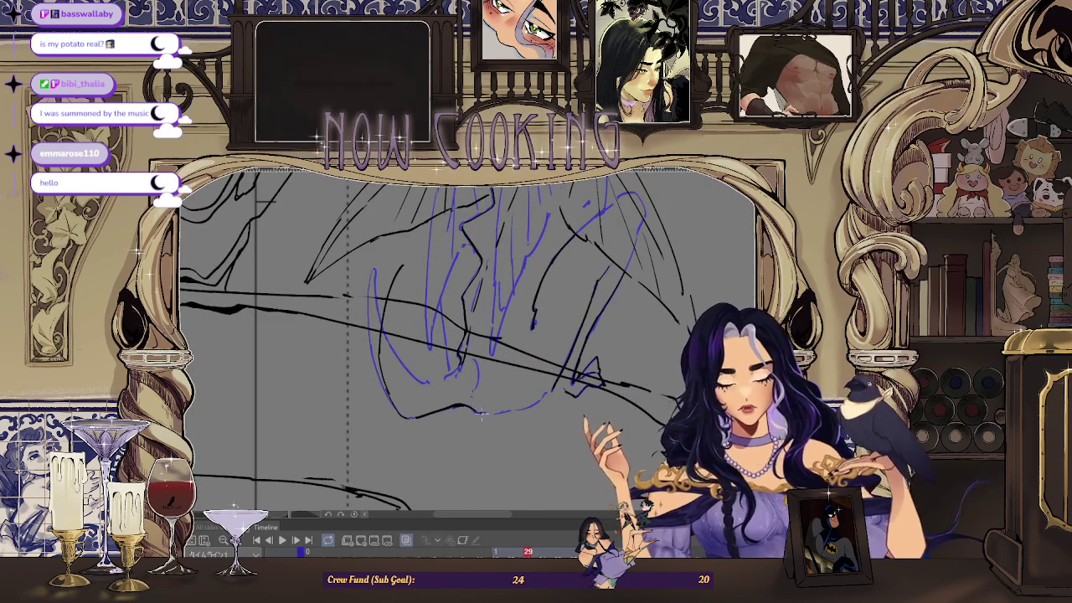
scroll(551, 391, "down", 2)
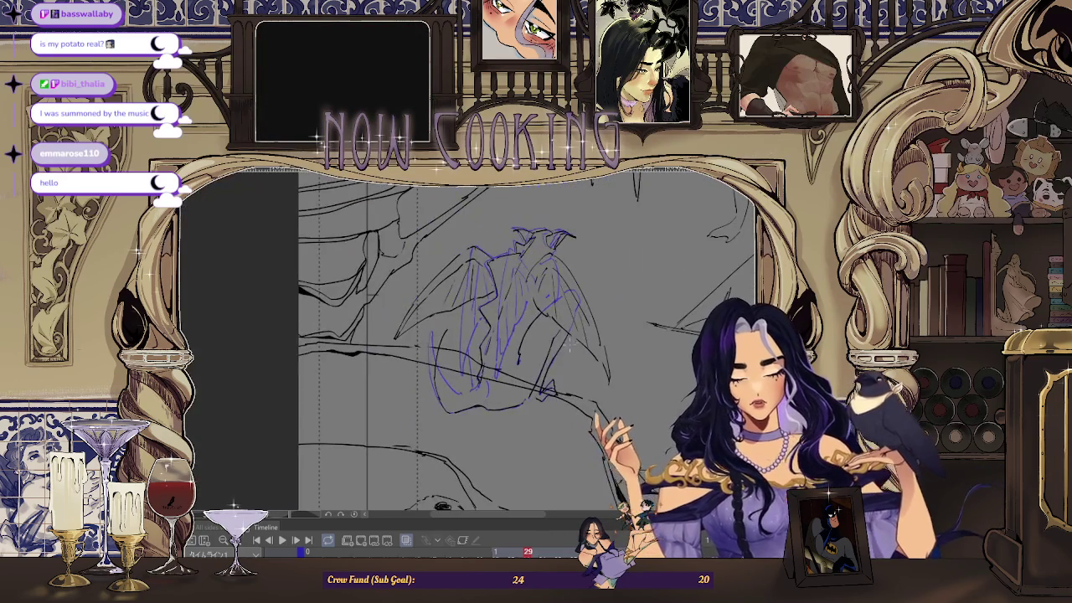
scroll(560, 359, "up", 1)
scroll(480, 399, "up", 1)
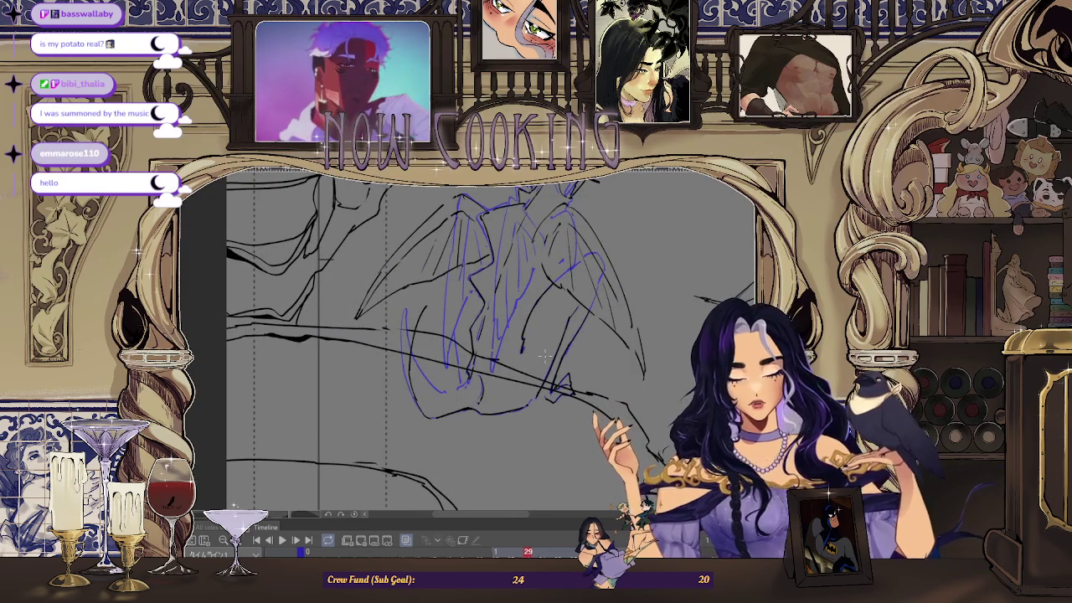
scroll(481, 388, "up", 1)
scroll(533, 401, "up", 1)
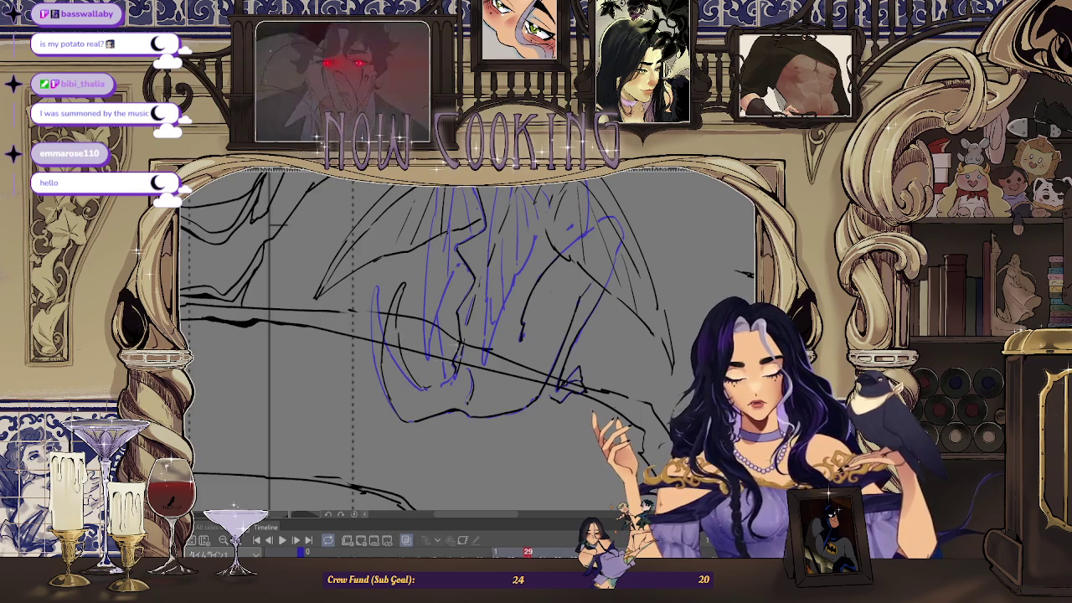
scroll(445, 320, "down", 1)
scroll(445, 320, "down", 1)
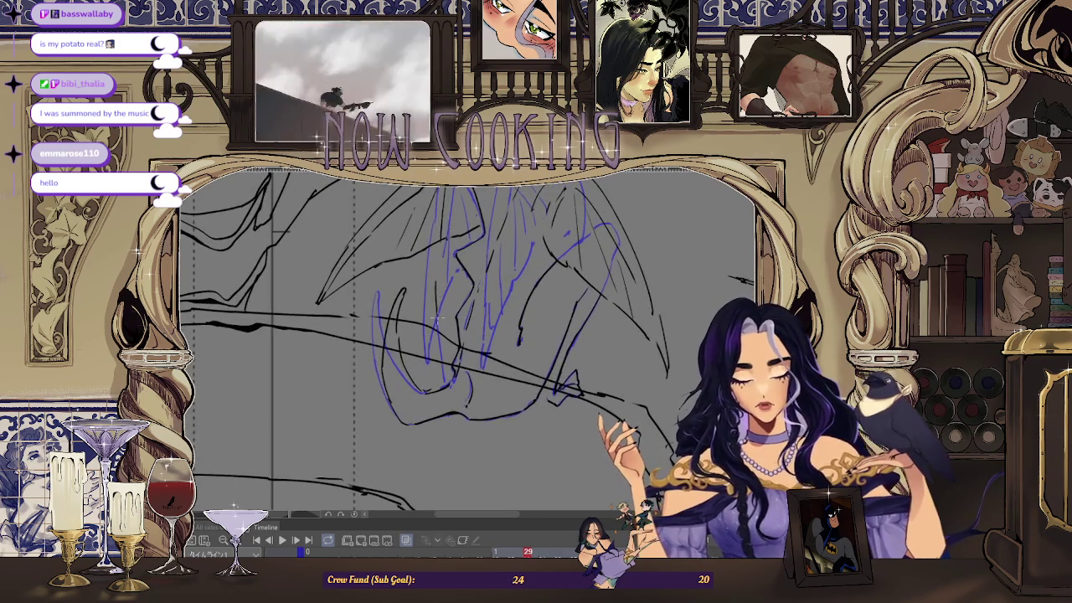
scroll(445, 321, "down", 2)
scroll(433, 321, "up", 1)
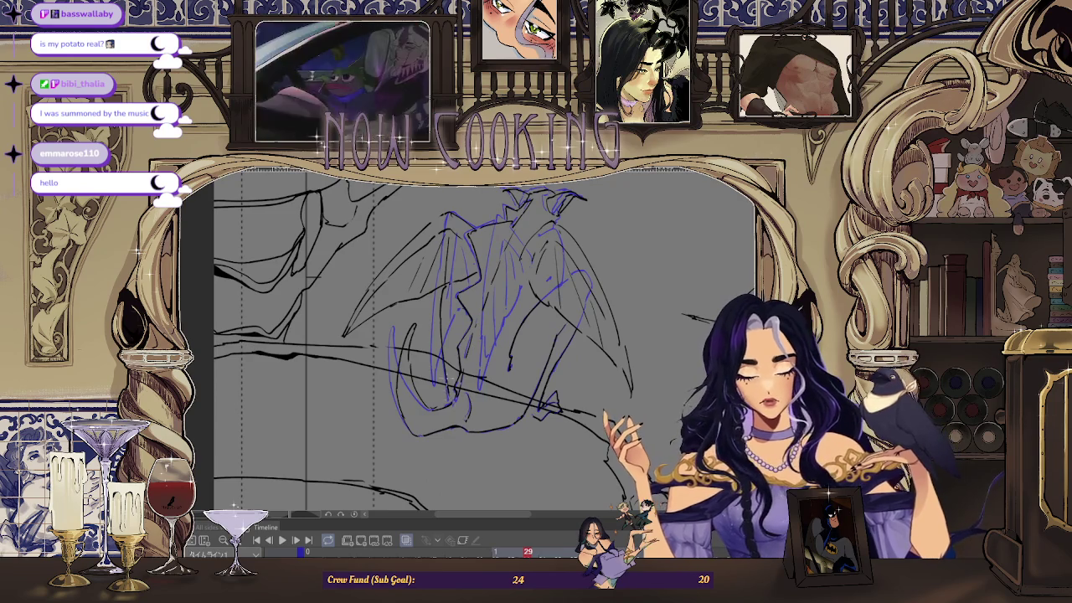
scroll(461, 341, "down", 1)
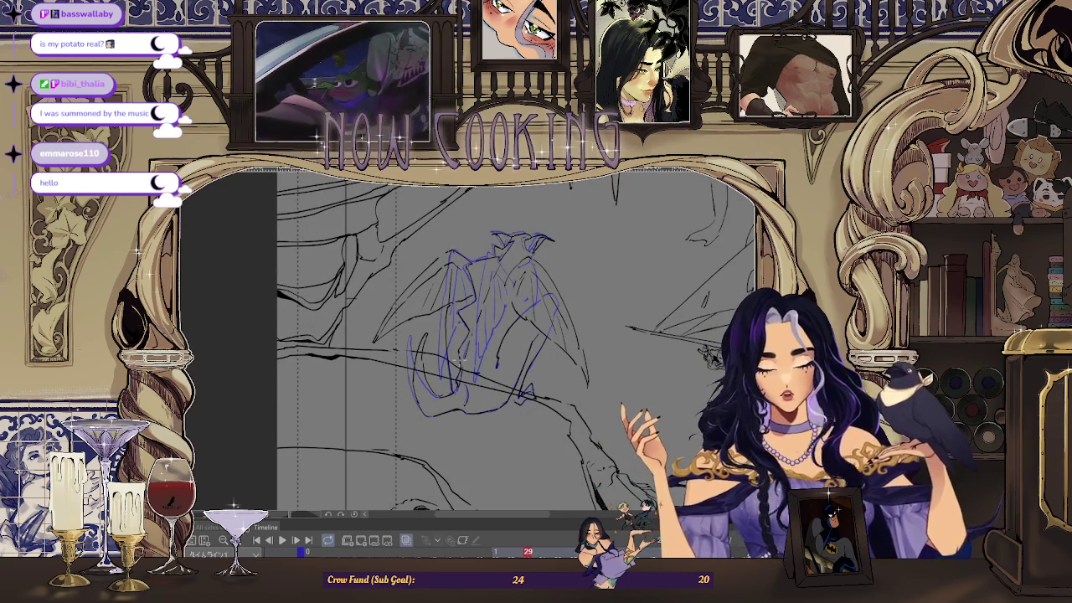
- Mirror the canvas view horizontally to check the sketch, then hide the onion-skin frames
key("h")
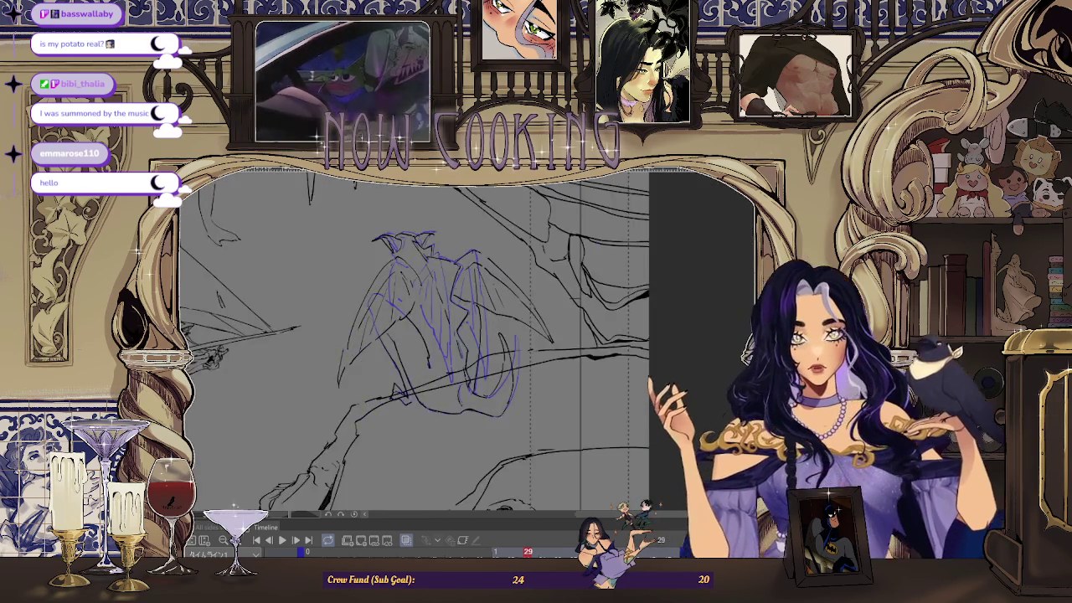
scroll(508, 321, "up", 1)
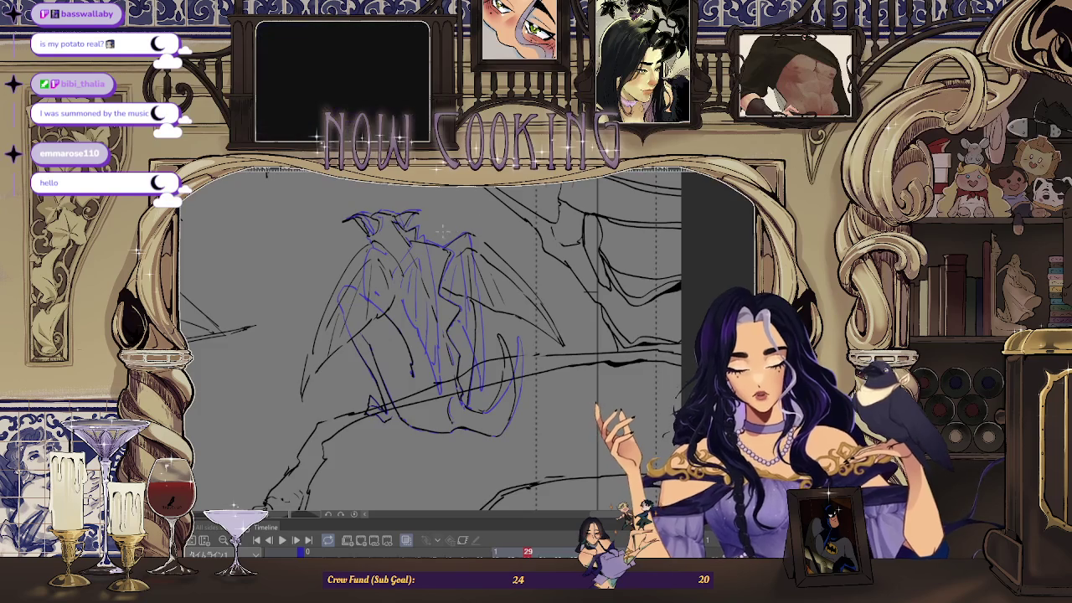
scroll(443, 231, "up", 1)
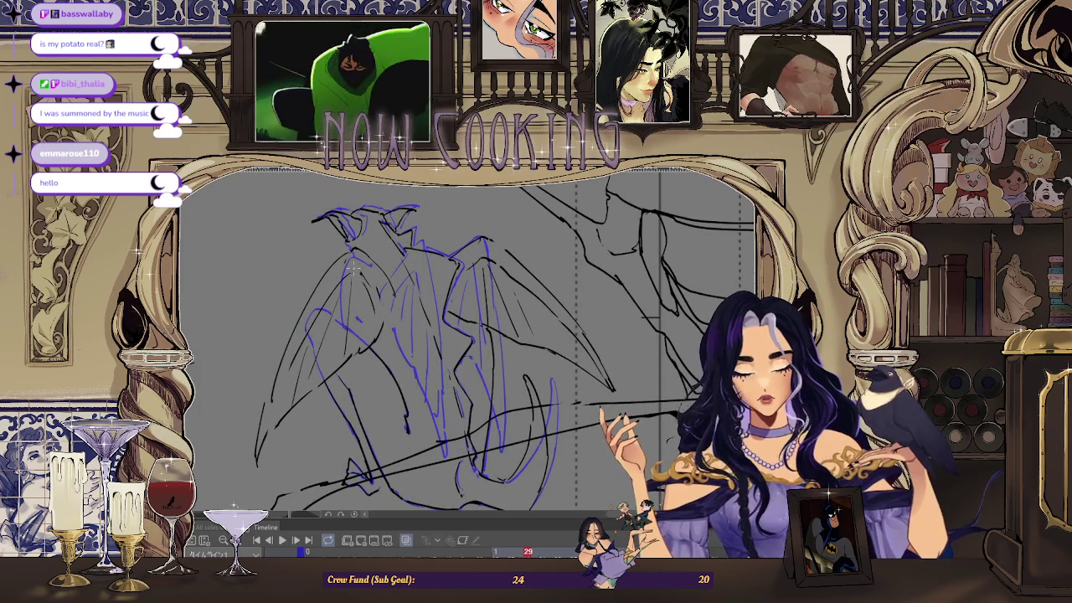
scroll(443, 248, "down", 2)
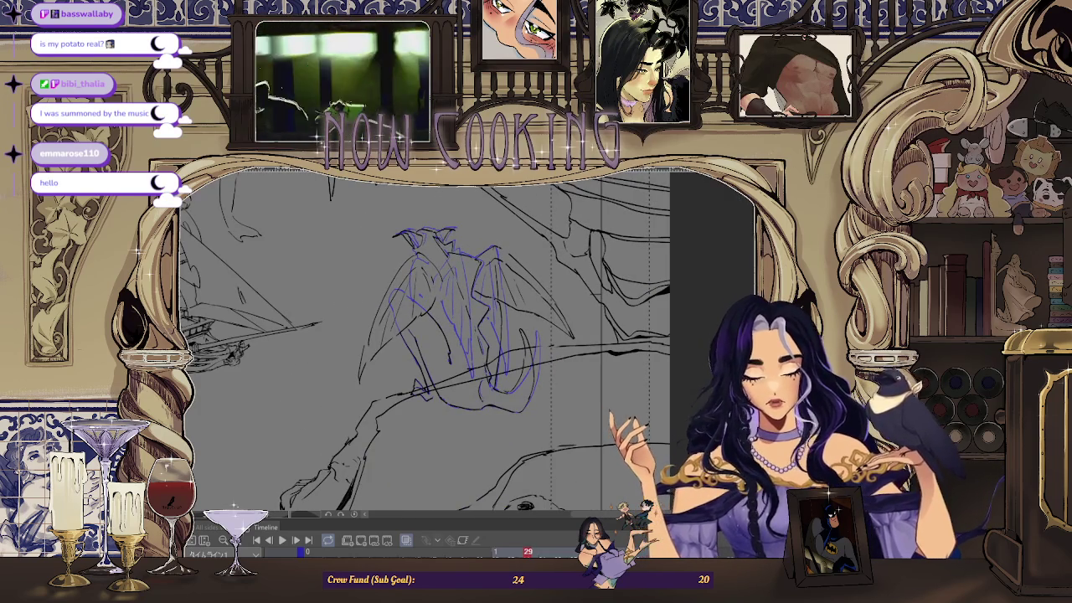
left_click(405, 541)
- Play the animation to frame 17 and turn the onion-skin neighbours back on
key("space")
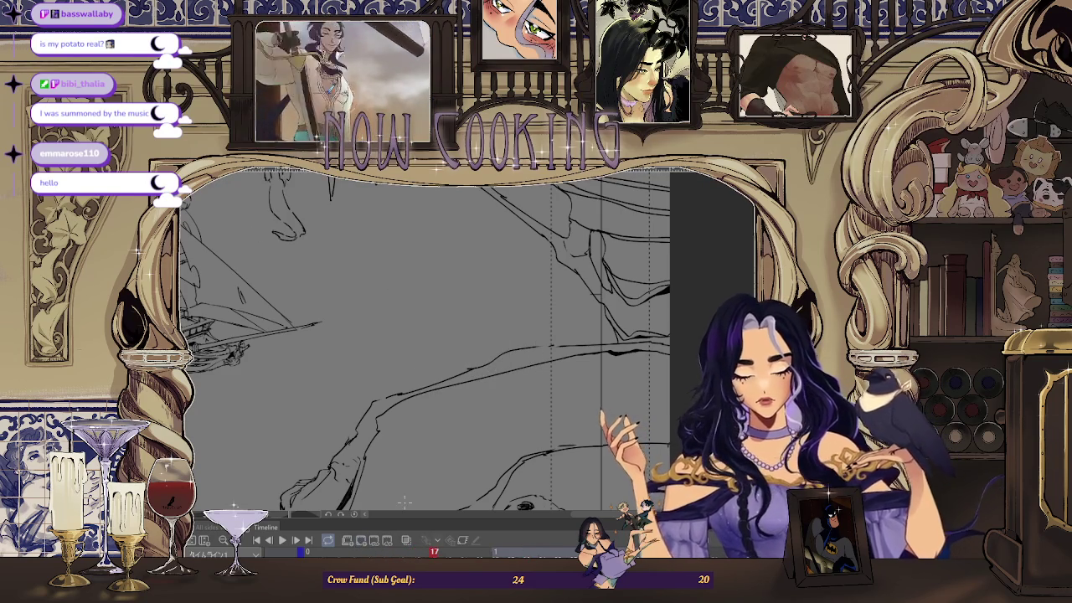
left_click(406, 540)
scroll(510, 351, "up", 3)
scroll(510, 351, "up", 2)
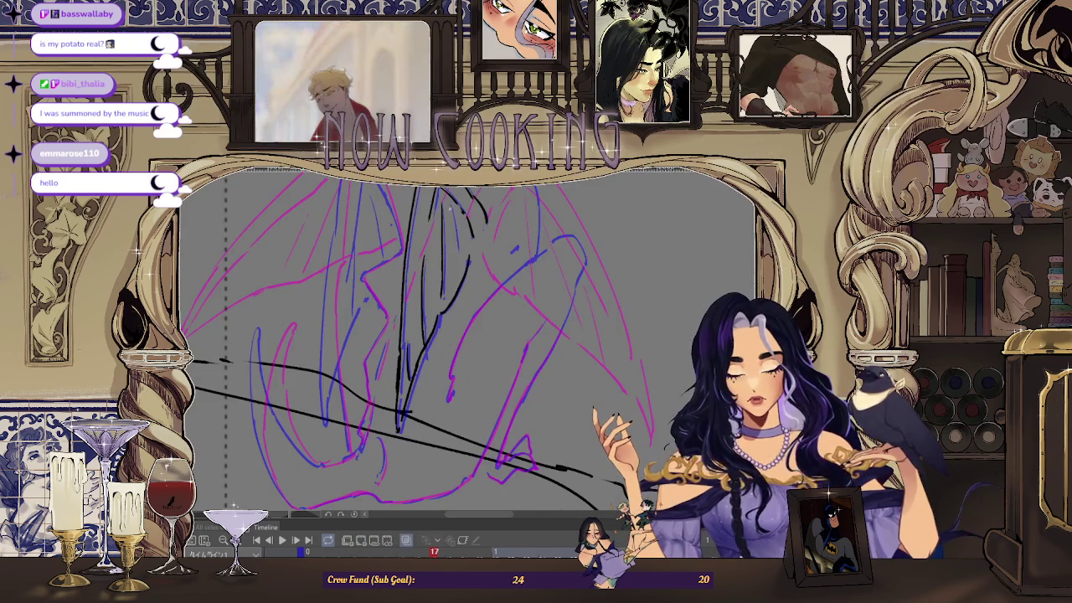
scroll(466, 340, "up", 2)
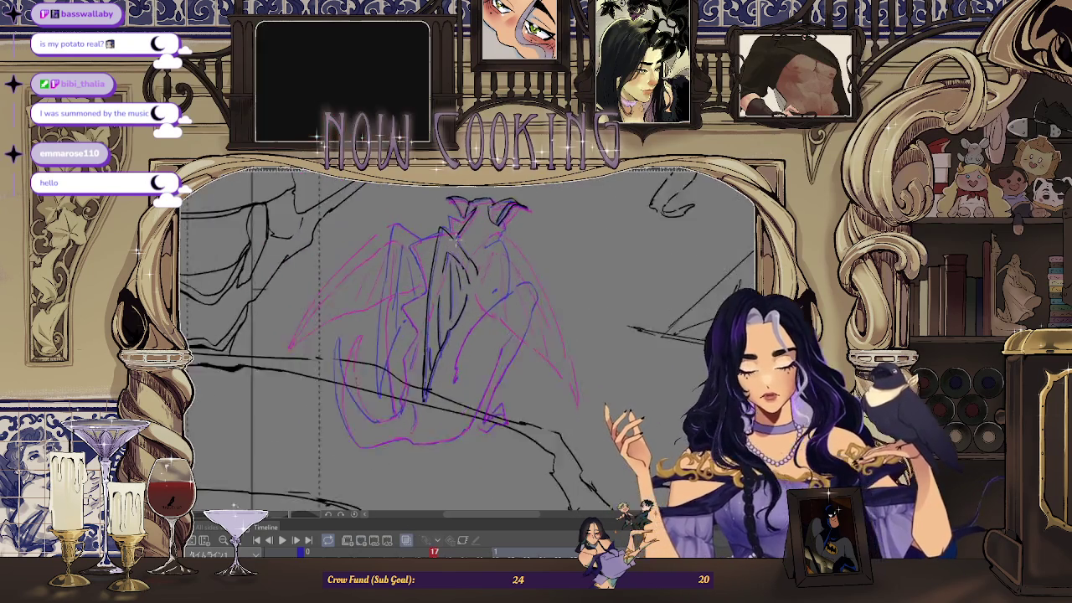
- Rotate and zoom the view onto the wing, then ink a black line down it
left_click_drag(443, 251, 366, 293)
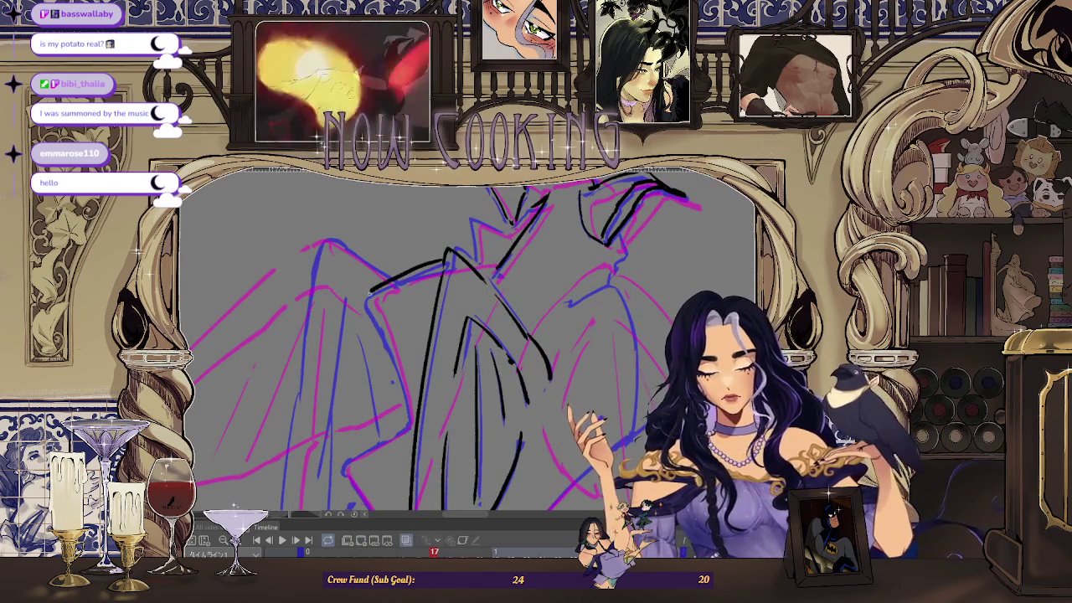
left_click_drag(465, 340, 419, 302)
left_click_drag(478, 201, 406, 219)
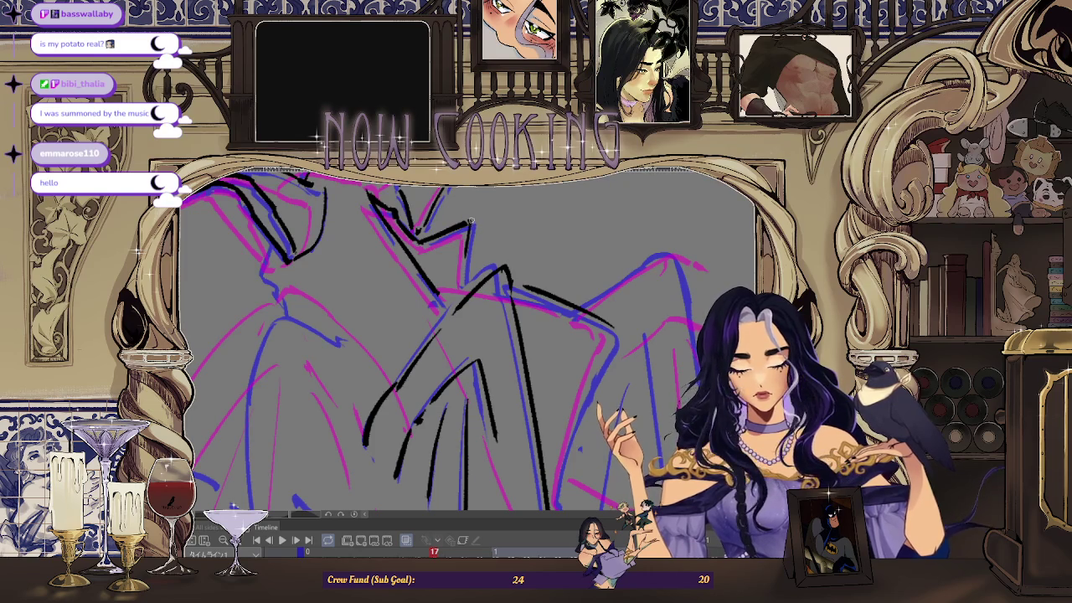
left_click_drag(472, 216, 467, 256)
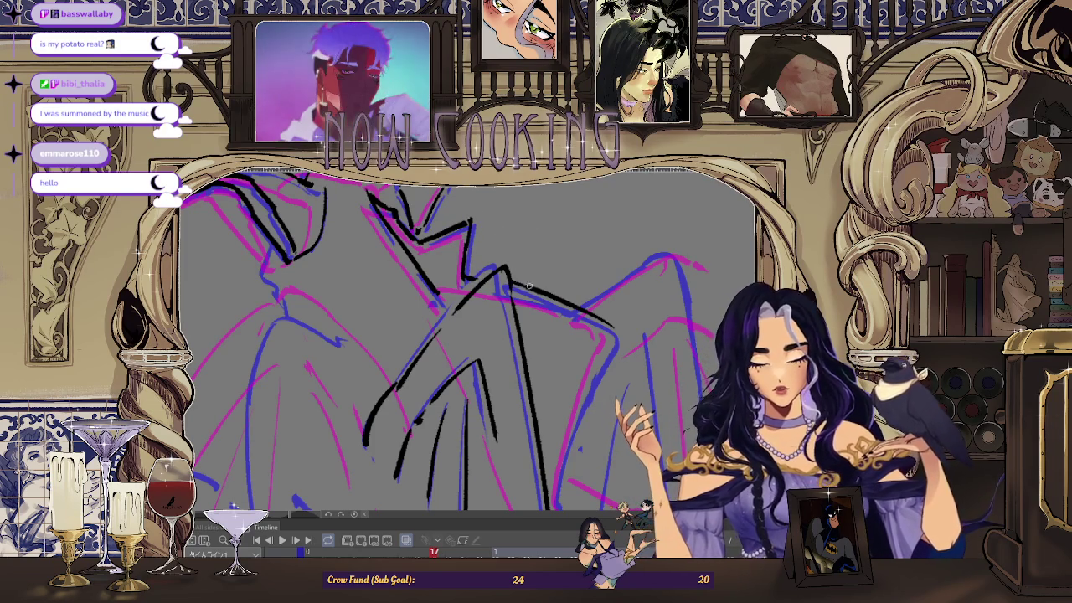
scroll(510, 285, "down", 2)
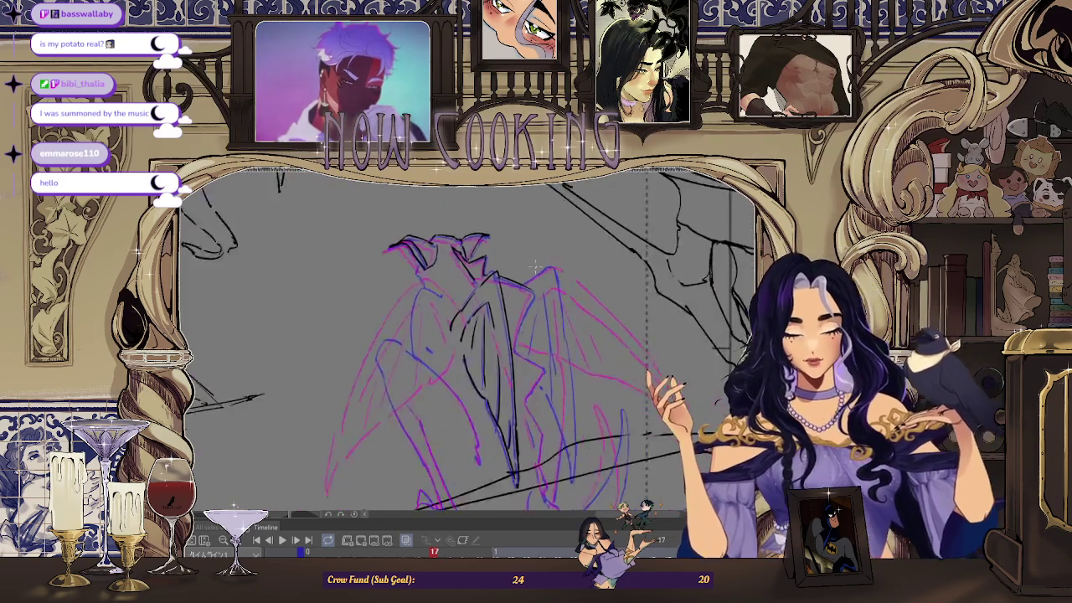
scroll(433, 260, "up", 2)
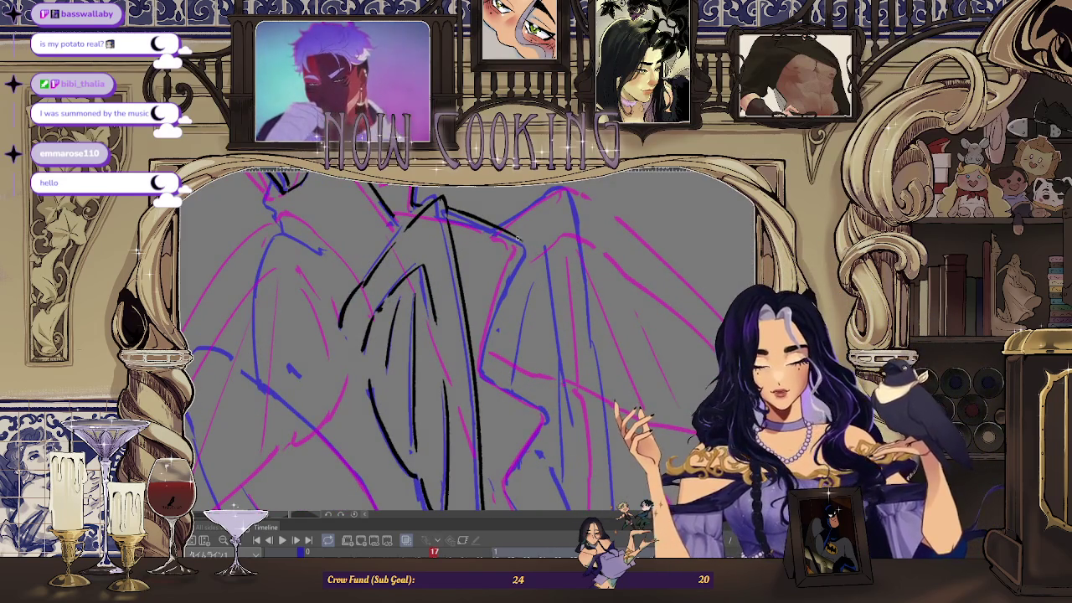
scroll(521, 242, "down", 2)
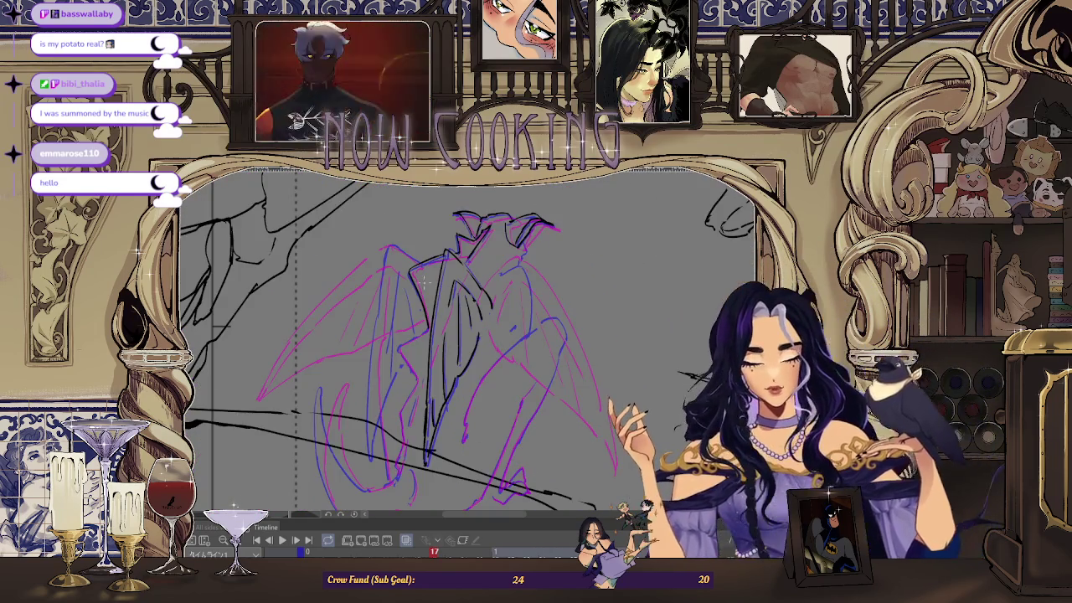
scroll(480, 243, "up", 2)
scroll(366, 381, "up", 3)
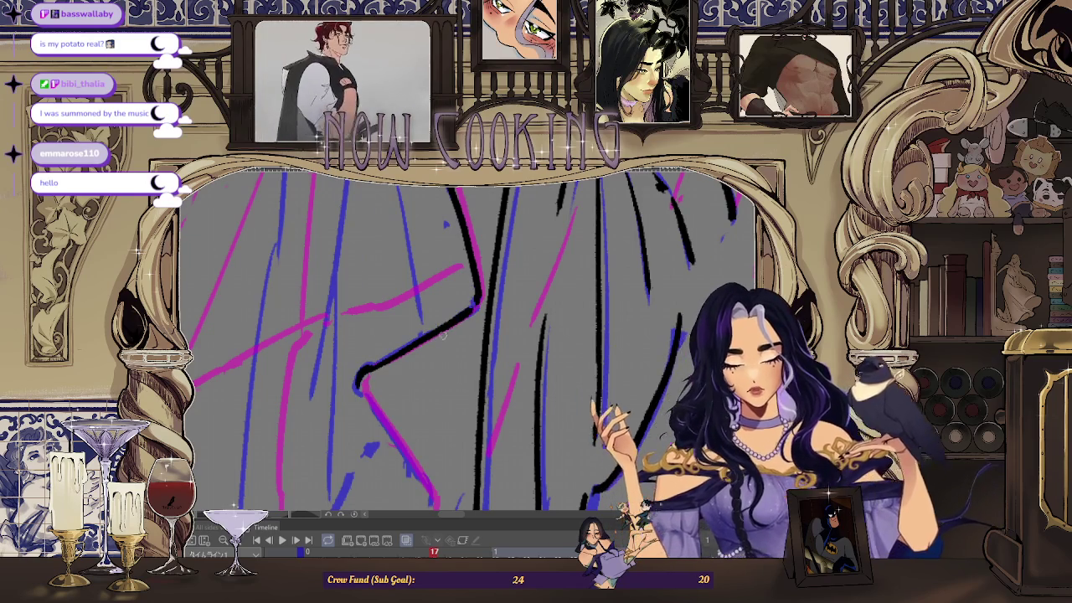
scroll(366, 373, "down", 2)
scroll(366, 374, "down", 2)
scroll(427, 251, "up", 2)
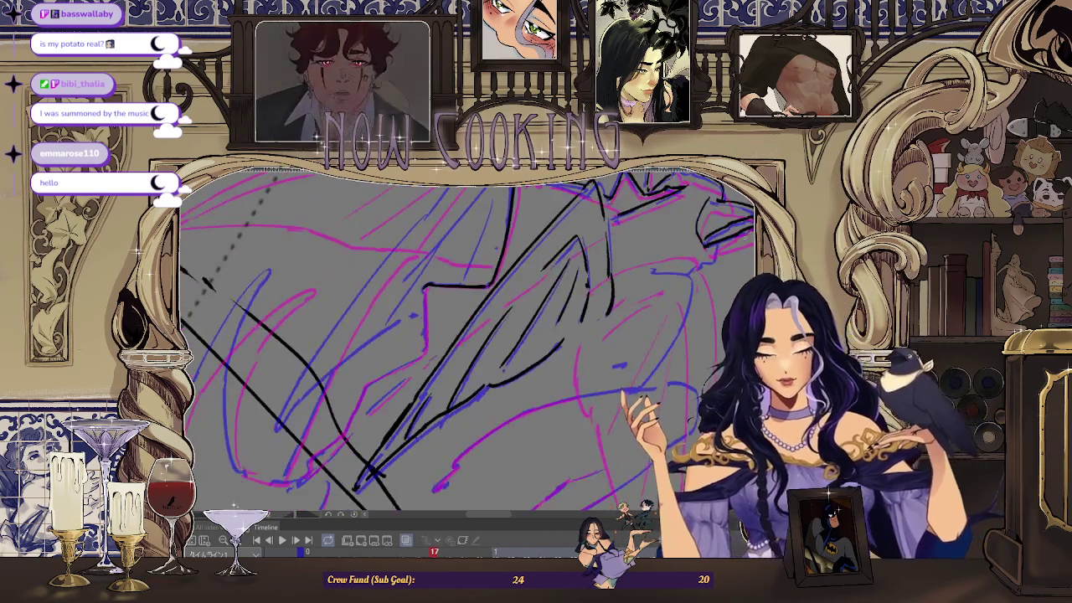
scroll(423, 284, "up", 2)
scroll(425, 356, "down", 2)
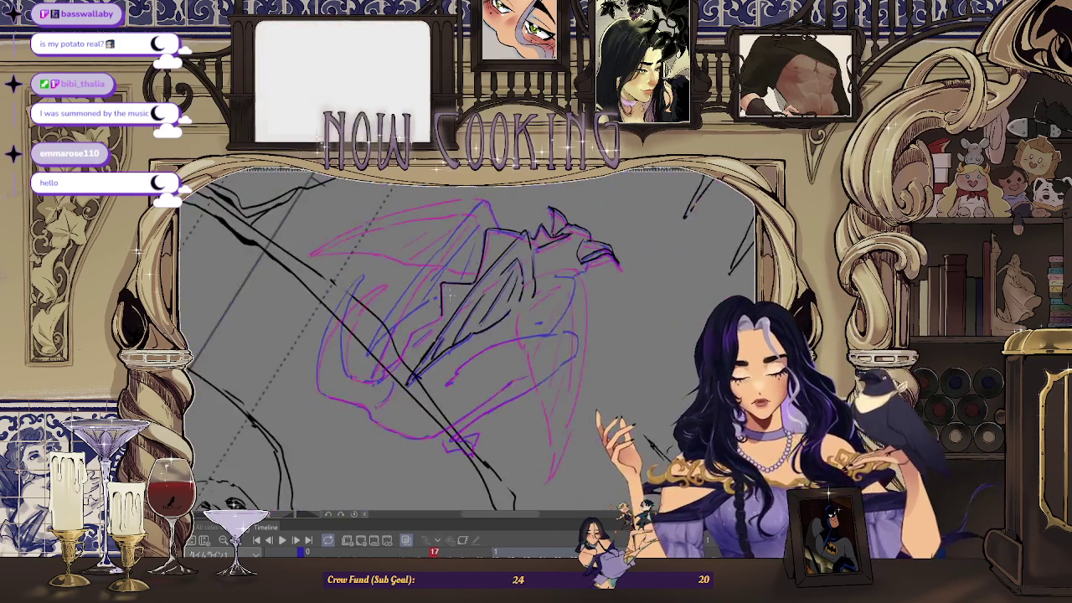
scroll(469, 335, "up", 2)
scroll(549, 311, "down", 2)
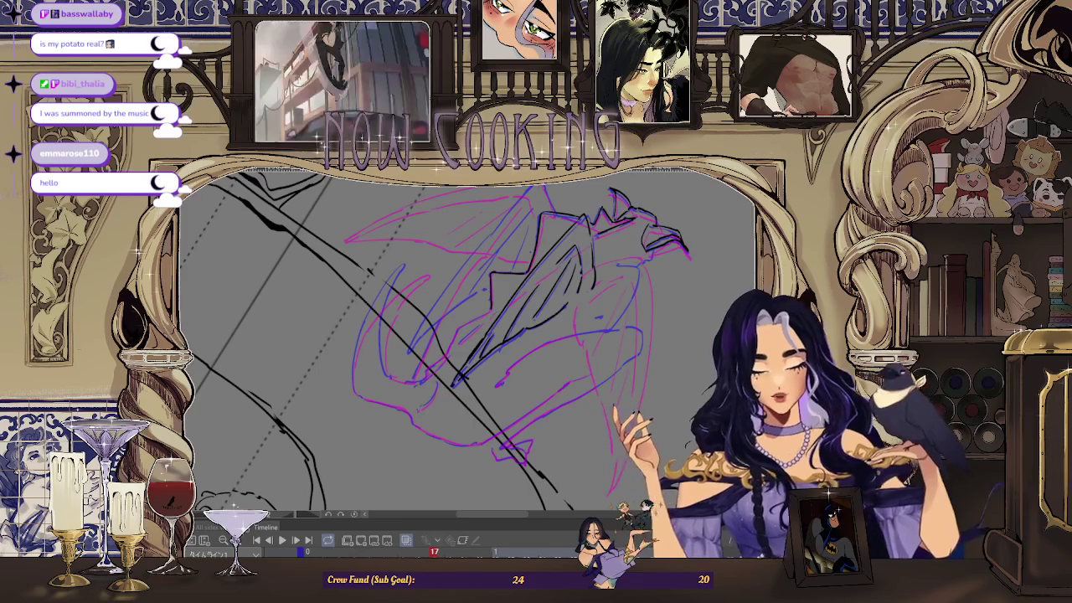
scroll(502, 288, "up", 2)
scroll(458, 271, "up", 2)
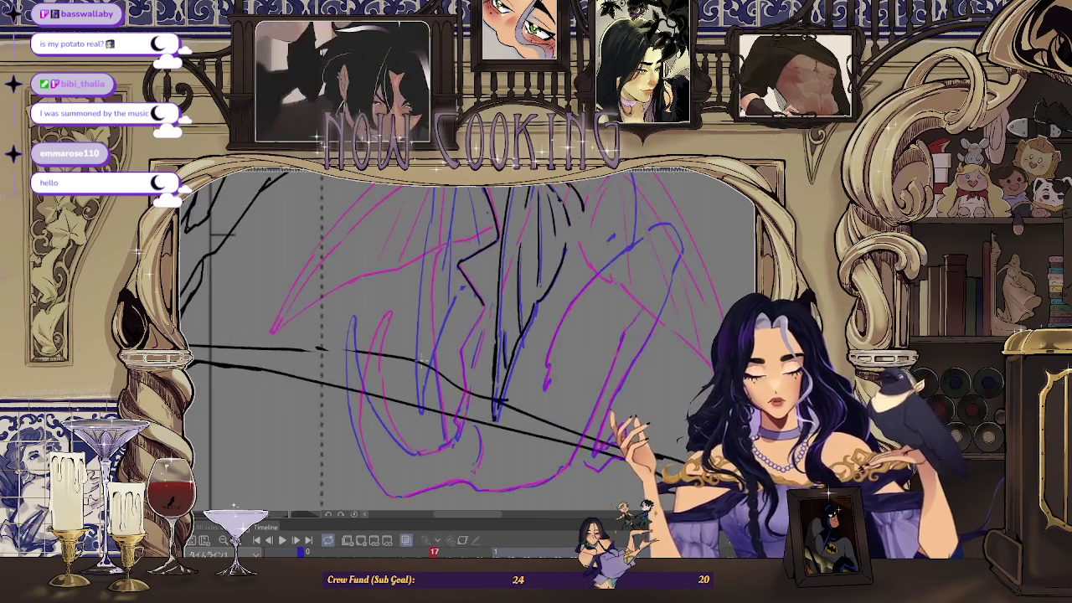
scroll(456, 260, "down", 1)
scroll(452, 233, "up", 2)
scroll(451, 232, "up", 1)
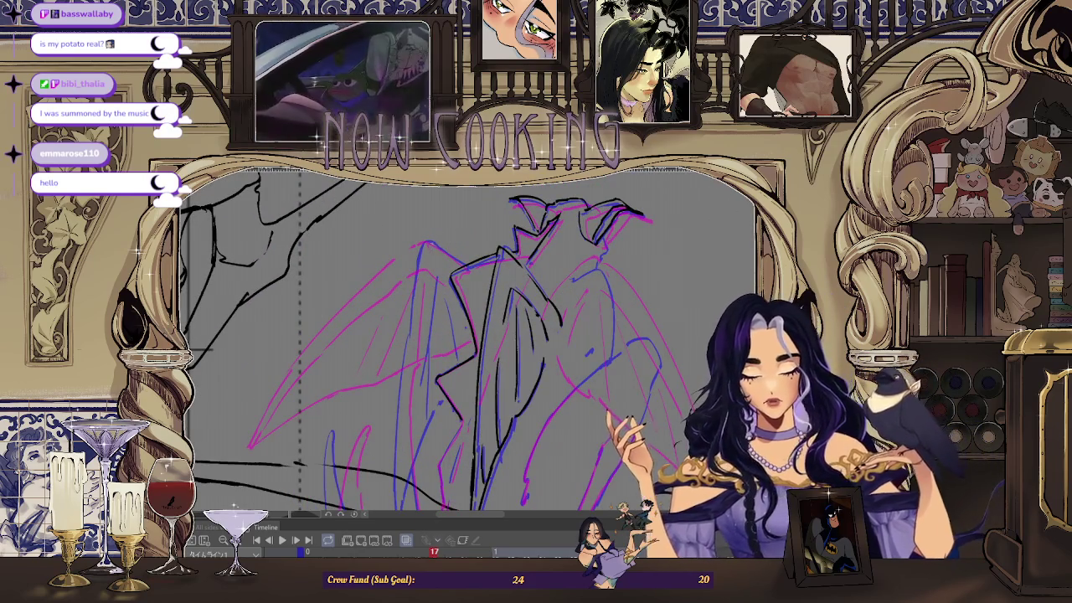
scroll(455, 241, "up", 2)
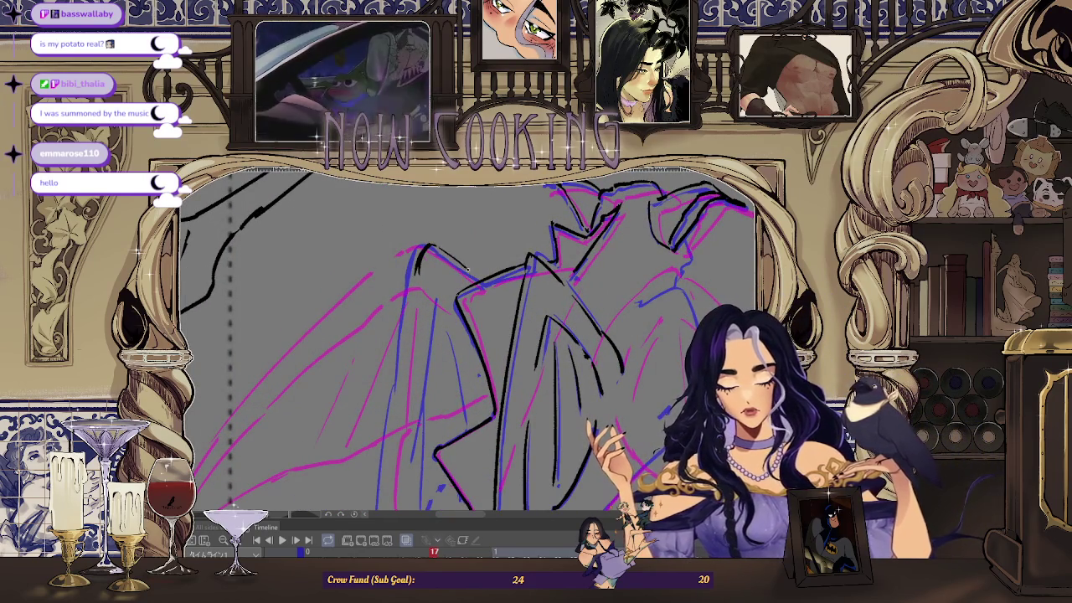
scroll(480, 266, "down", 1)
scroll(436, 452, "down", 1)
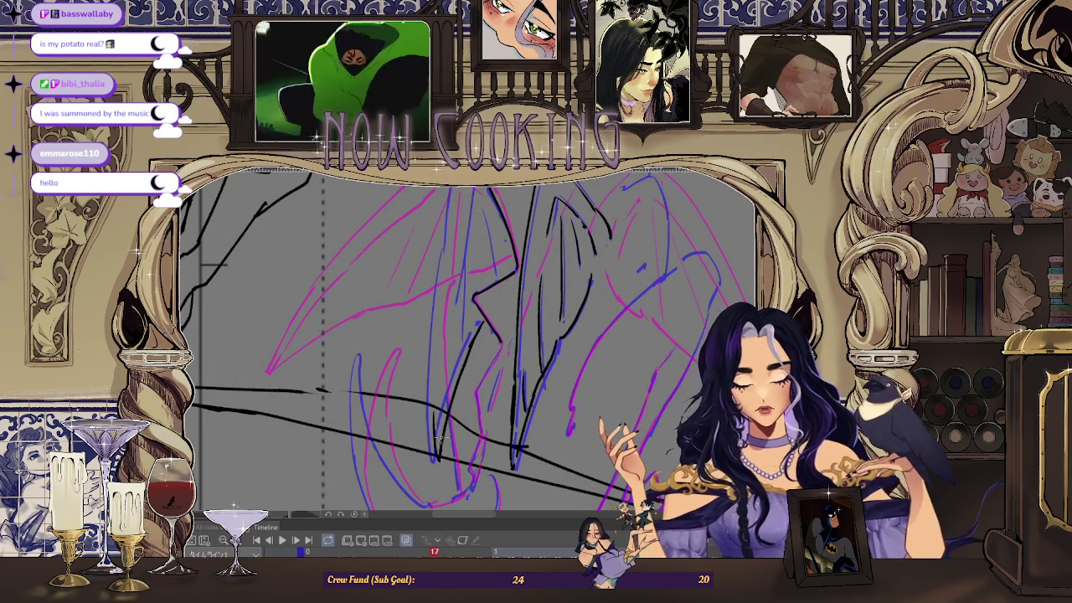
scroll(438, 456, "down", 1)
scroll(440, 448, "down", 1)
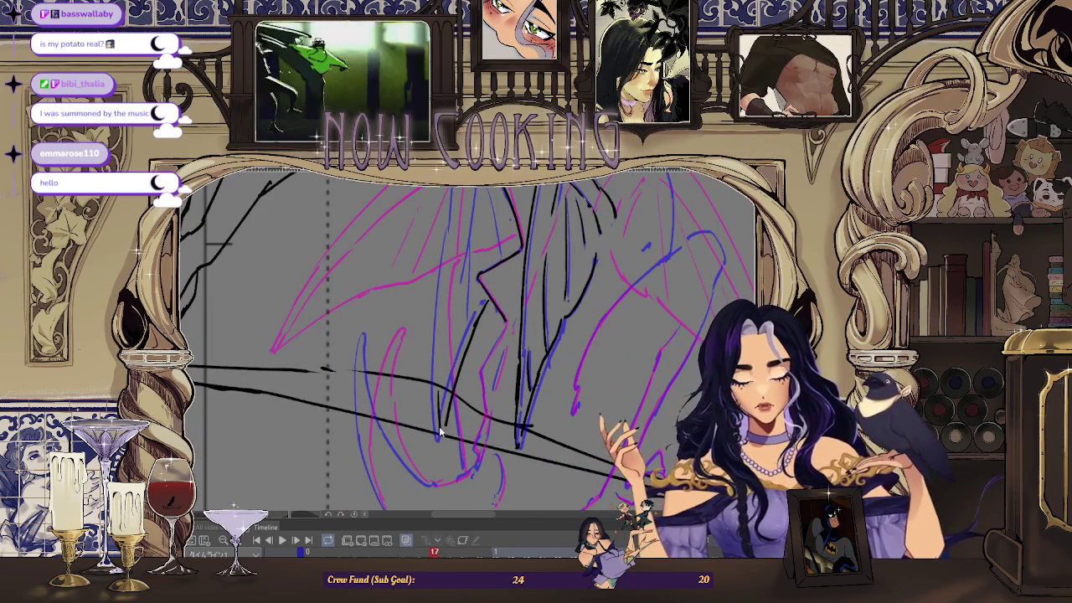
left_click_drag(443, 435, 461, 255)
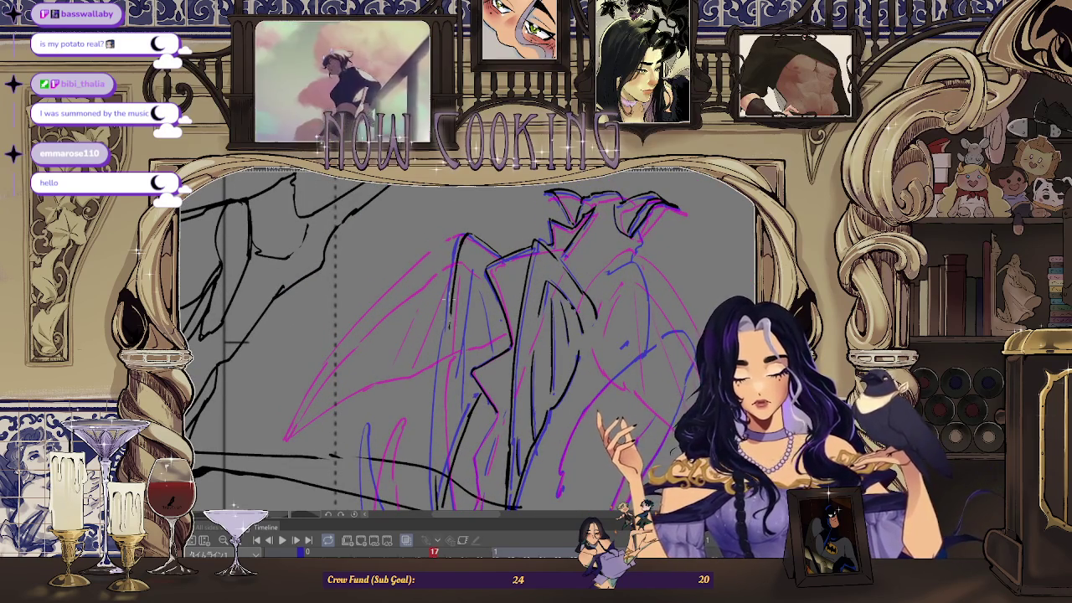
left_click_drag(447, 327, 455, 267)
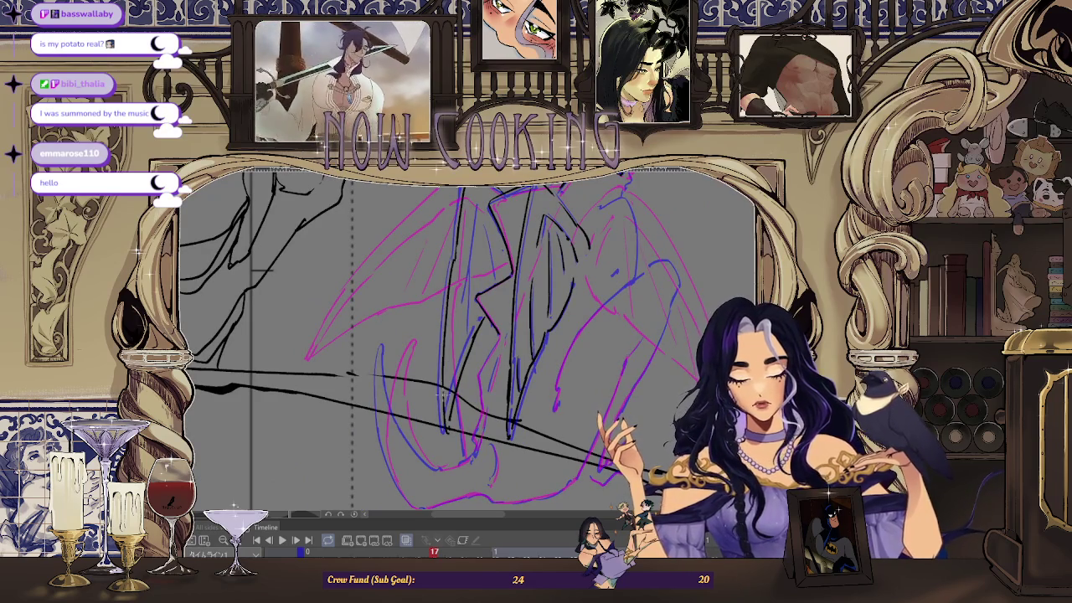
left_click_drag(452, 343, 464, 260)
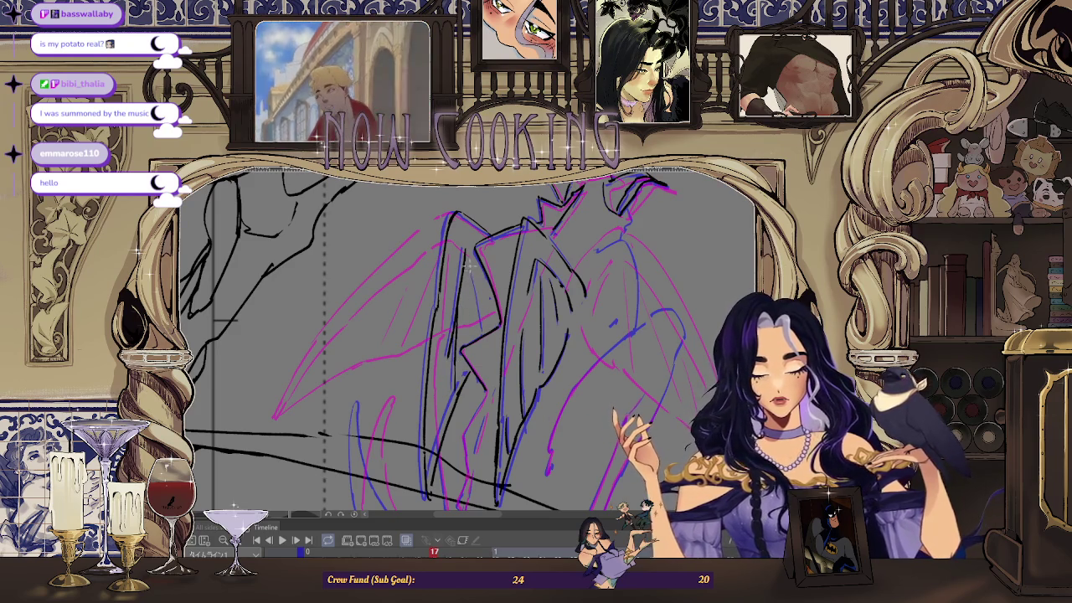
key("ctrl+z")
key("Left")
key("Left")
key("Left")
key("Left")
key("Right")
key("Right")
key("Right")
key("Right")
scroll(572, 358, "up", 1)
scroll(572, 357, "up", 2)
scroll(571, 357, "up", 2)
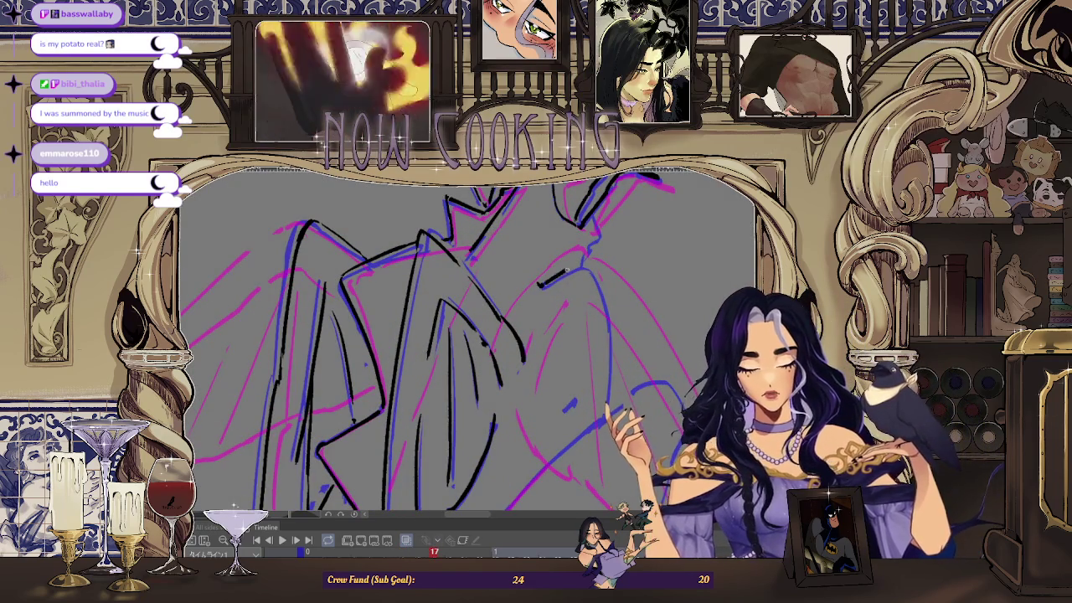
scroll(590, 228, "down", 1)
scroll(614, 250, "up", 1)
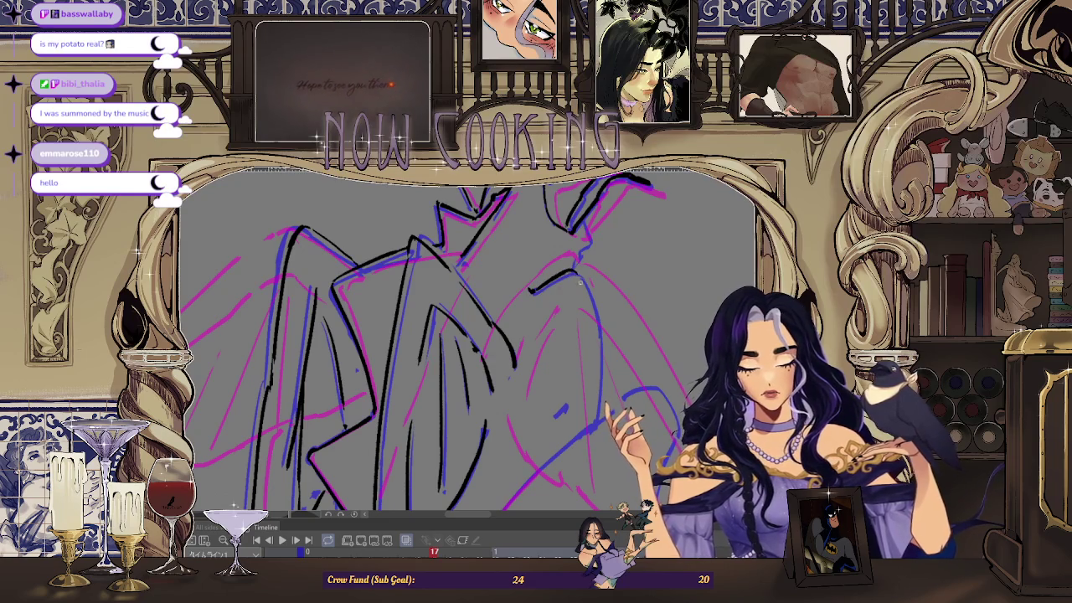
scroll(578, 278, "down", 1)
scroll(579, 278, "up", 1)
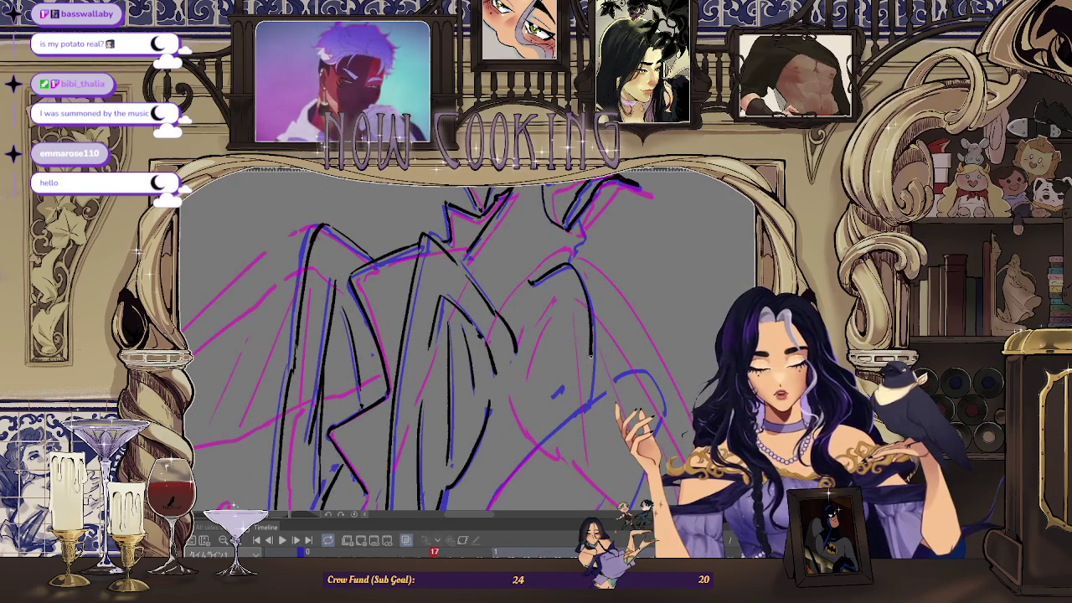
scroll(593, 268, "down", 3)
key("h")
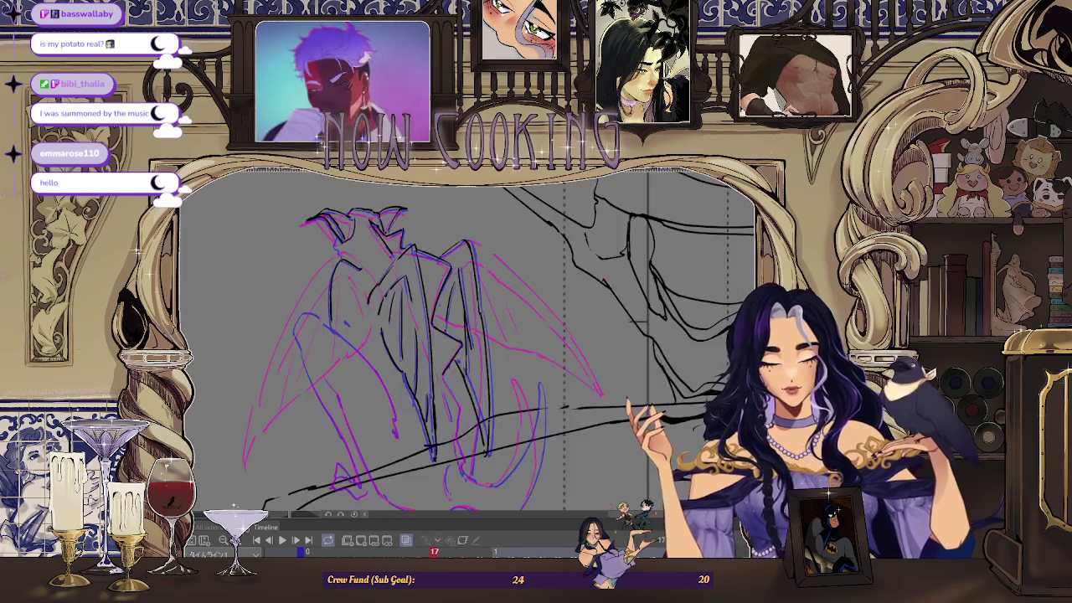
scroll(319, 300, "up", 3)
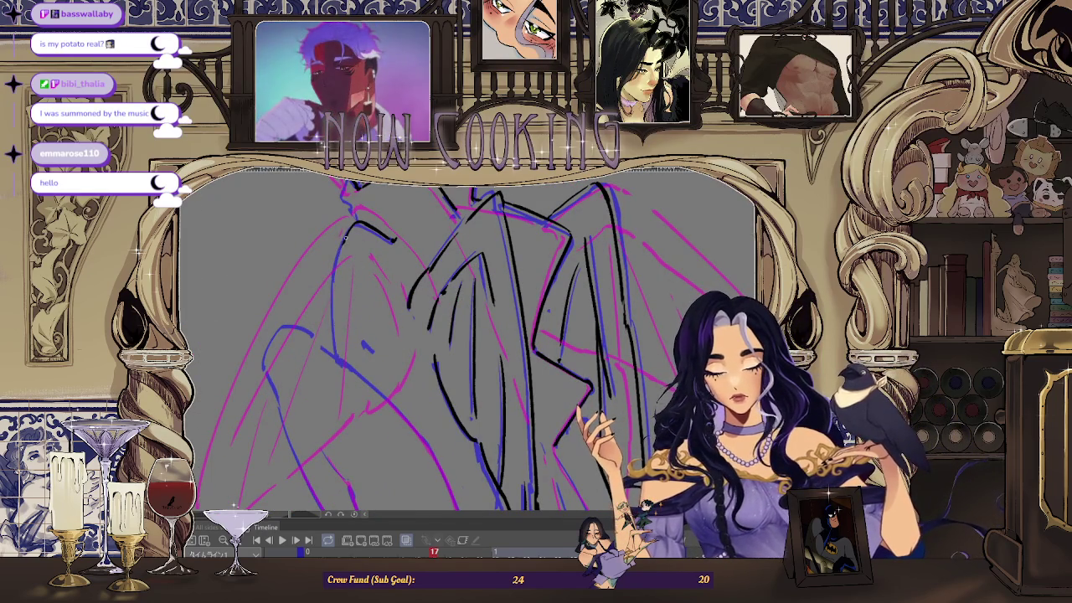
scroll(335, 316, "down", 3)
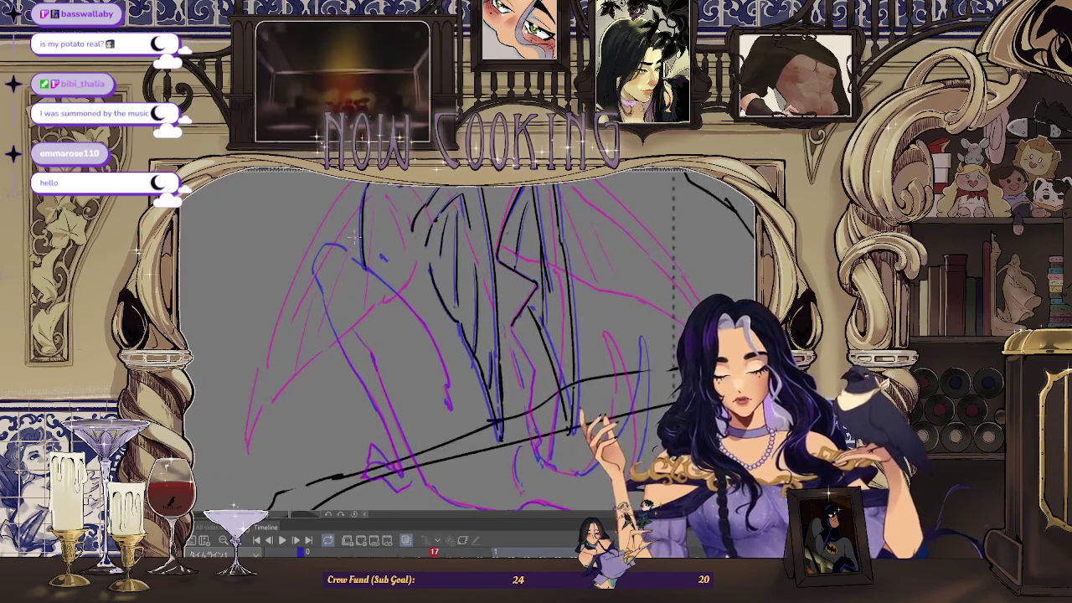
scroll(580, 240, "down", 2)
scroll(581, 240, "up", 2)
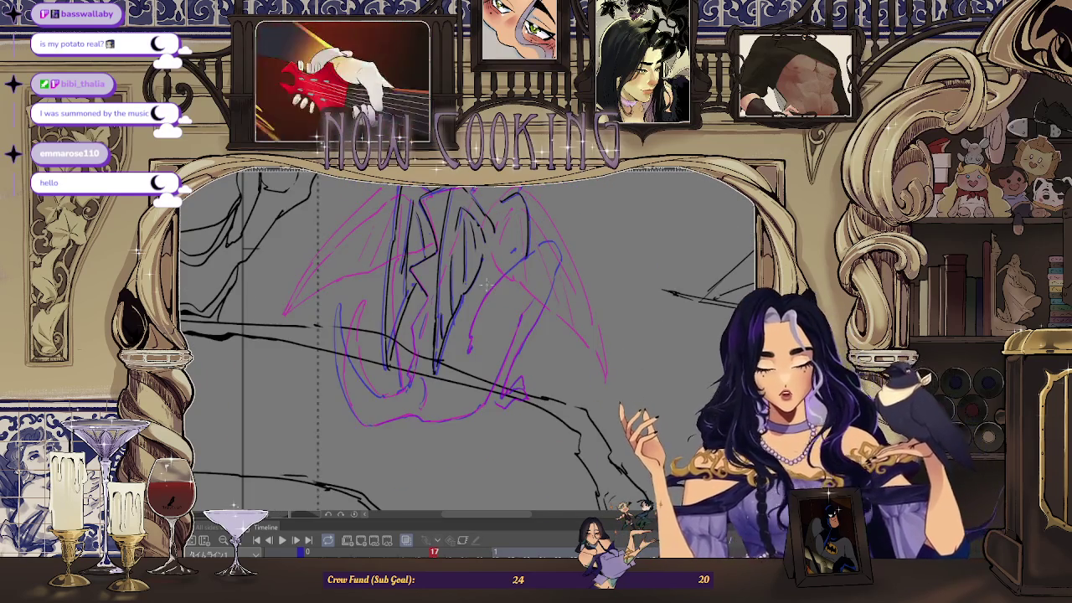
scroll(581, 241, "up", 3)
scroll(462, 366, "up", 2)
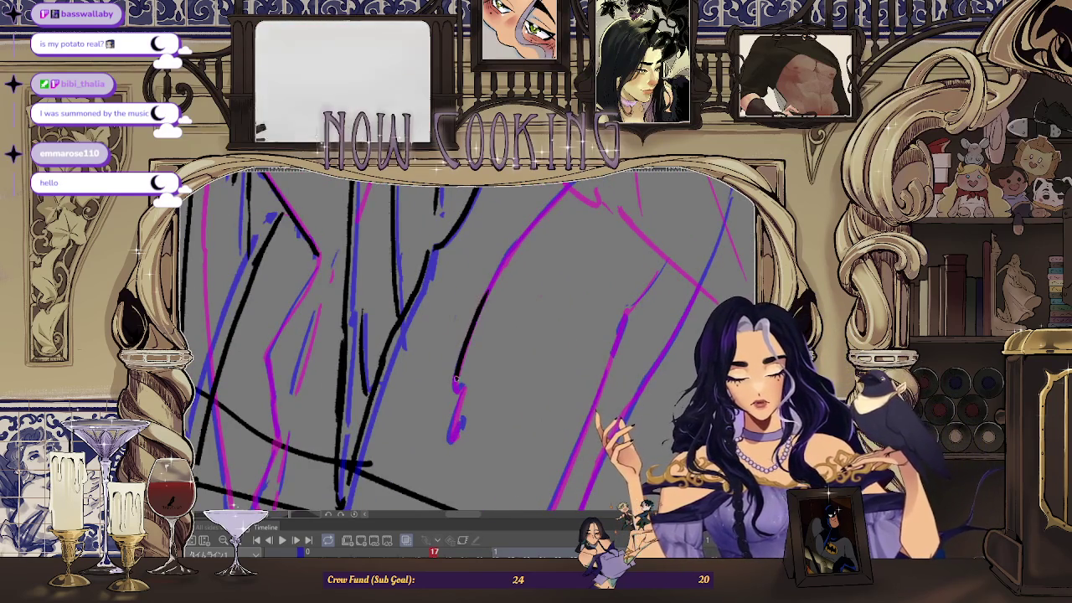
scroll(458, 389, "down", 1)
scroll(469, 360, "down", 2)
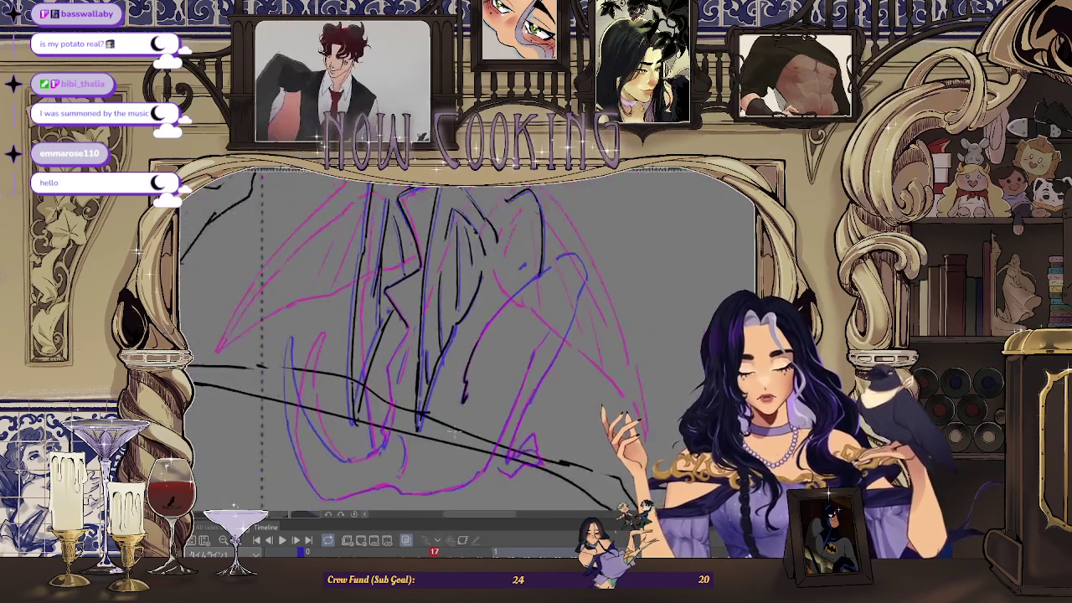
scroll(484, 330, "up", 1)
scroll(483, 330, "up", 2)
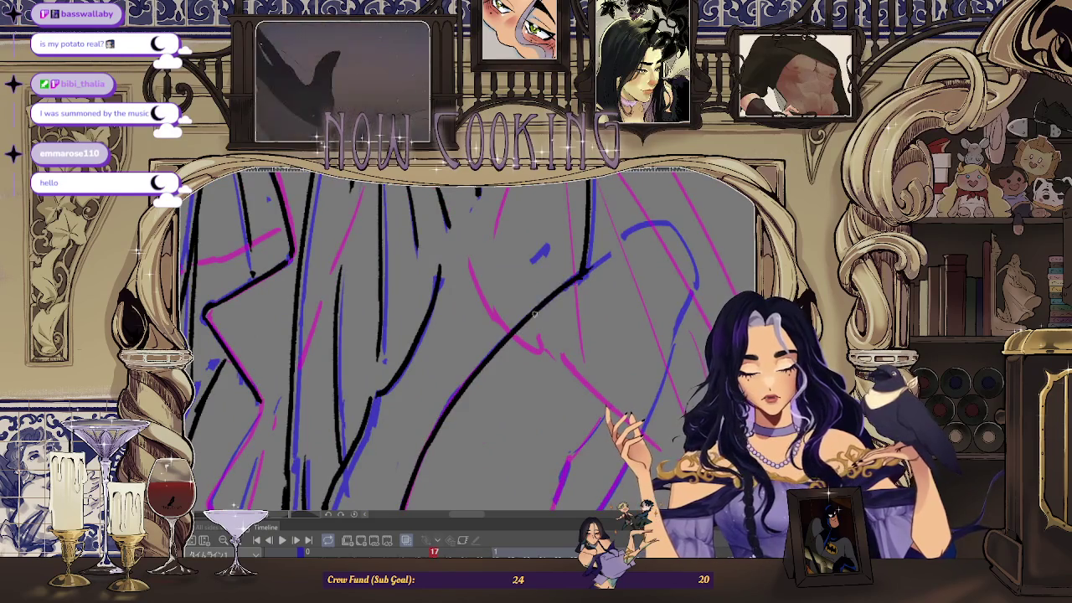
left_click_drag(426, 443, 656, 220)
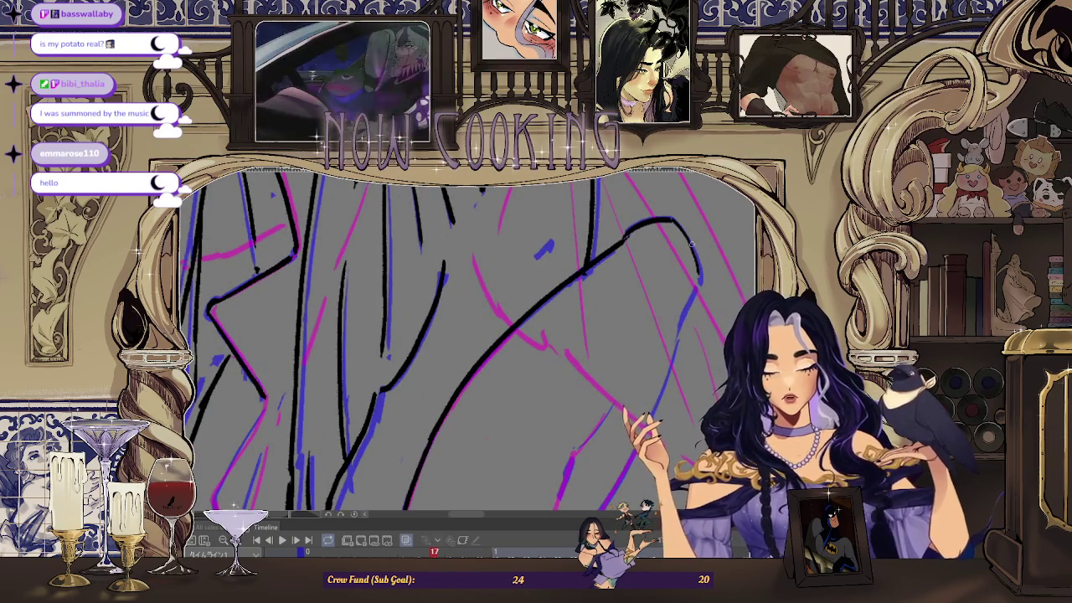
- Rotate the canvas view through several angles until the wing strokes stand upright for inking
scroll(700, 233, "down", 2)
scroll(695, 243, "down", 1)
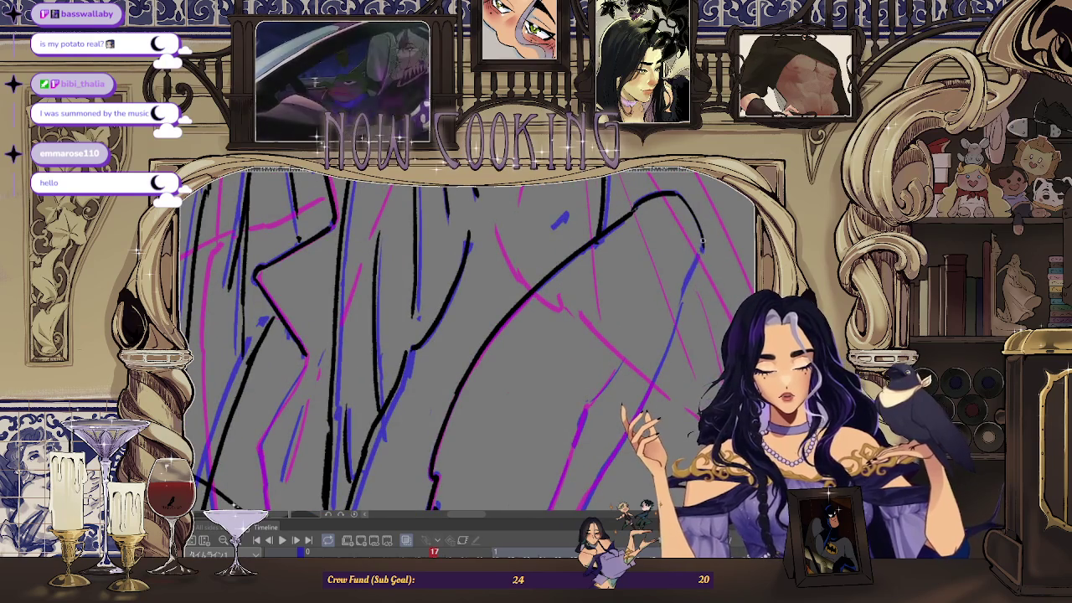
scroll(682, 284, "down", 2)
scroll(681, 284, "up", 2)
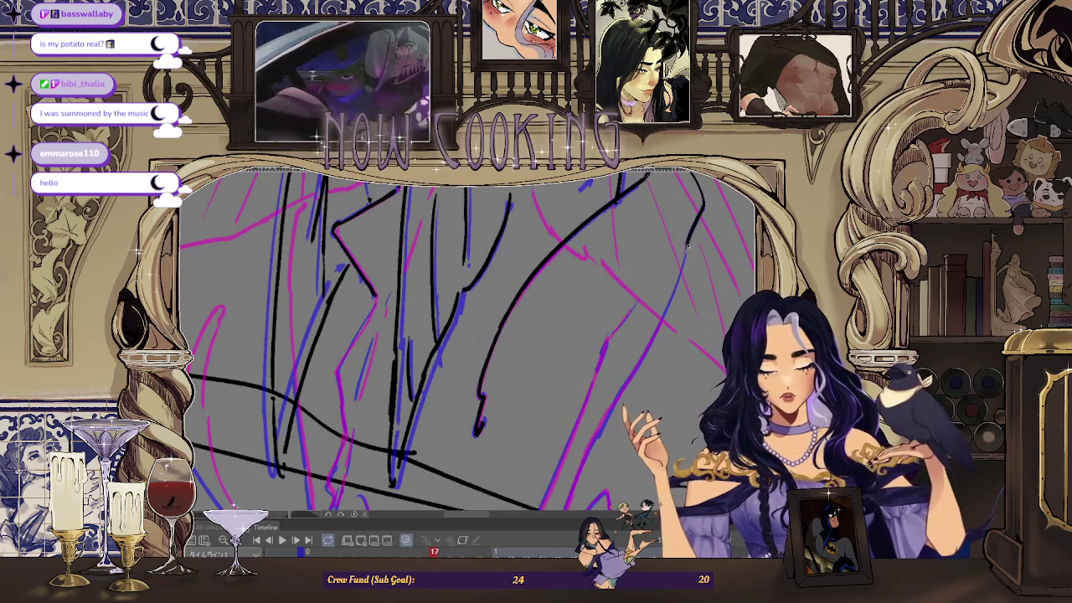
left_click_drag(664, 313, 632, 339)
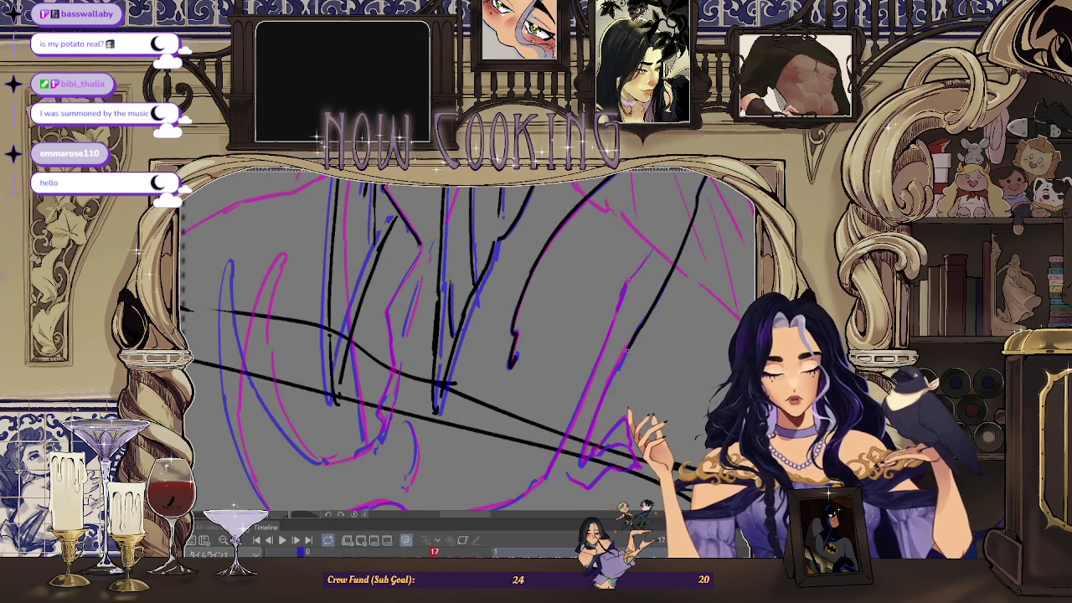
left_click_drag(633, 339, 610, 308)
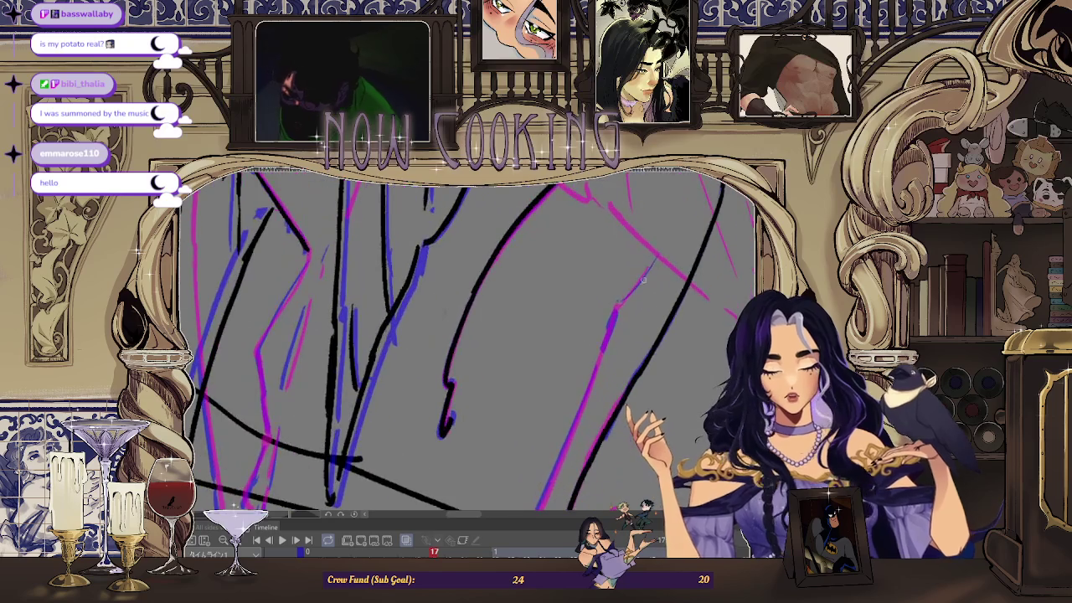
left_click_drag(636, 286, 615, 326)
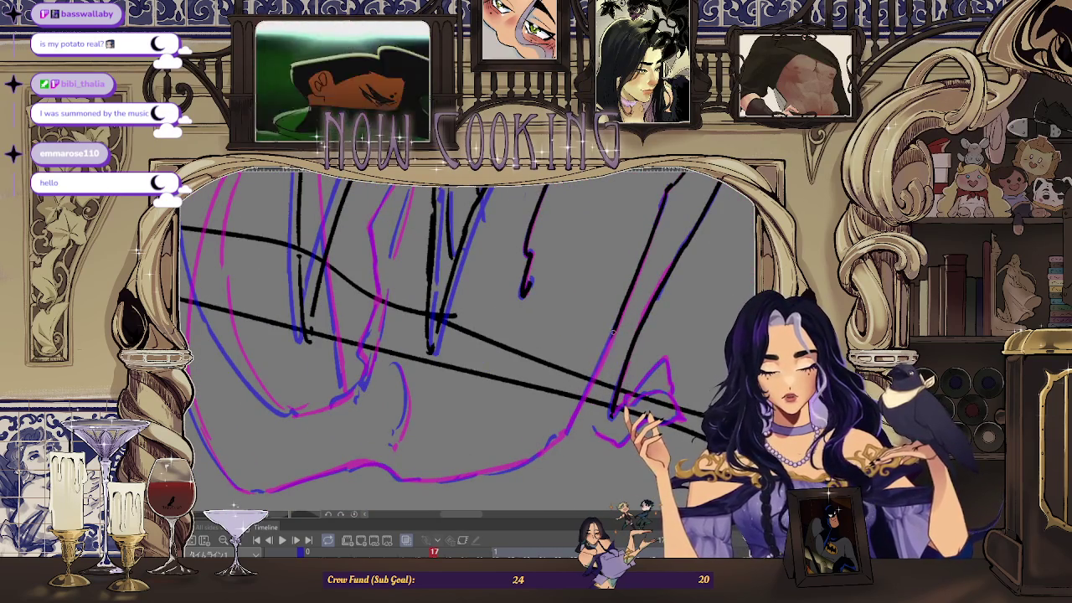
mouse_move(563, 433)
left_mouse_down()
mouse_move(461, 367)
mouse_move(473, 414)
left_mouse_up()
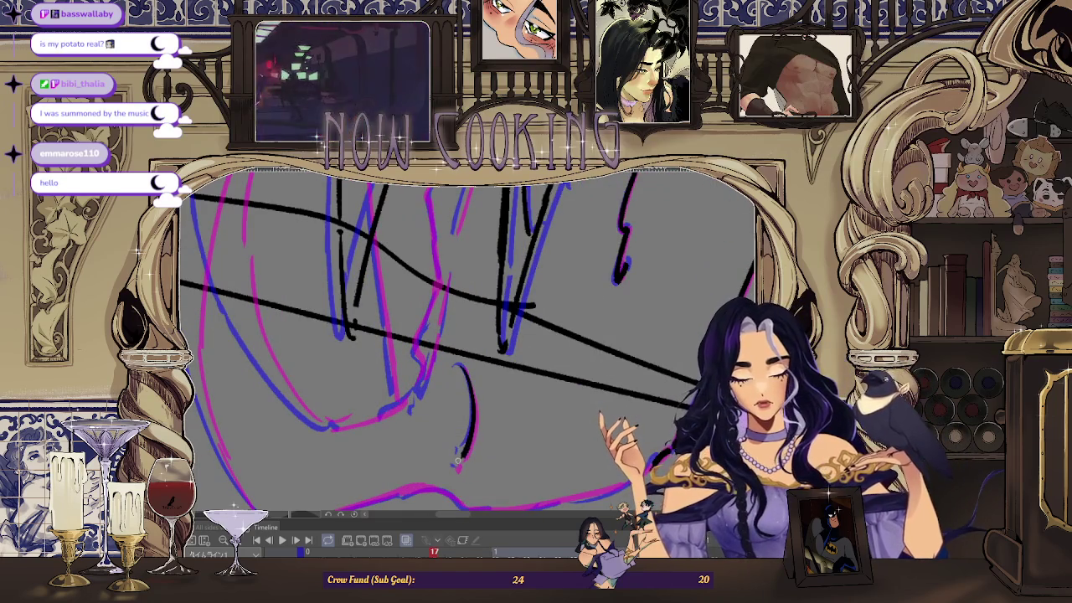
mouse_move(457, 460)
left_mouse_down()
mouse_move(400, 293)
mouse_move(387, 415)
left_mouse_up()
- Redraw the black vertical wing line, extending it further downward
key("ctrl+z")
left_click_drag(403, 274, 414, 269)
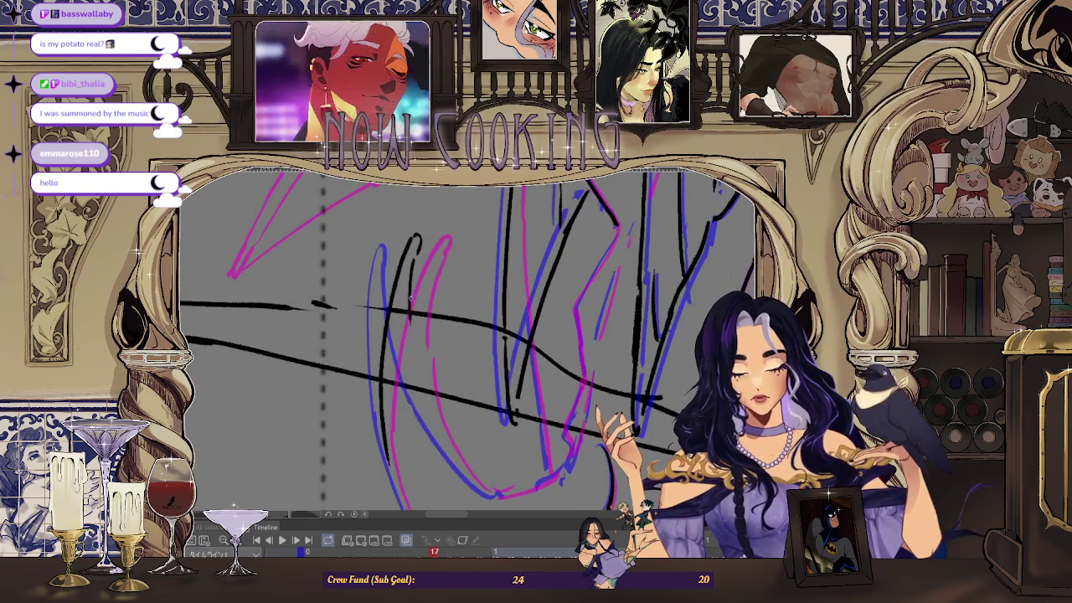
left_click_drag(409, 330, 413, 376)
key("ctrl+z")
mouse_move(416, 239)
left_mouse_down()
mouse_move(413, 381)
mouse_move(448, 368)
mouse_move(420, 385)
left_mouse_up()
- Turn the view and try black strokes on the lower right, undoing them
mouse_move(393, 348)
left_mouse_down()
mouse_move(383, 269)
mouse_move(482, 410)
left_mouse_up()
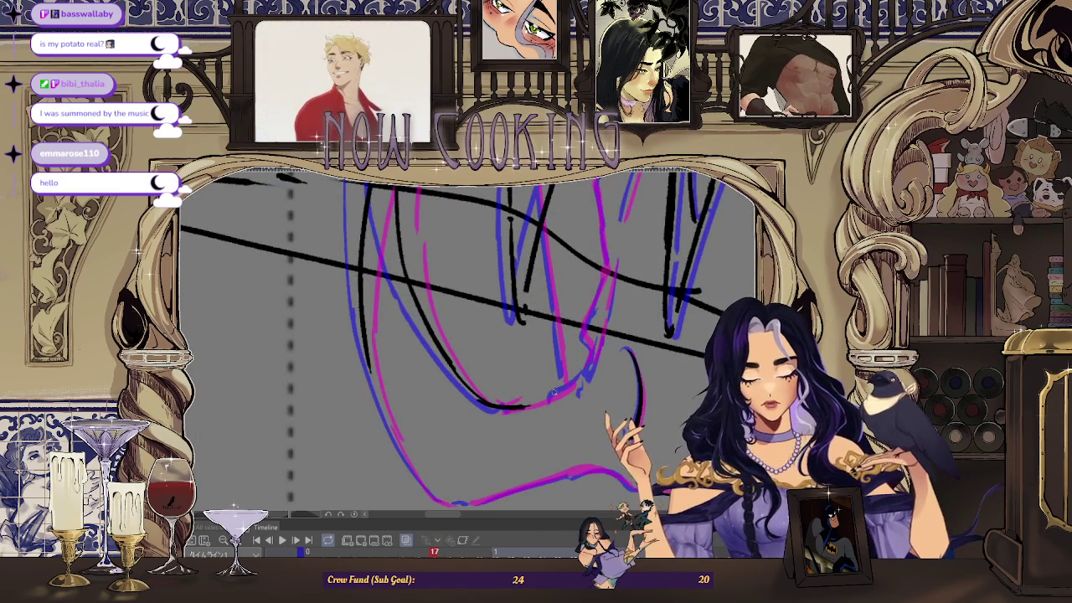
left_click_drag(552, 392, 587, 346)
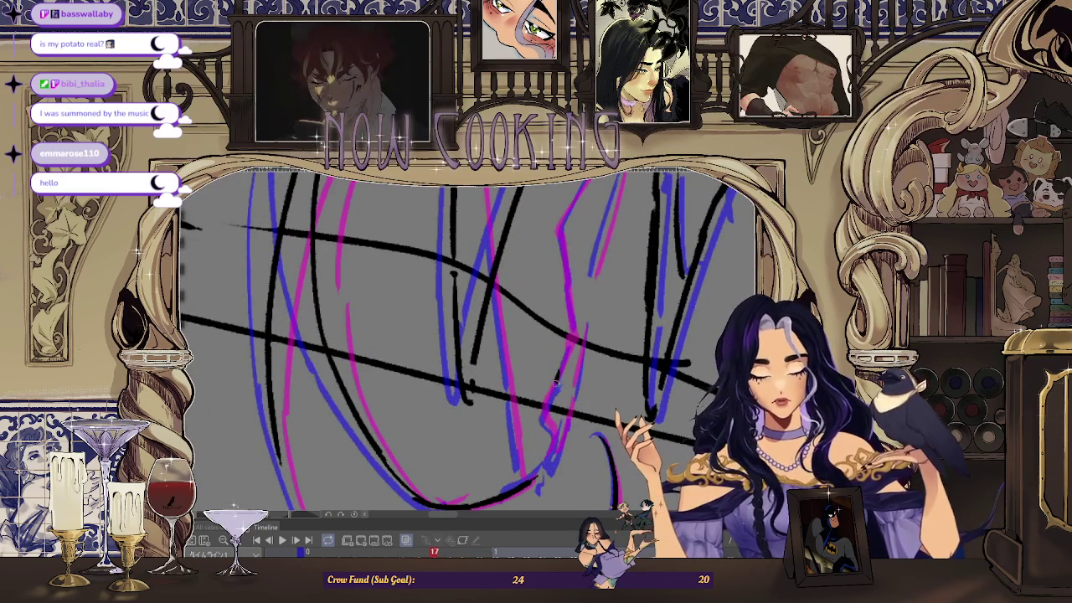
mouse_move(559, 372)
left_mouse_down()
mouse_move(548, 423)
mouse_move(584, 340)
left_mouse_up()
key("ctrl+z")
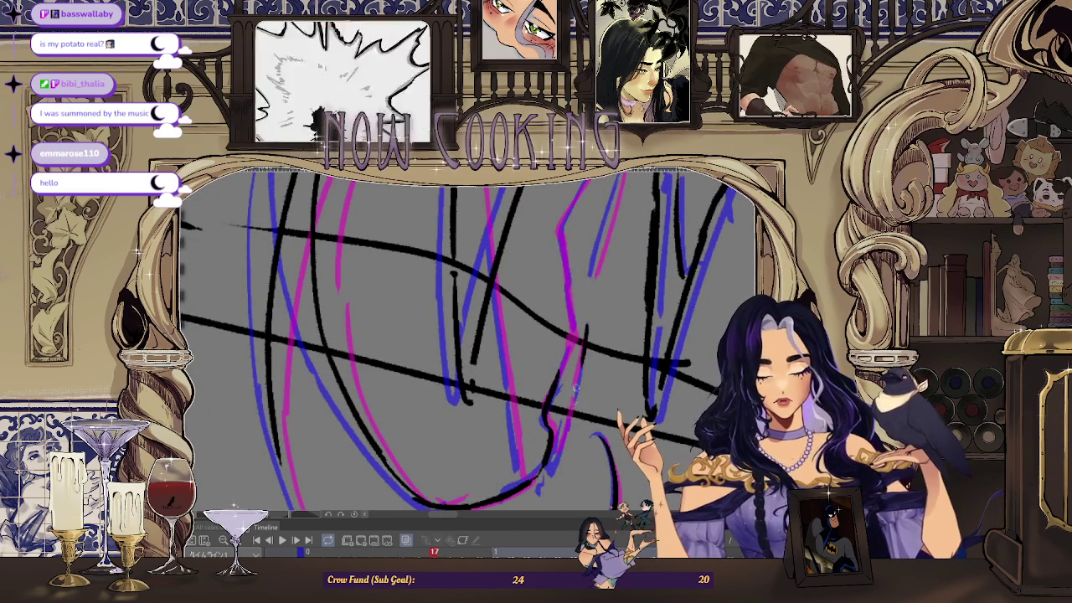
key("ctrl+z")
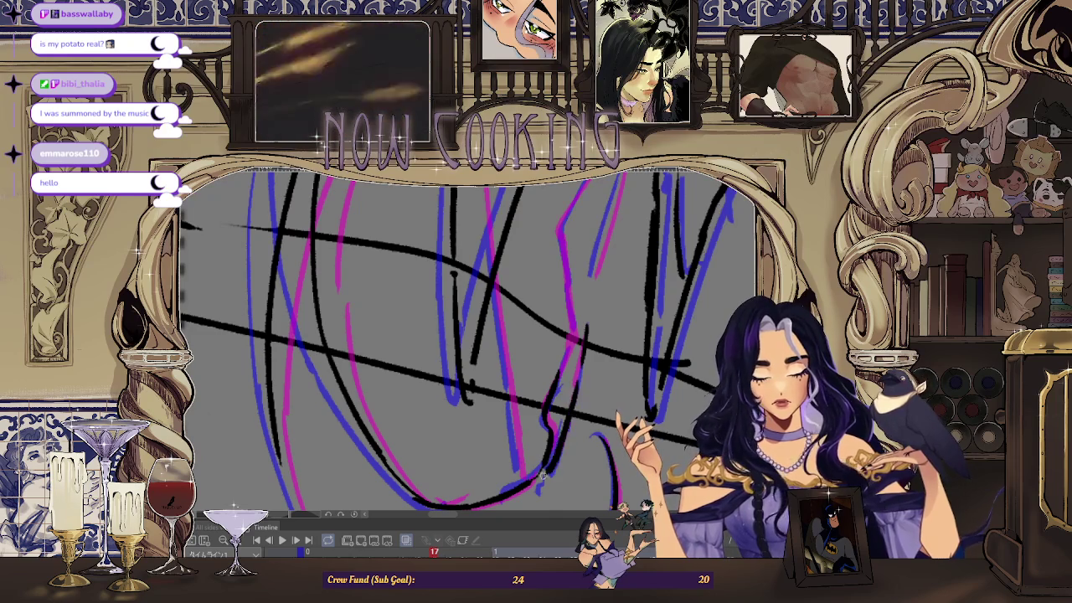
- Sketch a magenta rough stroke on the right and step through neighbouring frames to compare
key("Right")
key("Right")
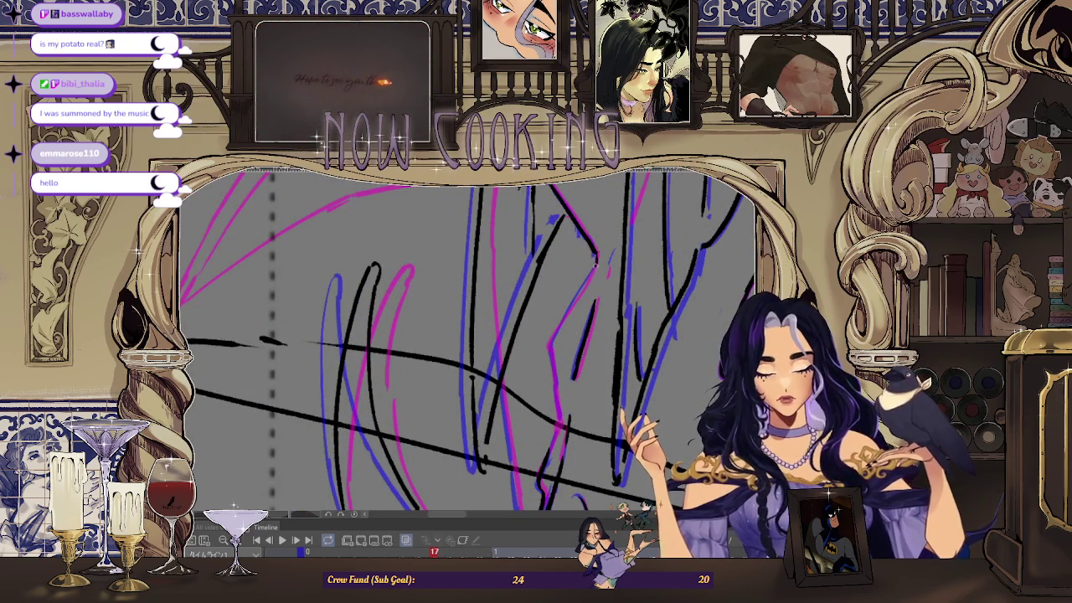
left_click_drag(552, 340, 596, 259)
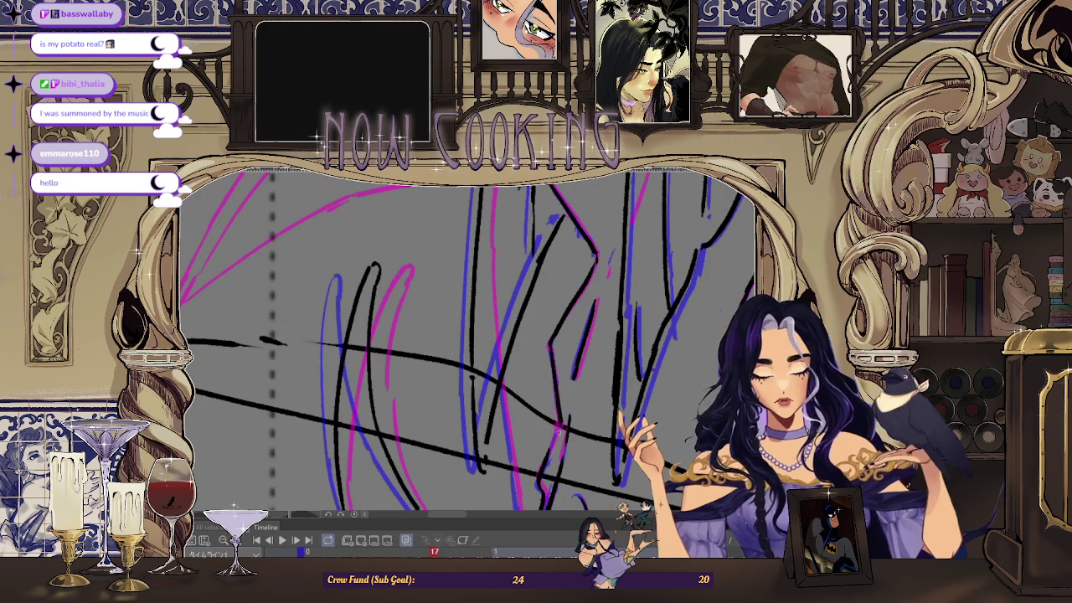
key("Right")
key("Right")
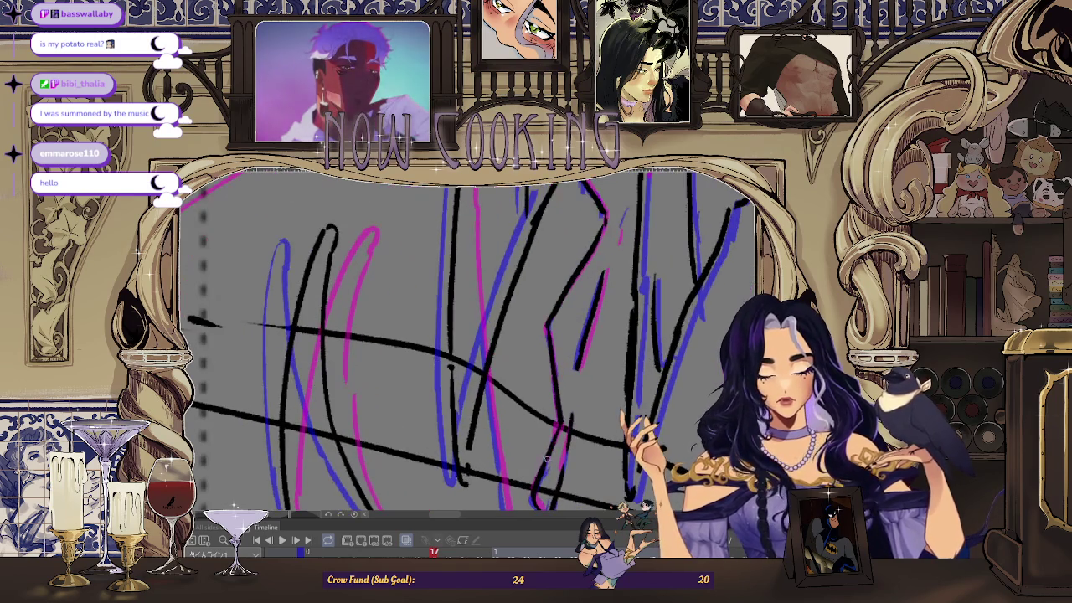
key("Right")
key("Right")
scroll(534, 393, "up", 3)
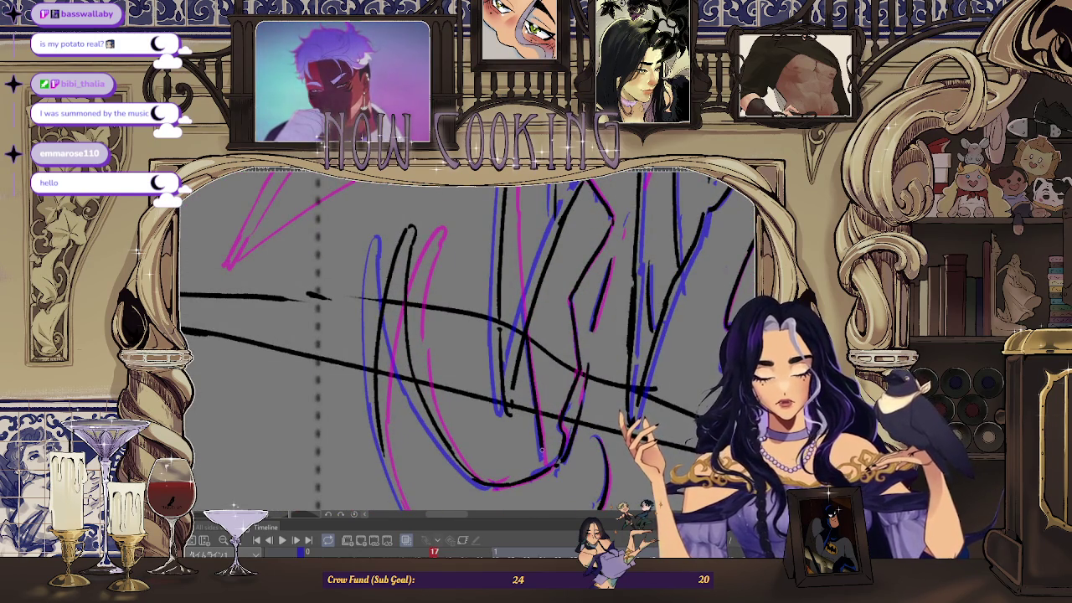
scroll(541, 446, "down", 3)
scroll(569, 393, "down", 2)
scroll(599, 343, "down", 2)
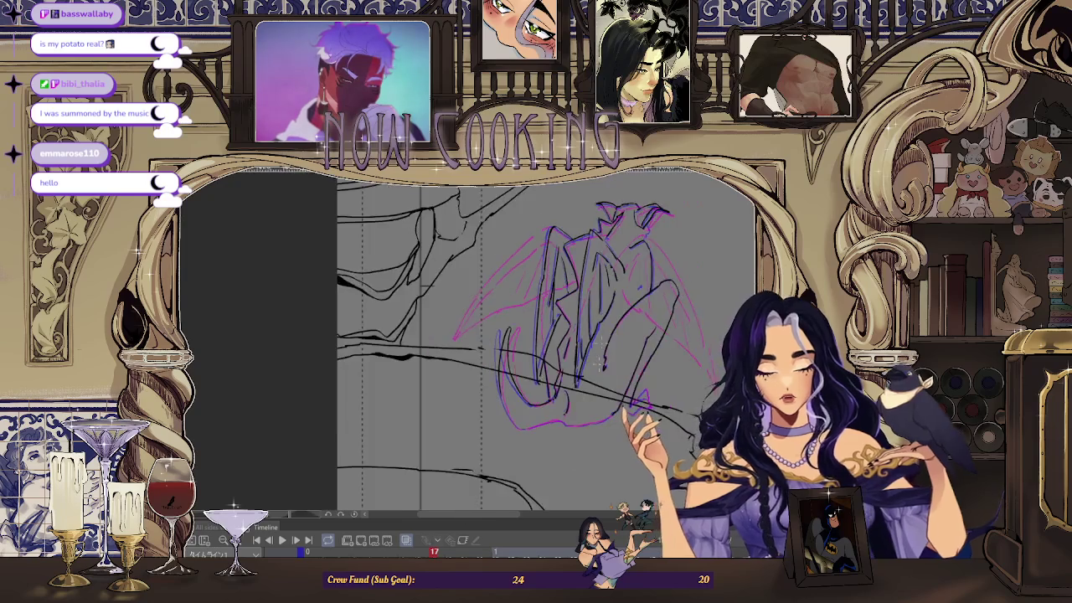
- Zoom and tilt the view, then ink a black line down the sketch's left edge
scroll(598, 342, "up", 2)
scroll(519, 377, "up", 2)
scroll(426, 417, "up", 1)
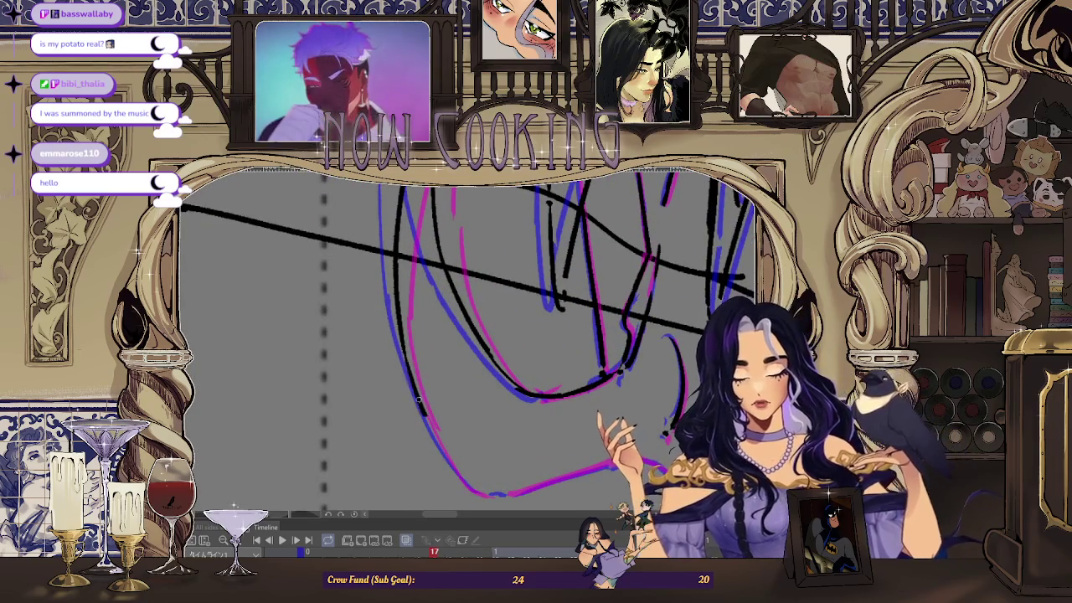
left_click_drag(424, 417, 469, 335)
mouse_move(389, 230)
left_mouse_down()
mouse_move(435, 366)
mouse_move(421, 339)
mouse_move(428, 427)
left_mouse_up()
key("ctrl+z")
mouse_move(420, 305)
left_mouse_down()
mouse_move(430, 427)
mouse_move(369, 318)
left_mouse_up()
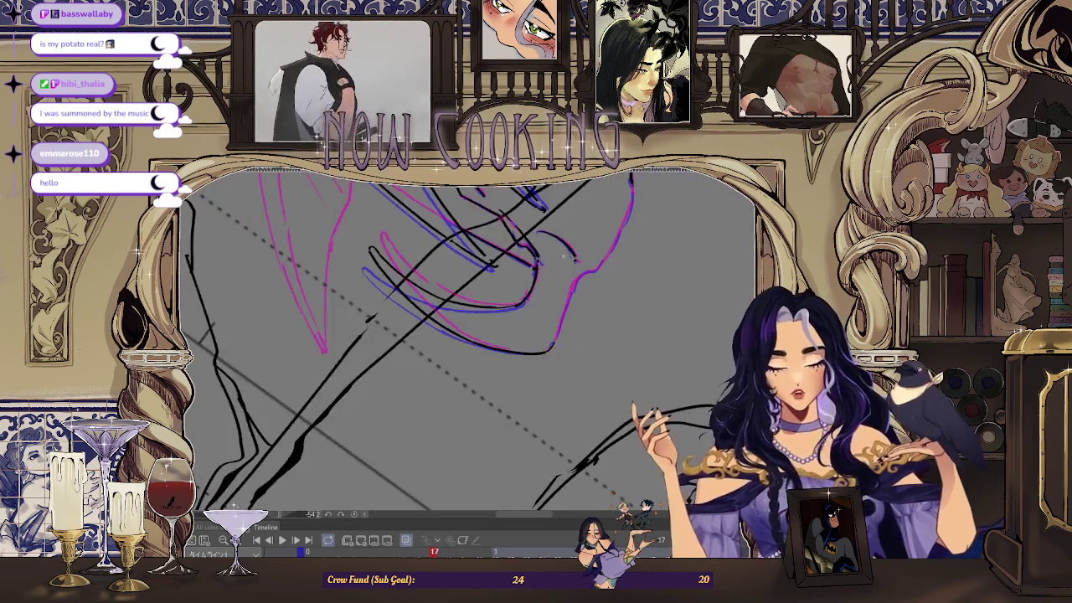
- Draw a magenta rough curve and trace it with a black ink line
scroll(603, 270, "up", 3)
left_click_drag(609, 261, 546, 404)
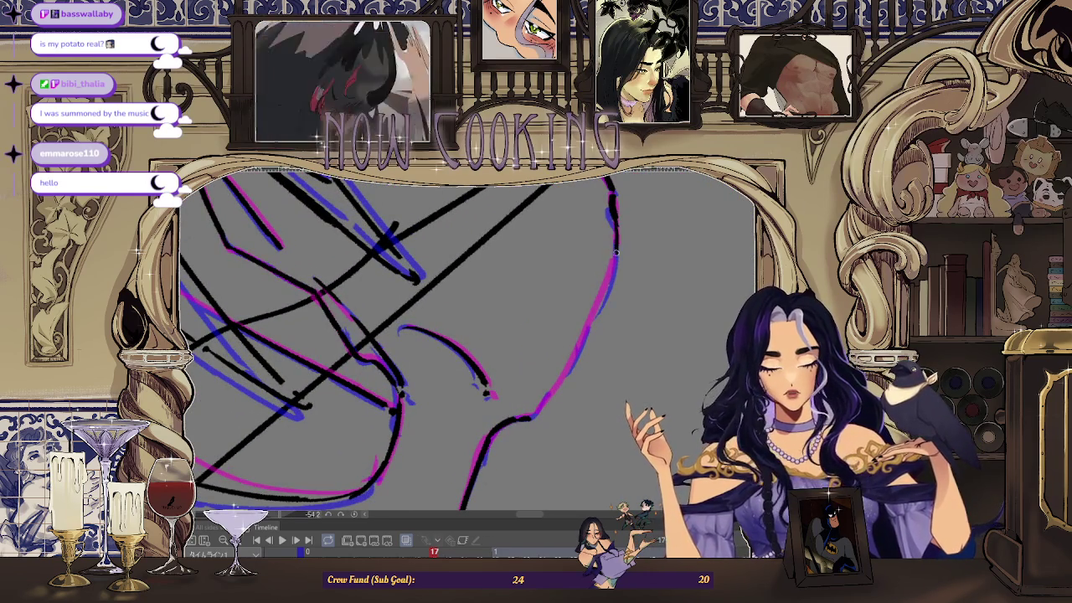
left_click_drag(616, 248, 553, 395)
key("ctrl+z")
left_click_drag(602, 303, 529, 417)
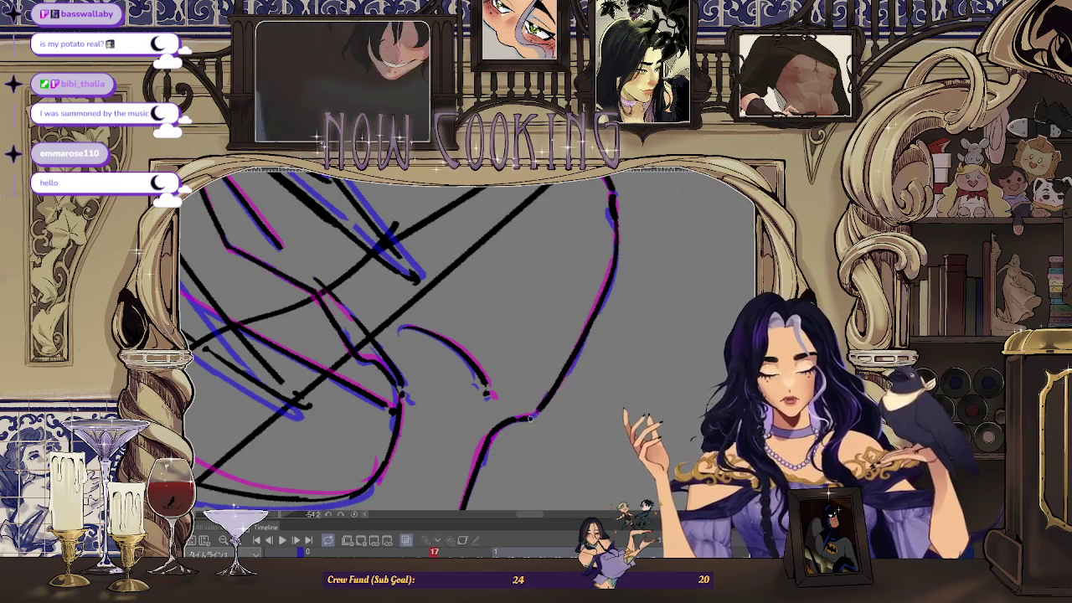
- Play back through the animation frames toward frame 13
key("space")
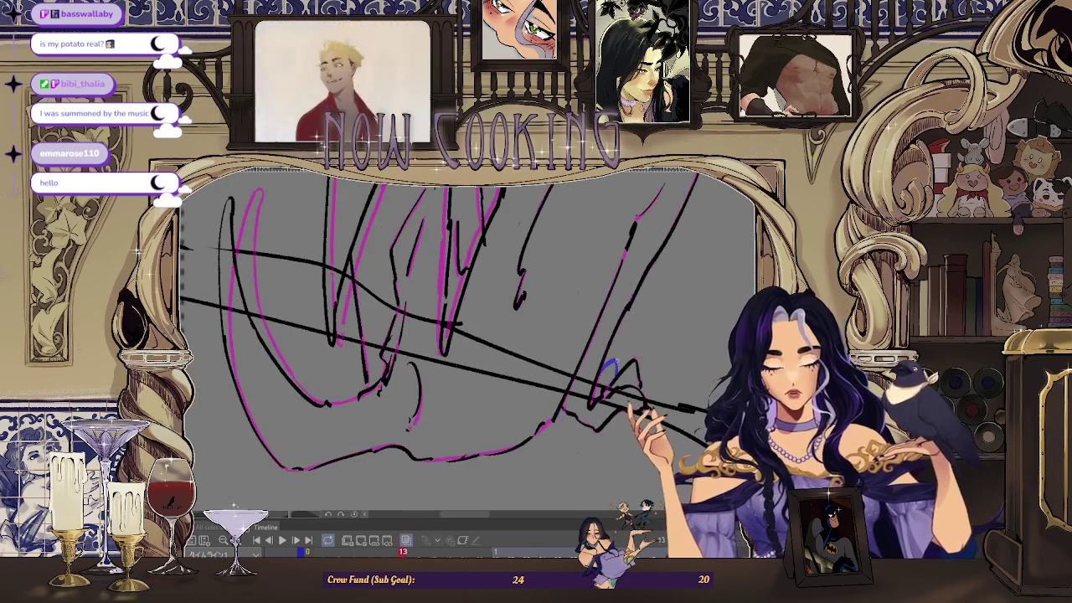
scroll(614, 369, "up", 3)
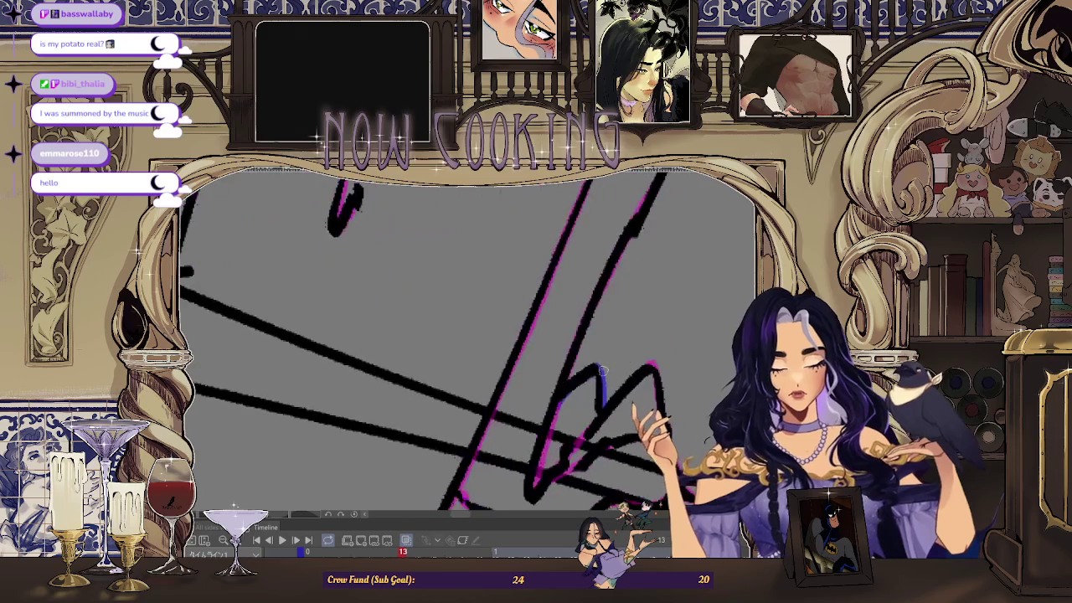
scroll(603, 405, "down", 5)
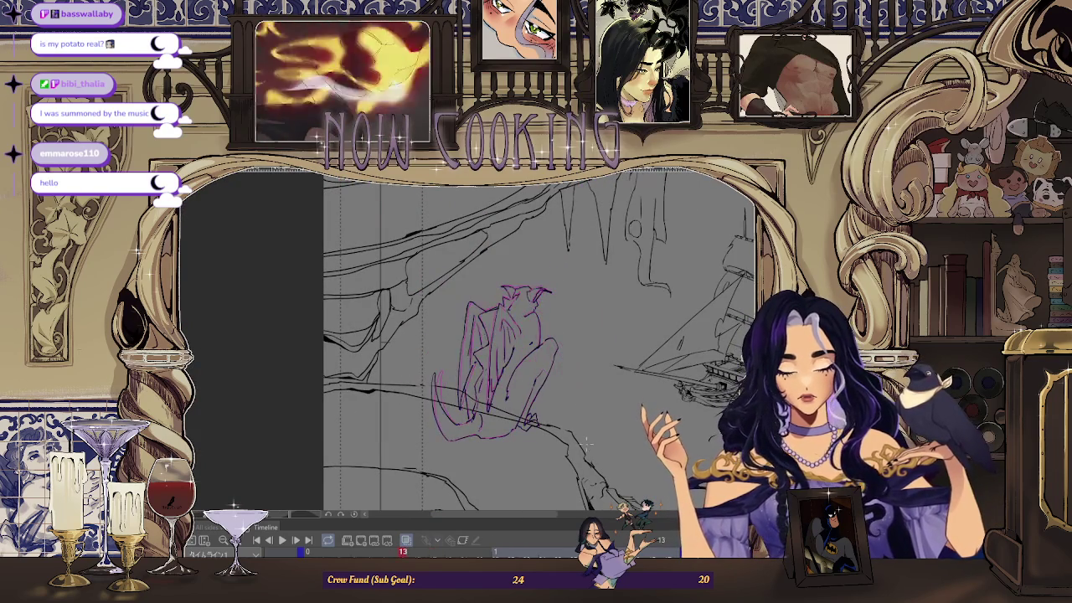
scroll(588, 437, "up", 2)
scroll(587, 437, "up", 3)
scroll(536, 306, "up", 2)
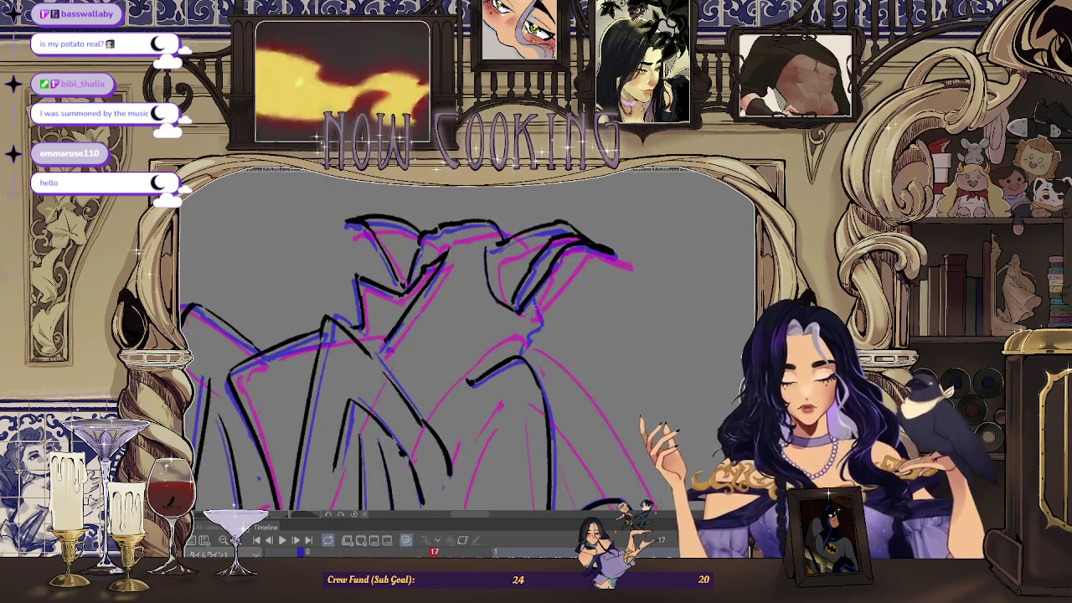
scroll(536, 306, "up", 1)
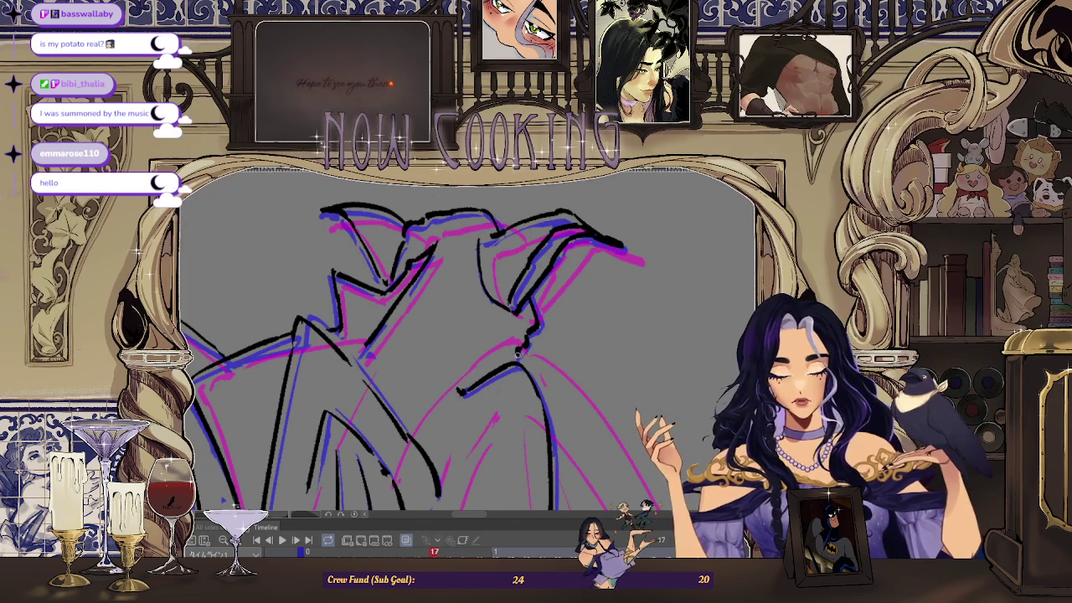
scroll(517, 355, "down", 3)
scroll(539, 272, "up", 3)
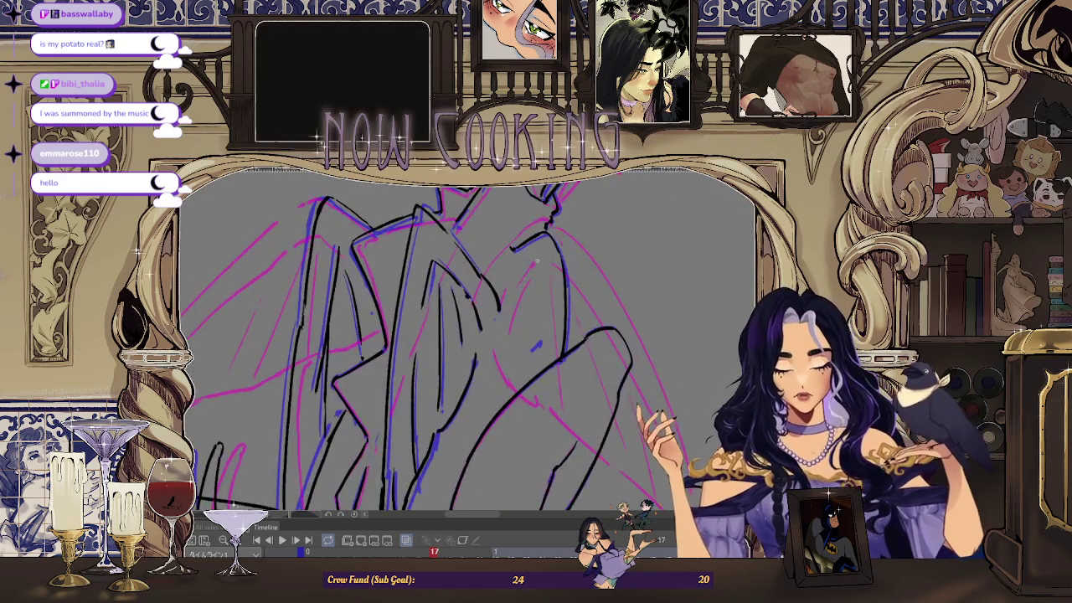
scroll(538, 272, "up", 2)
scroll(538, 349, "down", 3)
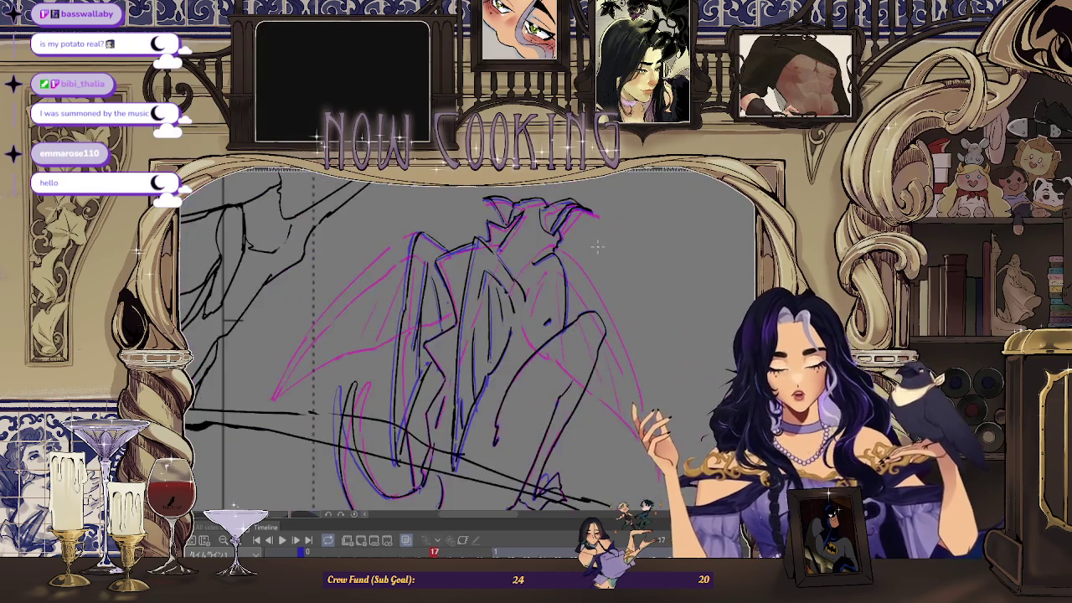
scroll(526, 391, "up", 1)
scroll(526, 391, "up", 3)
scroll(526, 391, "up", 1)
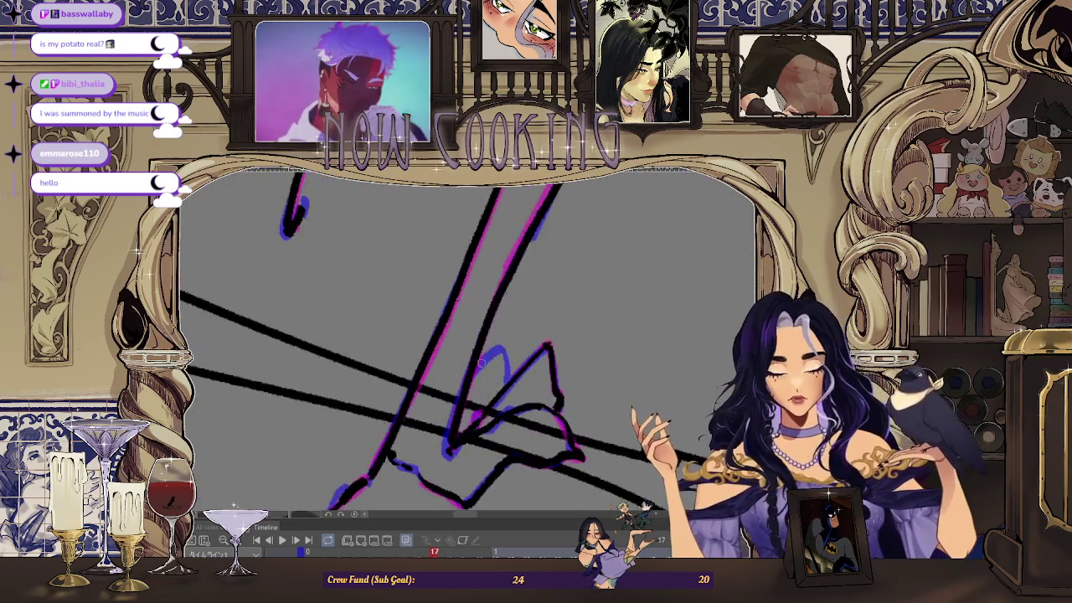
scroll(507, 381, "down", 4)
scroll(561, 295, "up", 1)
scroll(561, 295, "up", 1)
scroll(561, 295, "up", 1)
key("Left")
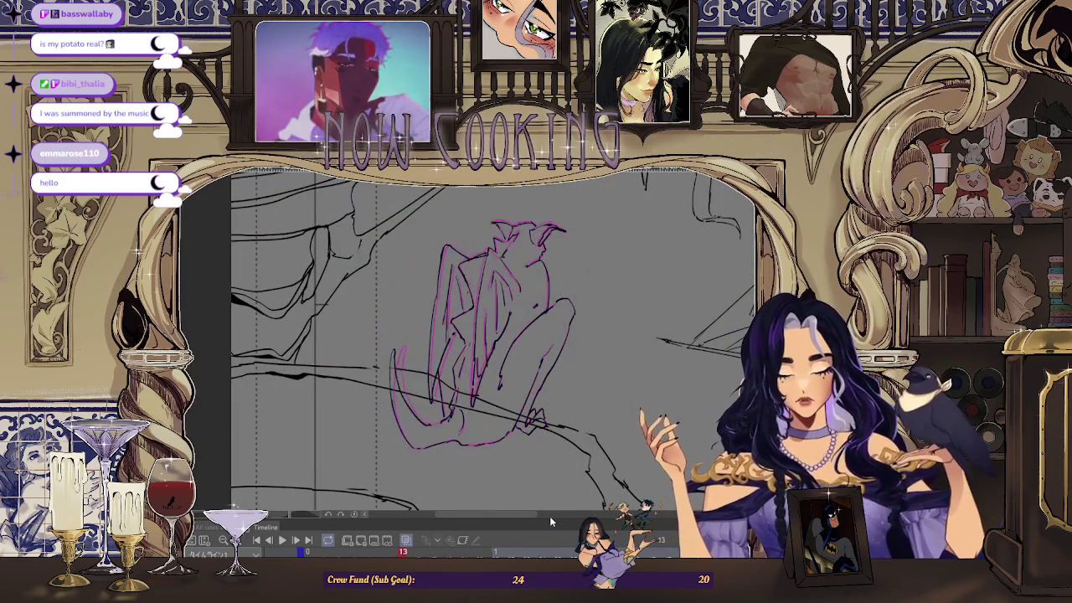
- Review the animation from the start through frame 29, then settle on frame 25
key("Left")
key("Left")
key("Left")
key("space")
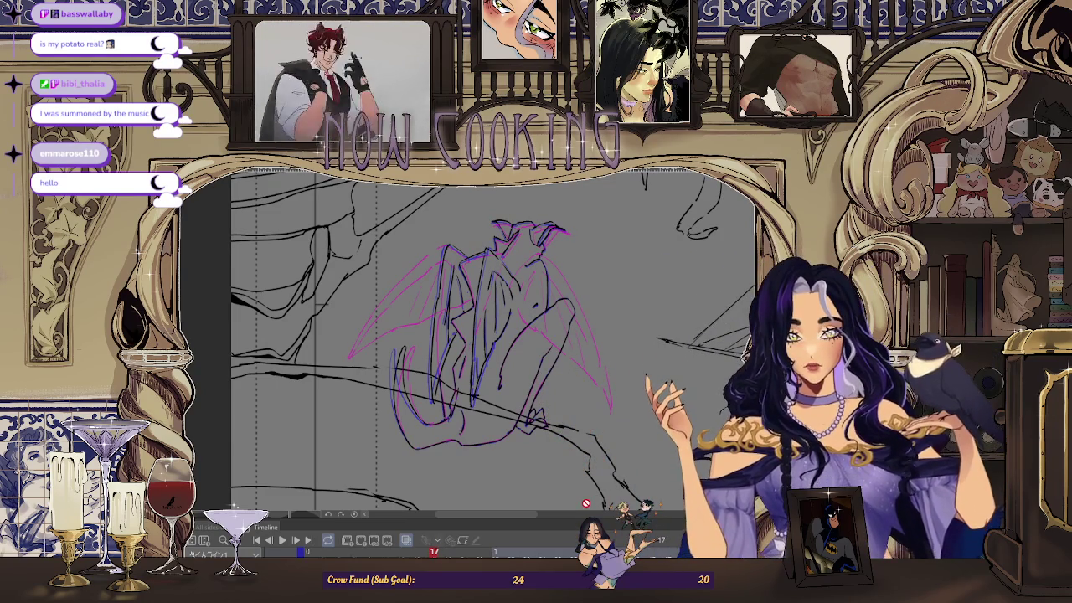
key("Right")
key("Right")
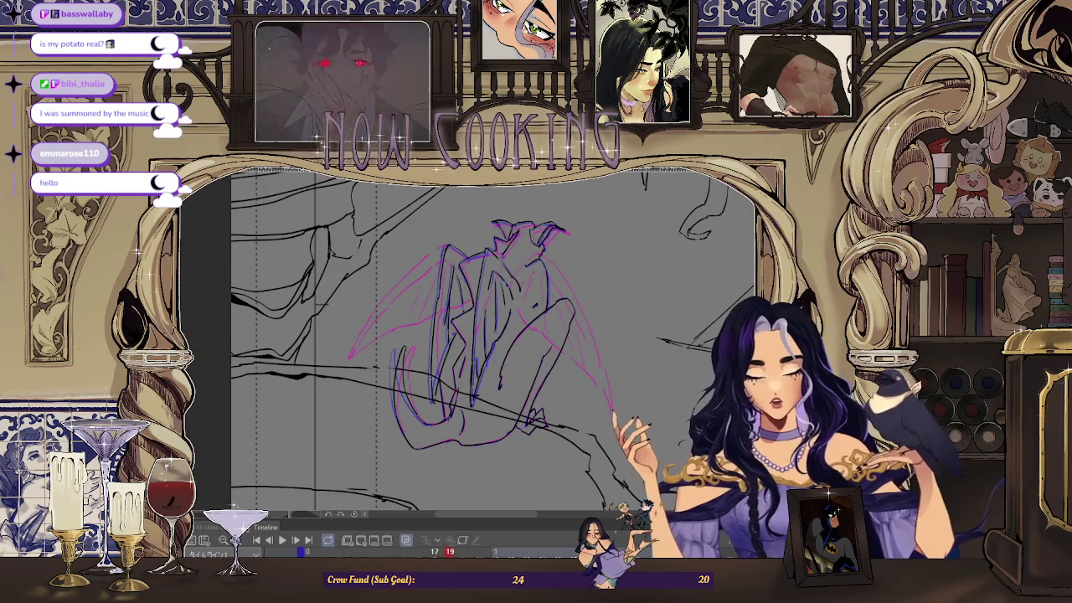
key("Right")
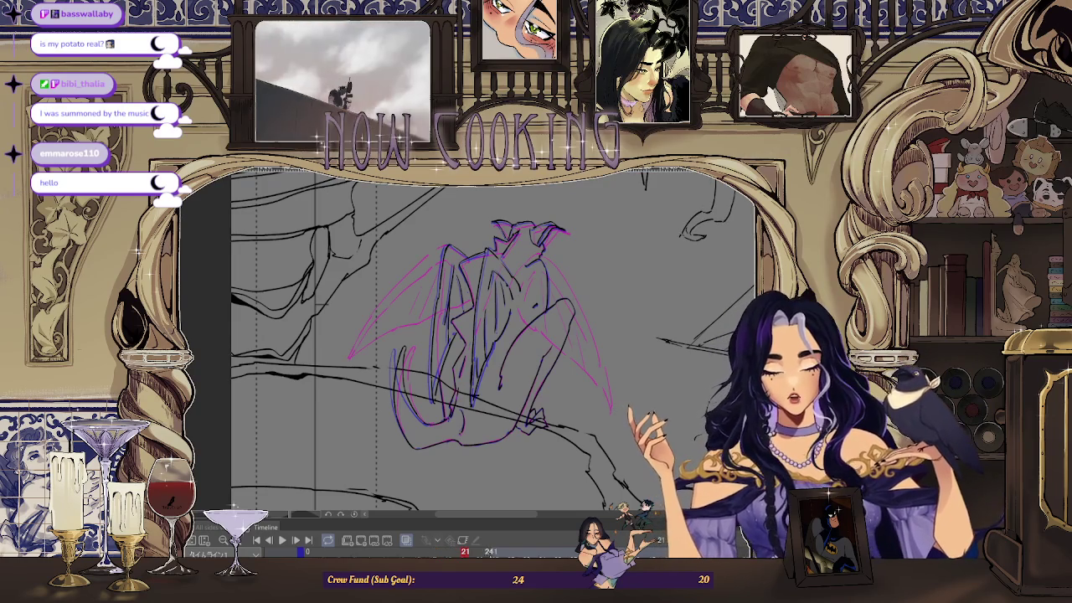
key("Right")
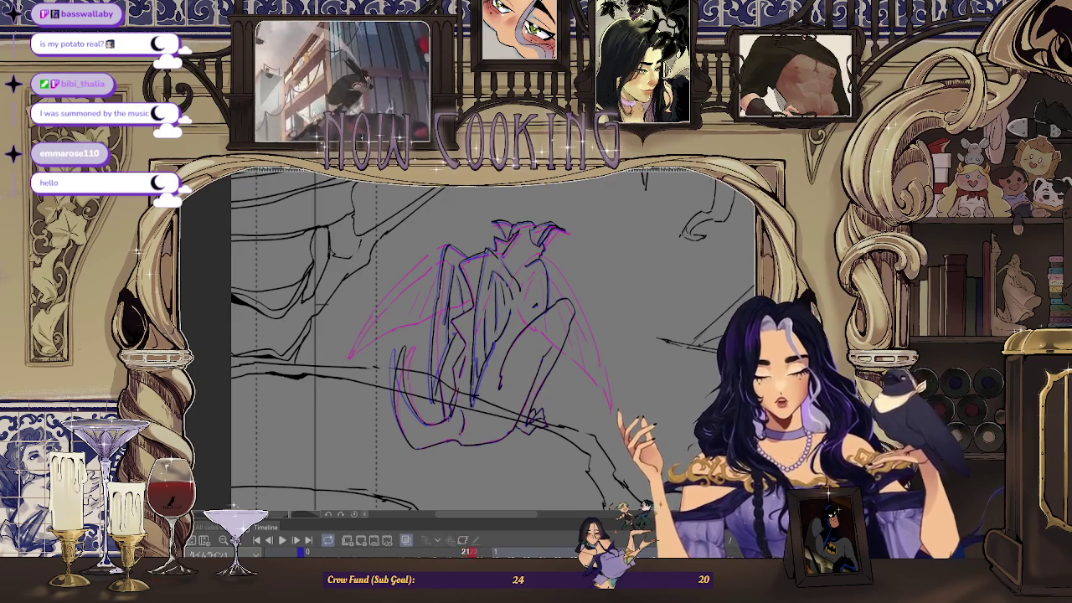
key("Right")
key("Right")
key("Right")
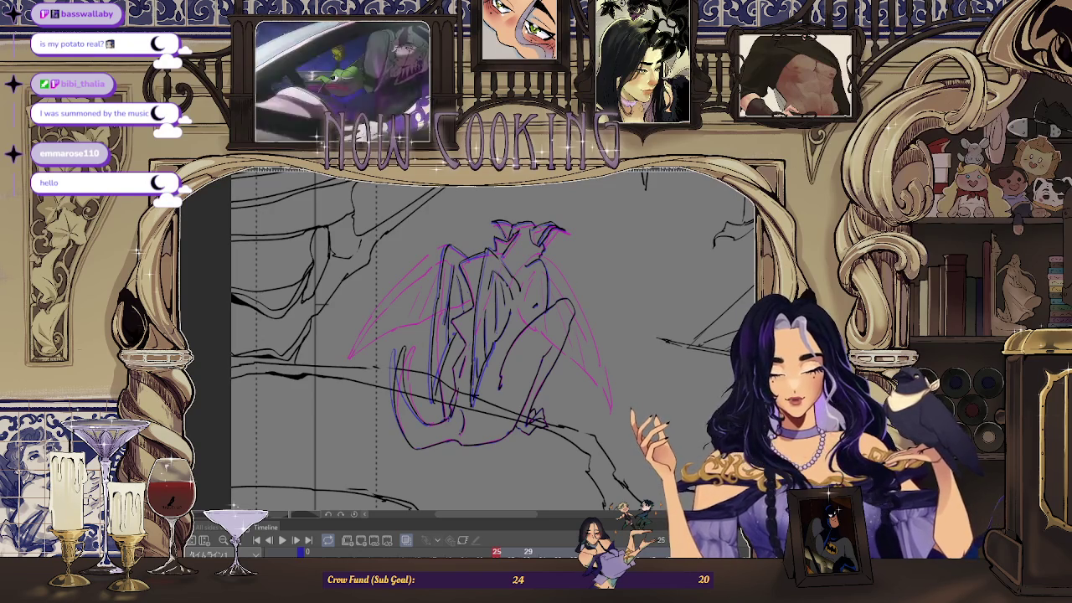
key("Right")
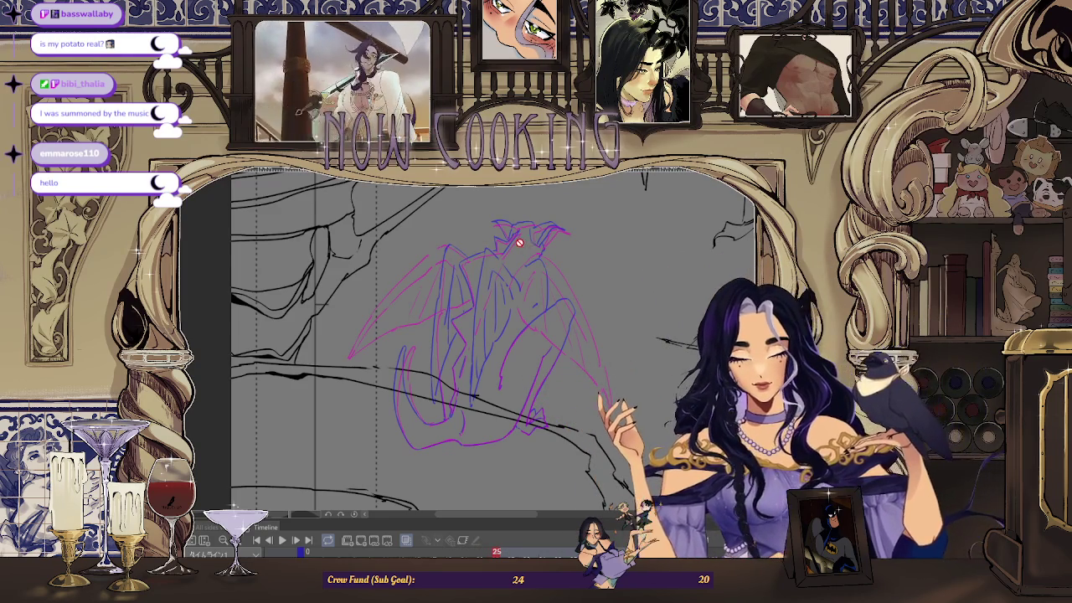
key("Left")
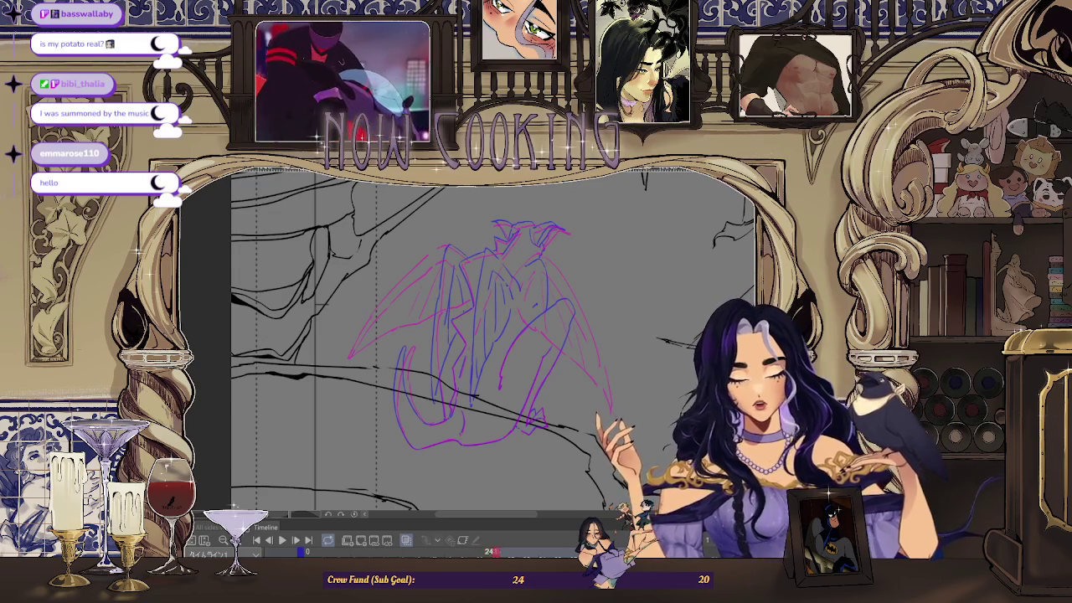
key("Right")
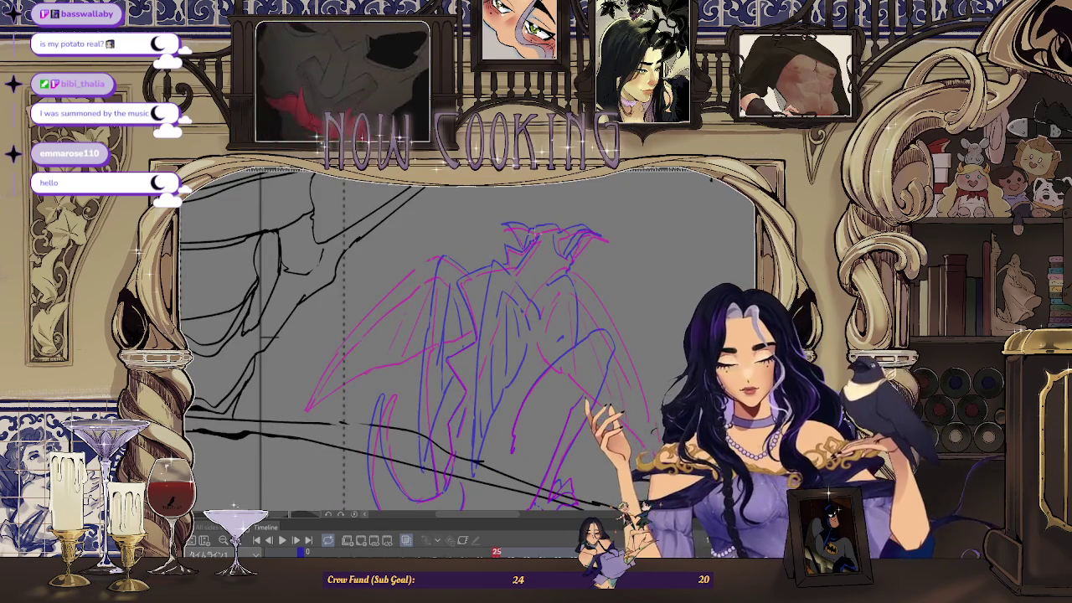
- Ink a black diagonal on the gargoyle's head and lines down its body
scroll(528, 210, "up", 2)
scroll(528, 210, "up", 2)
scroll(528, 210, "up", 2)
scroll(528, 210, "up", 1)
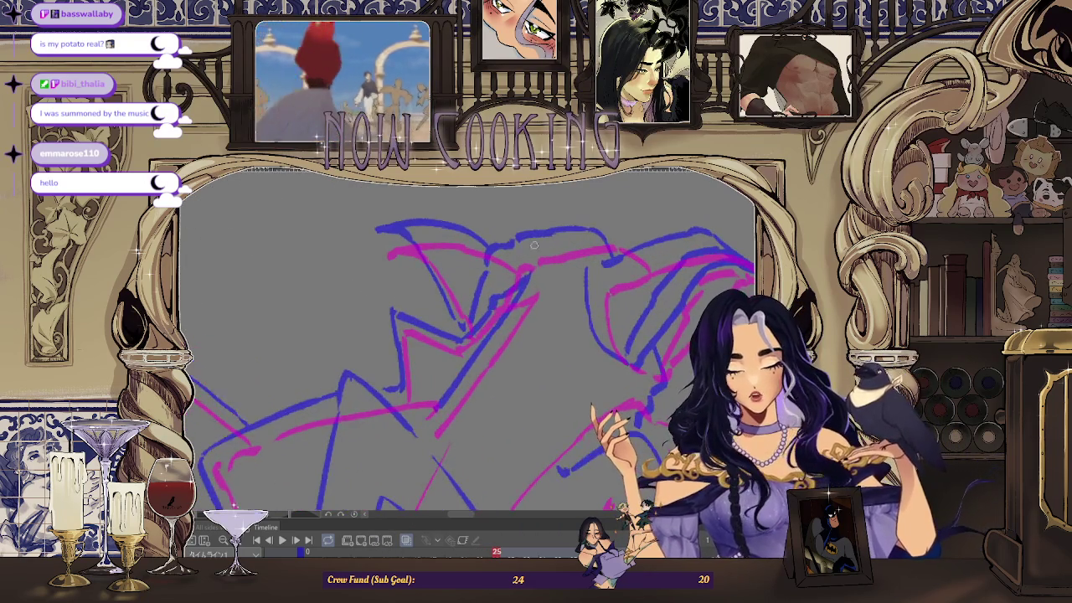
left_click_drag(534, 287, 461, 390)
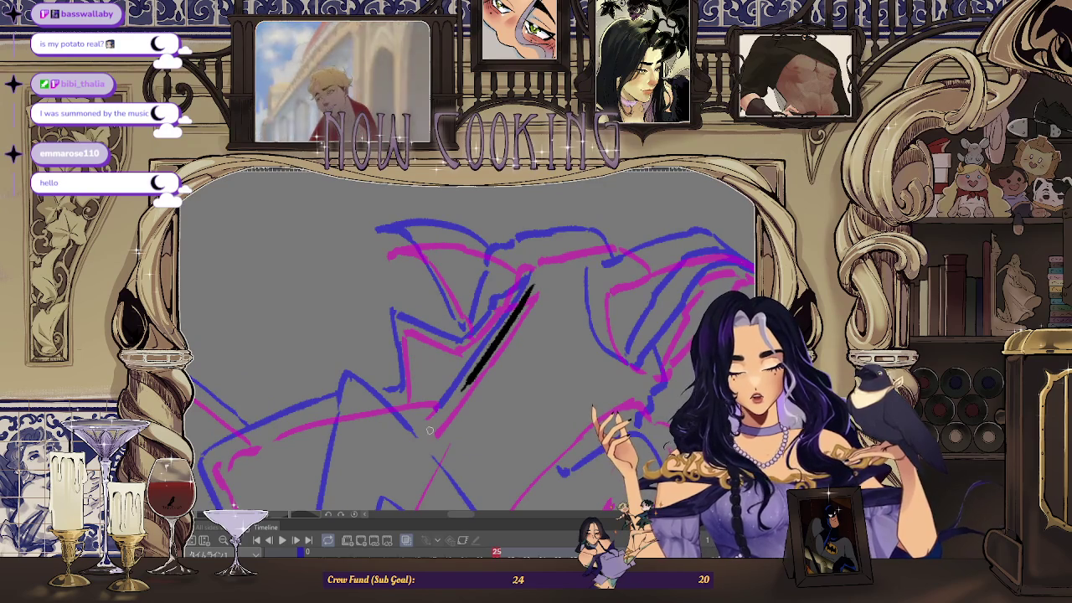
scroll(469, 385, "down", 3)
scroll(501, 358, "down", 1)
left_click_drag(500, 355, 547, 295)
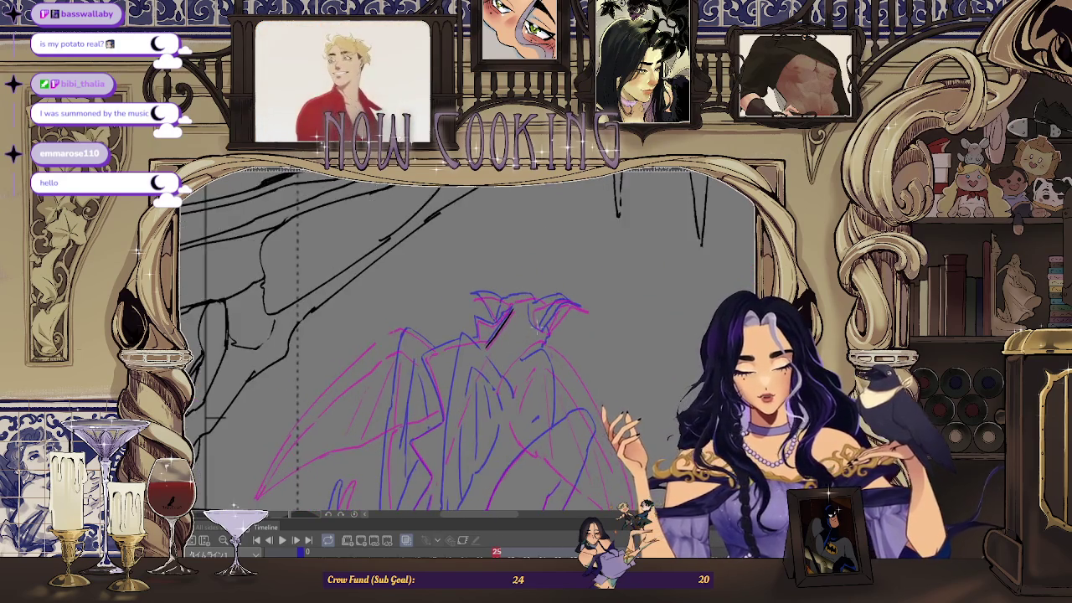
scroll(548, 297, "up", 1)
scroll(527, 289, "up", 1)
scroll(513, 285, "up", 1)
left_click_drag(503, 281, 493, 342)
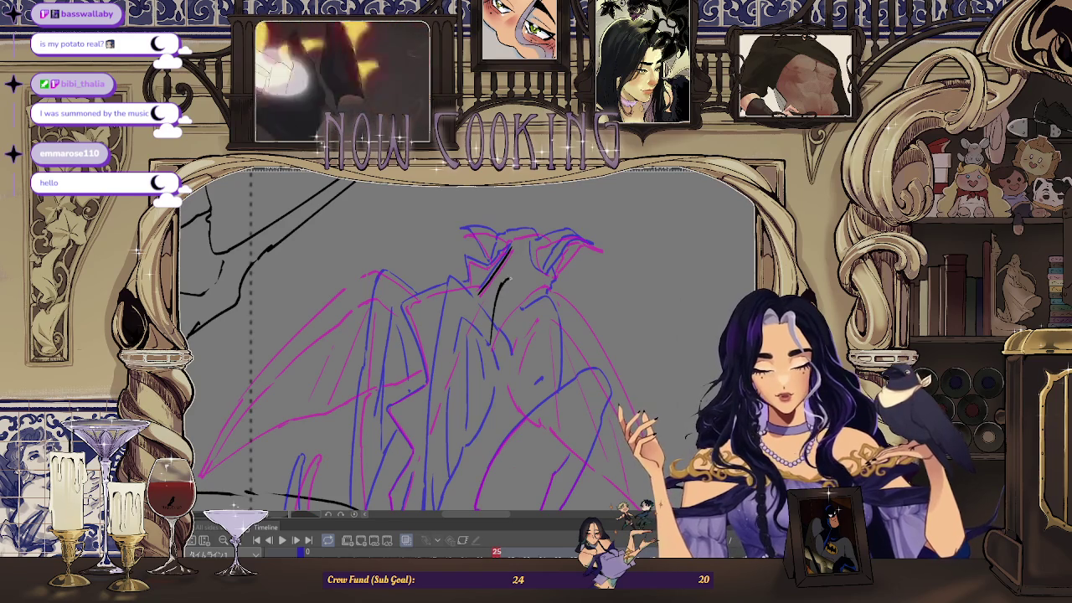
scroll(542, 227, "down", 2)
scroll(494, 238, "down", 1)
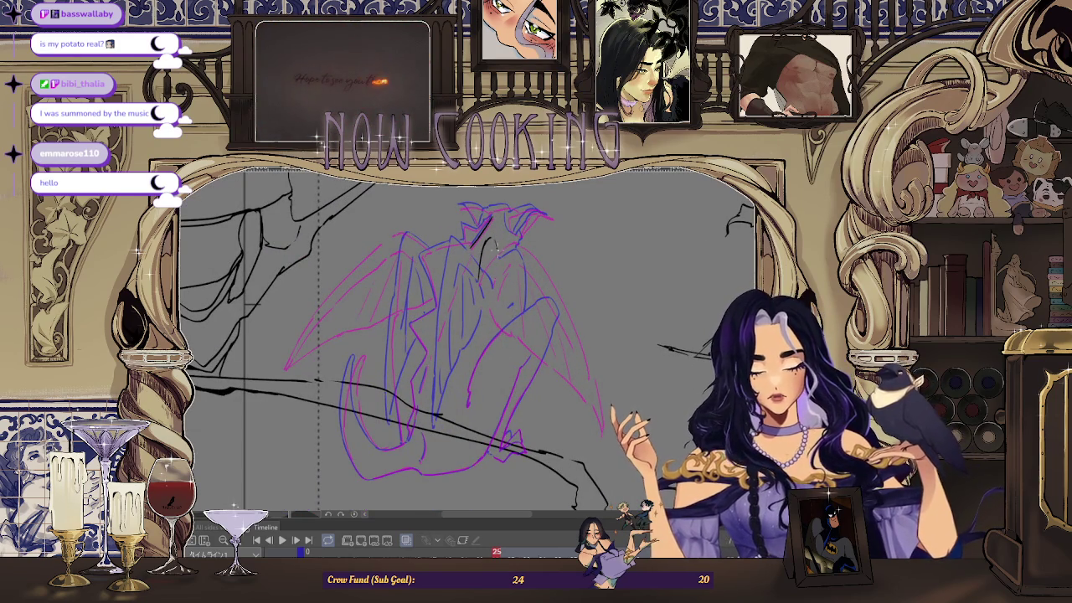
left_click_drag(494, 240, 495, 391)
- Ink a black diagonal along the leg and extend that curve up and down
scroll(500, 297, "up", 1)
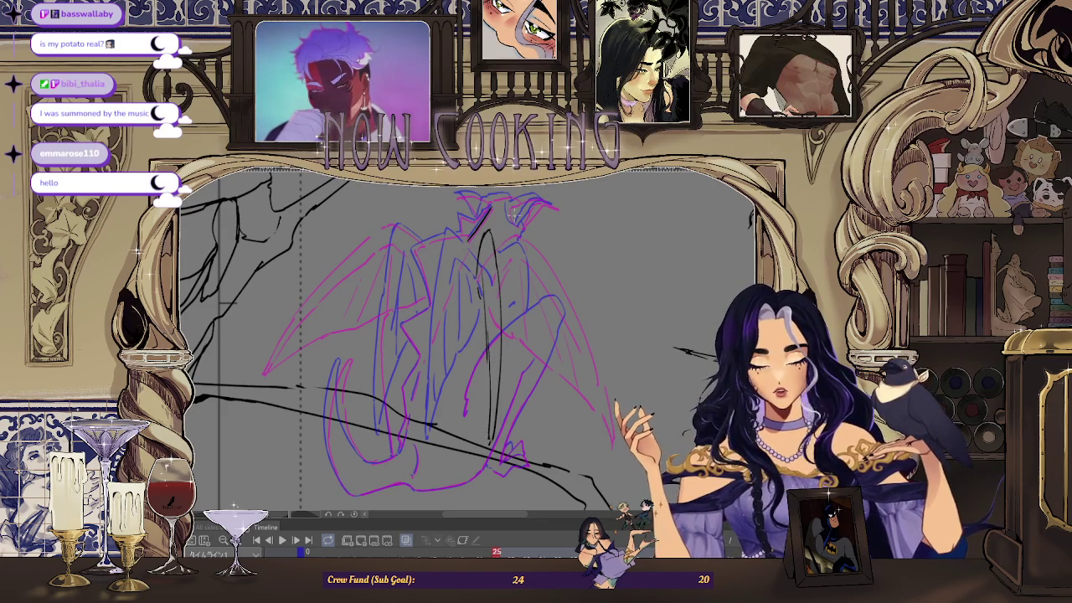
scroll(494, 251, "up", 1)
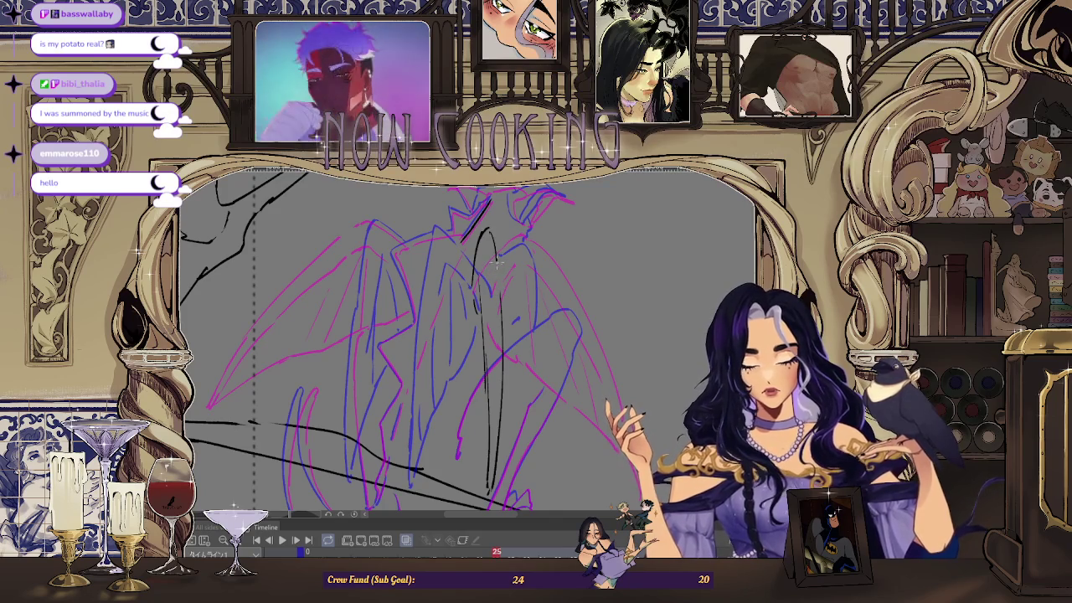
scroll(500, 305, "down", 1)
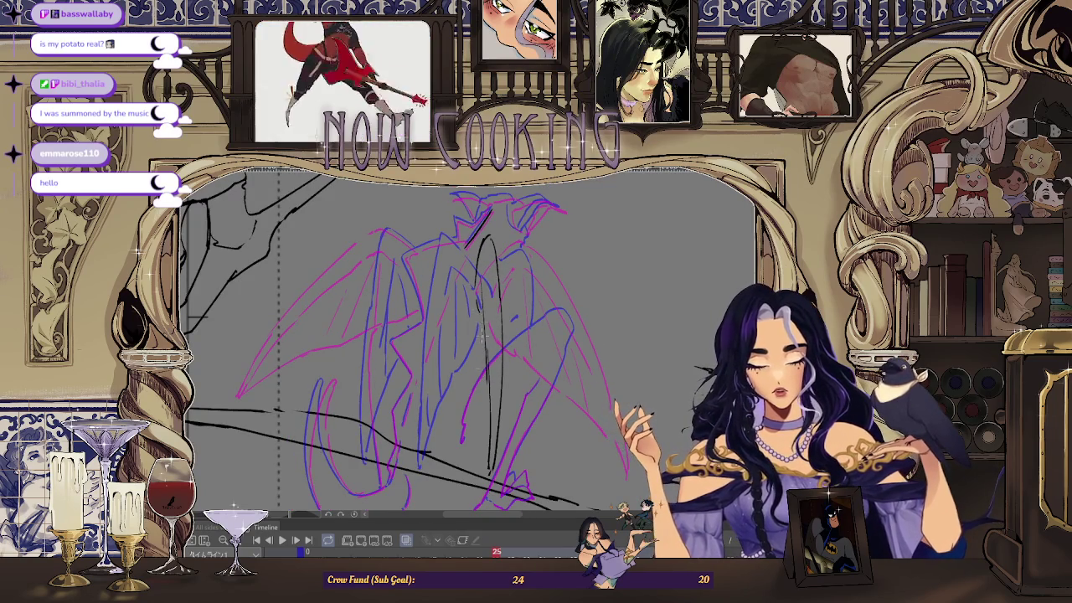
scroll(483, 362, "down", 2)
scroll(477, 347, "up", 3)
scroll(473, 338, "up", 2)
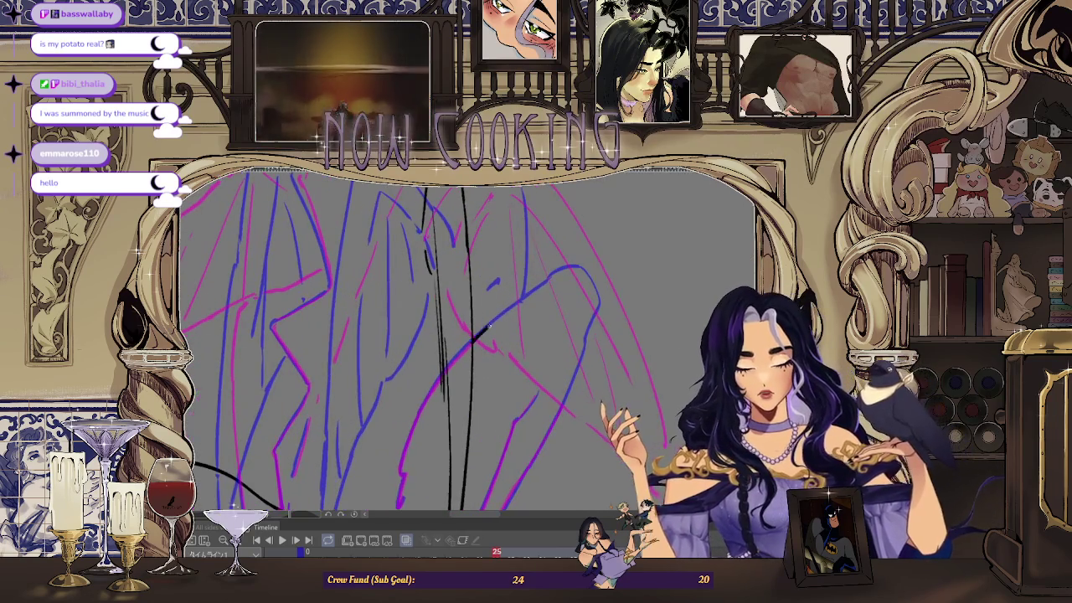
left_click_drag(474, 338, 534, 289)
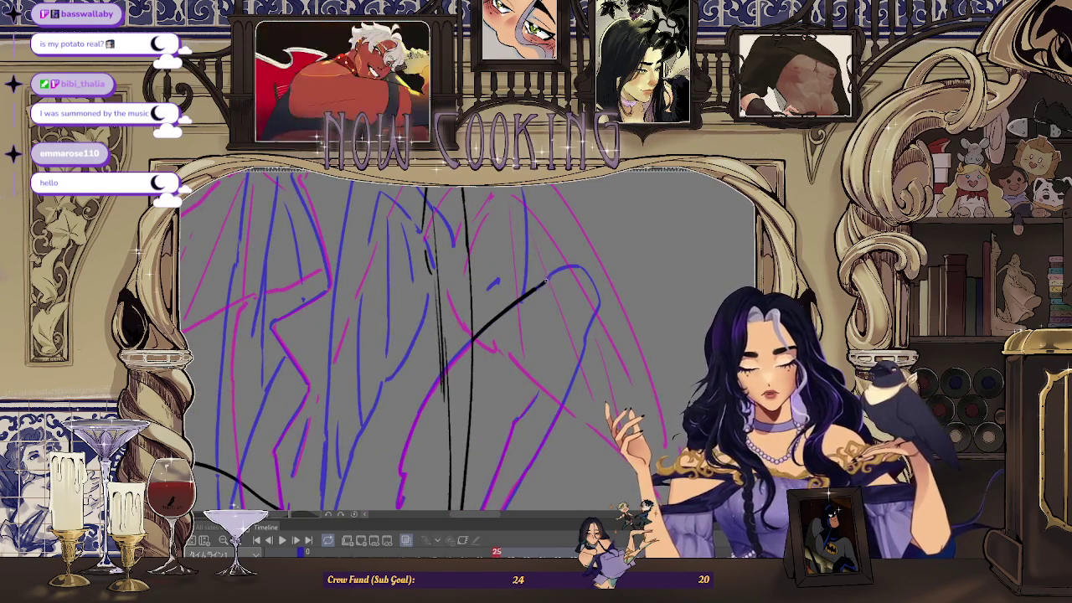
scroll(578, 269, "down", 2)
scroll(523, 311, "up", 3)
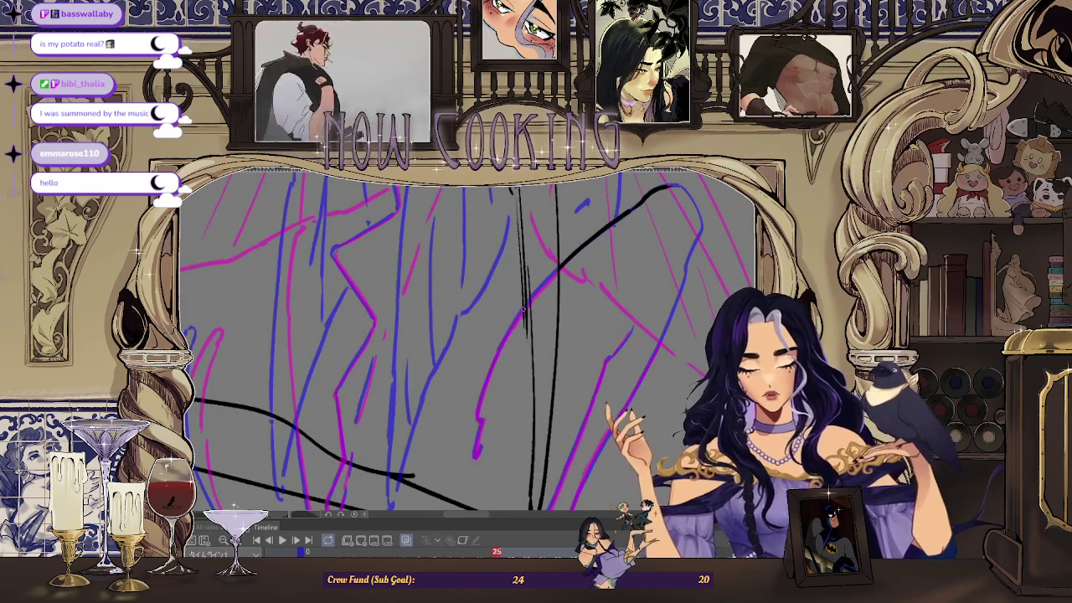
left_click_drag(474, 421, 523, 306)
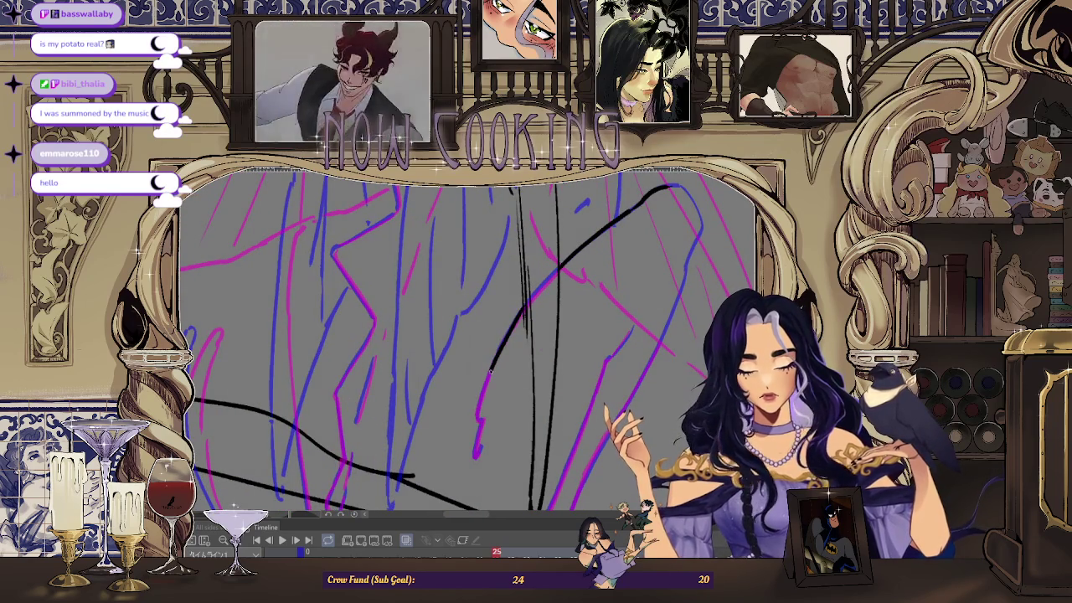
left_click_drag(492, 365, 480, 418)
- Try inking black lines over the rough wing stroke, undoing the misplaced attempts
scroll(482, 423, "down", 2)
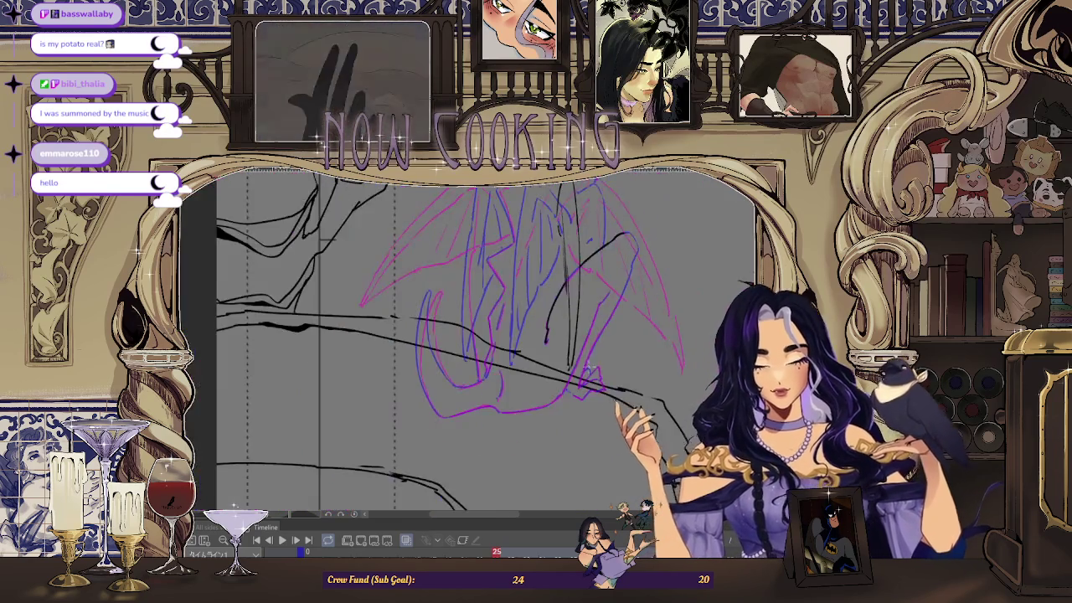
scroll(596, 297, "up", 2)
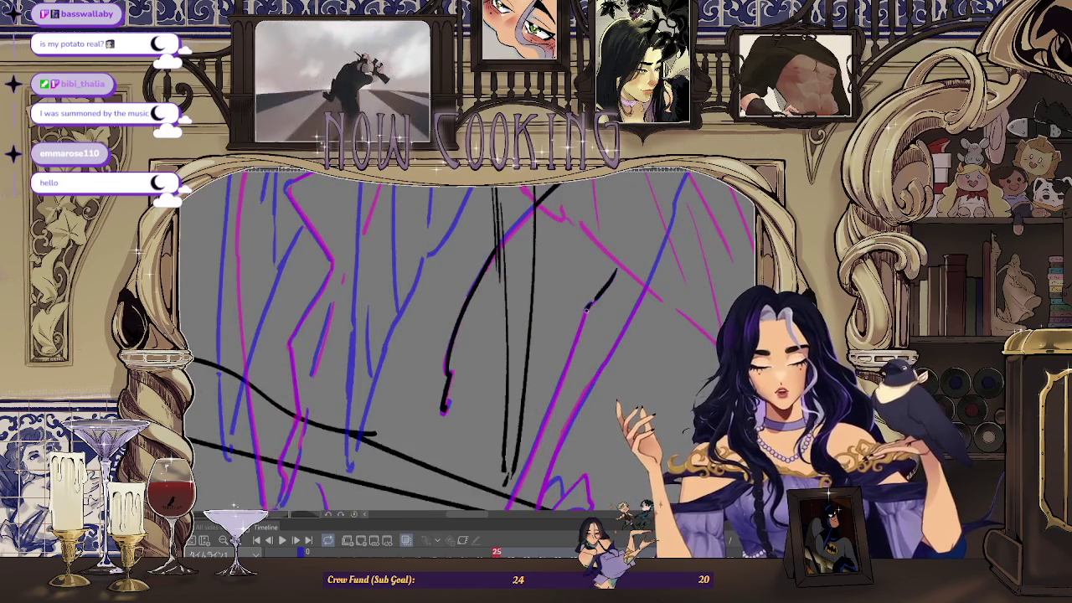
scroll(586, 307, "down", 2)
scroll(600, 276, "up", 2)
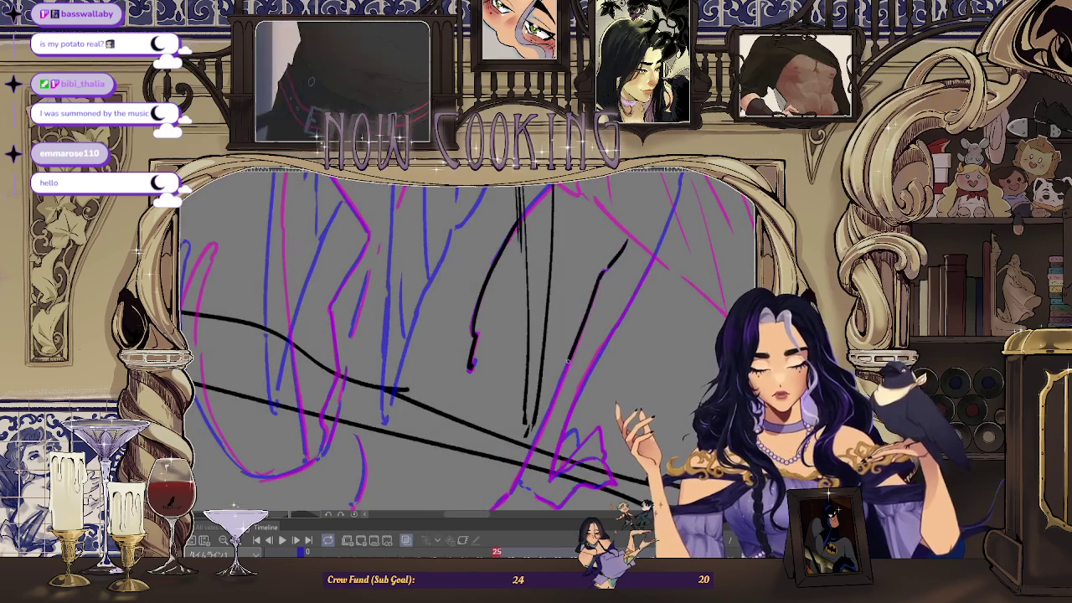
scroll(502, 480, "down", 2)
scroll(584, 318, "up", 2)
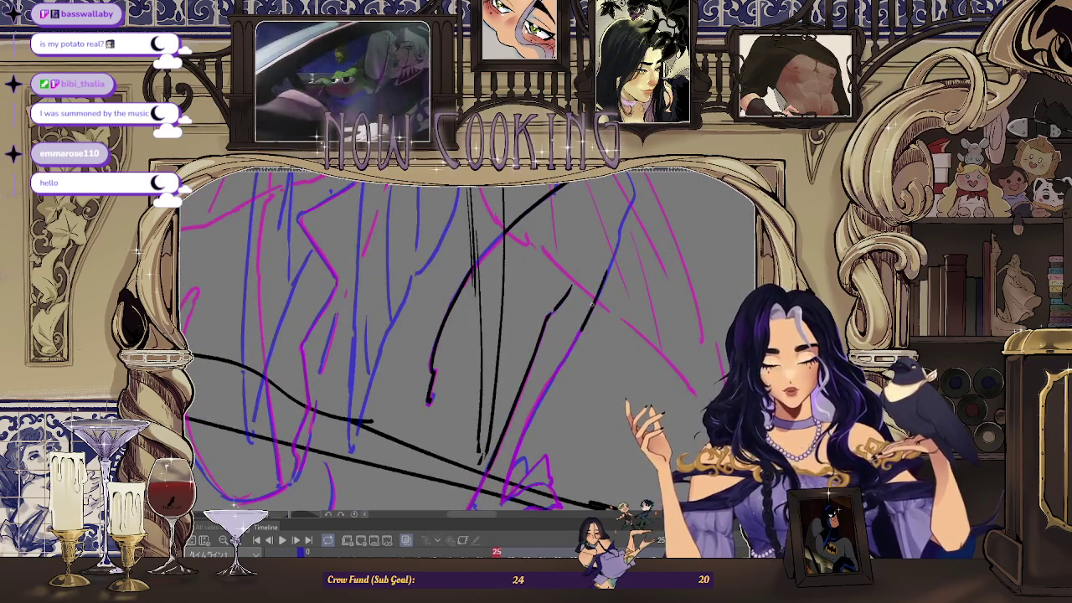
scroll(577, 310, "up", 2)
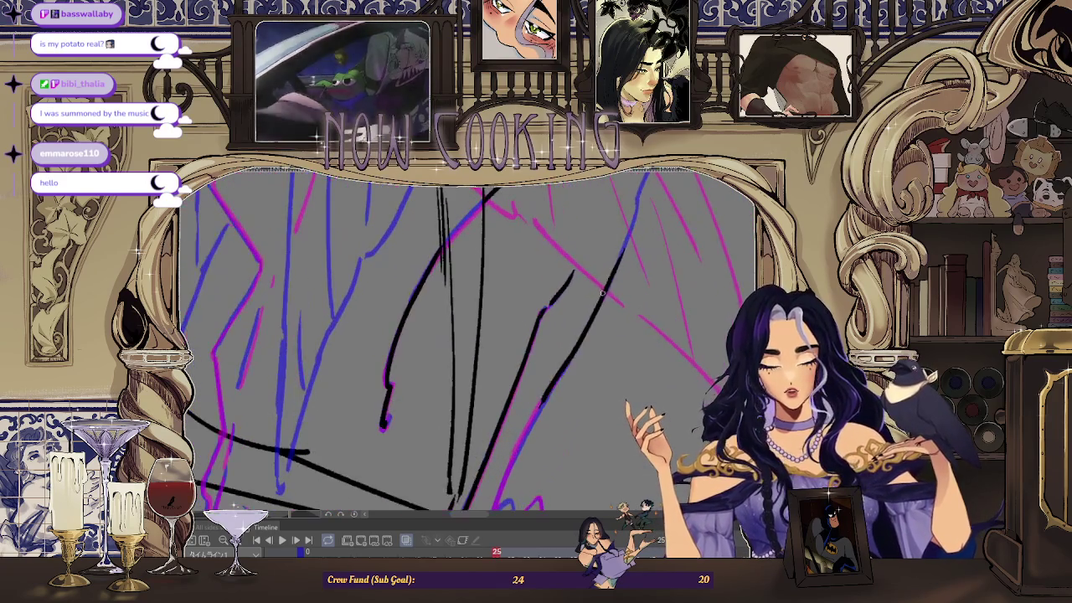
left_click_drag(617, 264, 536, 410)
key("ctrl+z")
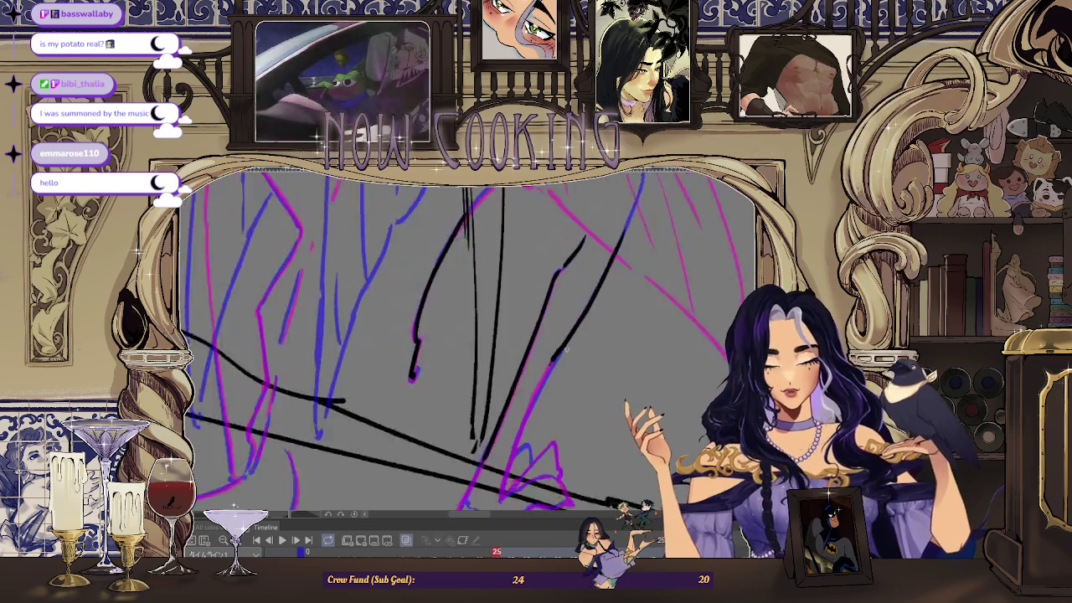
key("ctrl+z")
mouse_move(558, 355)
left_mouse_down()
mouse_move(519, 427)
mouse_move(521, 402)
left_mouse_up()
key("ctrl+z")
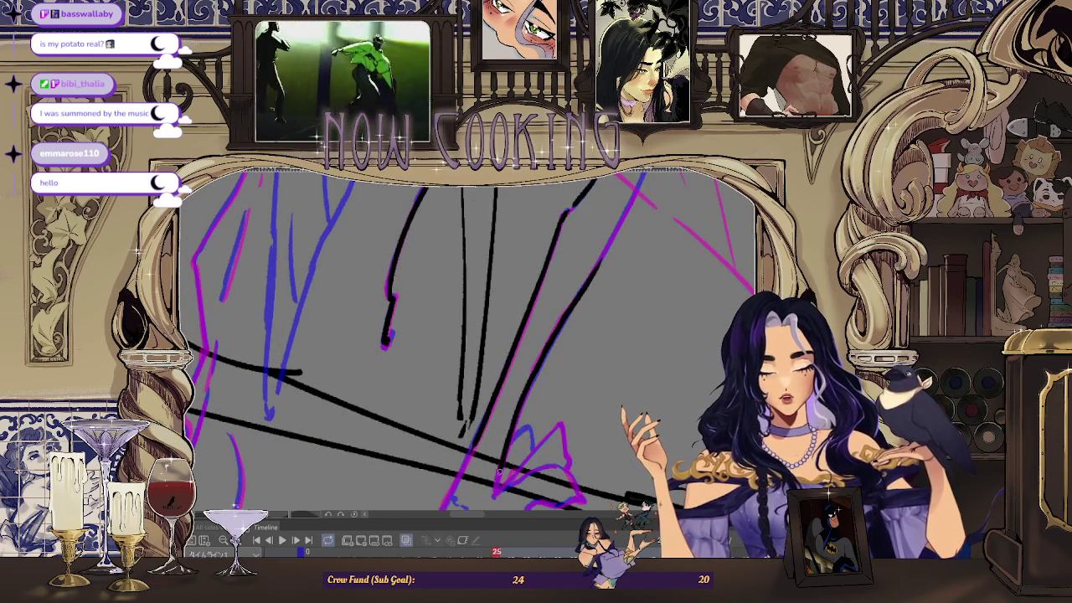
- Ink the wing-tip outline running up-right and short curved black lines on the wing
mouse_move(500, 465)
left_mouse_down()
mouse_move(460, 398)
mouse_move(519, 448)
left_mouse_up()
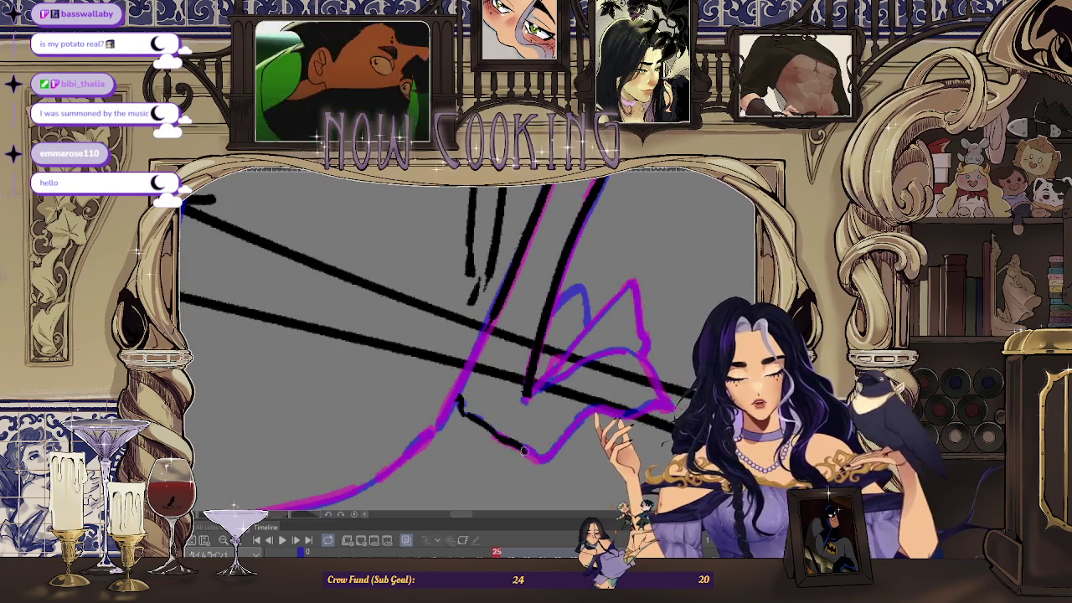
left_click_drag(521, 450, 592, 410)
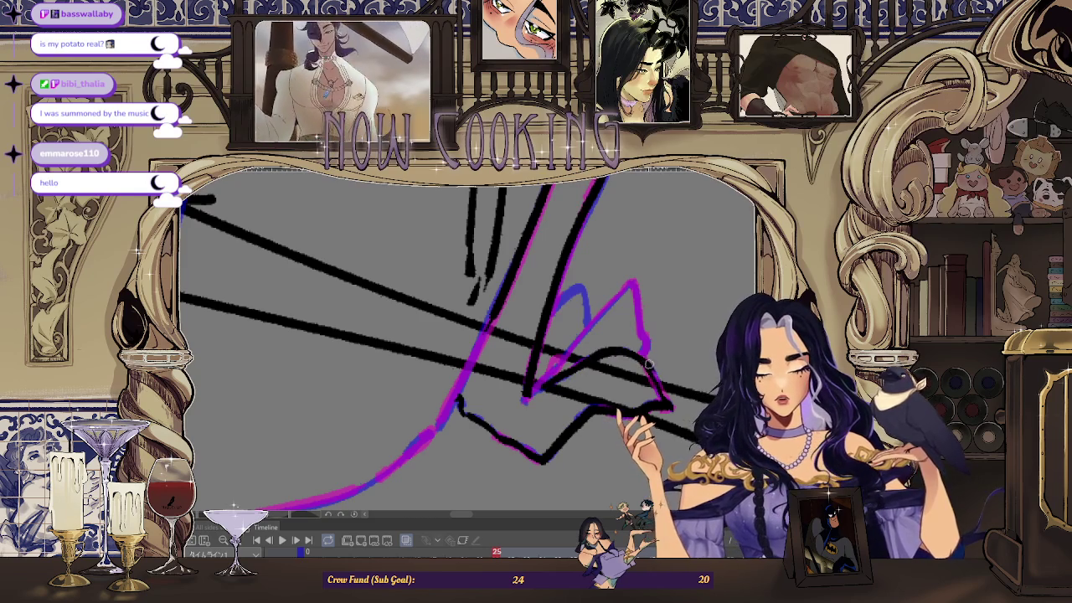
key("ctrl+z")
left_click_drag(536, 387, 621, 292)
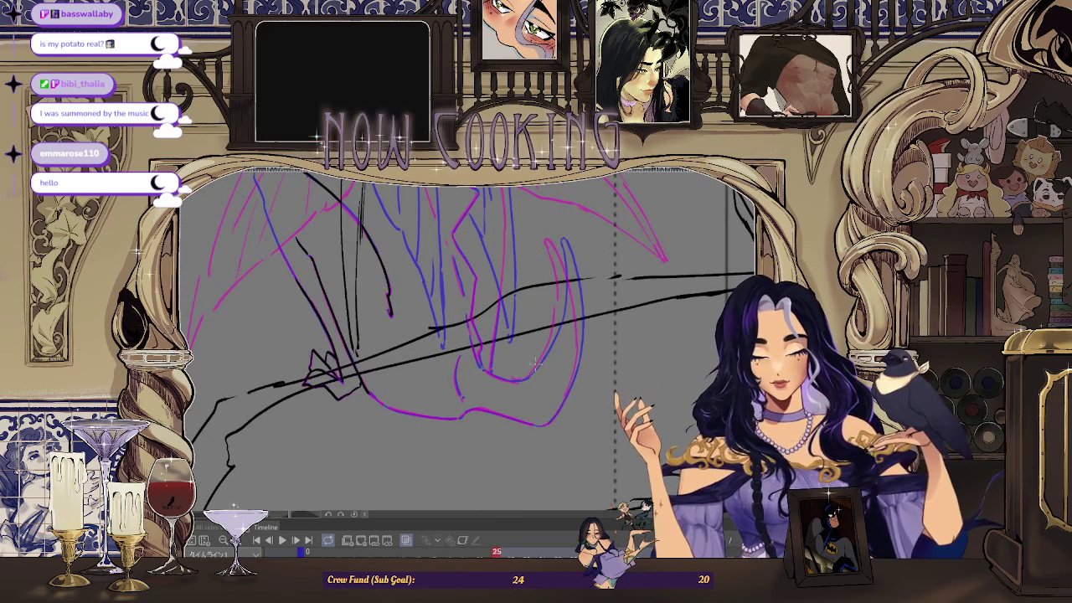
left_click_drag(540, 239, 550, 266)
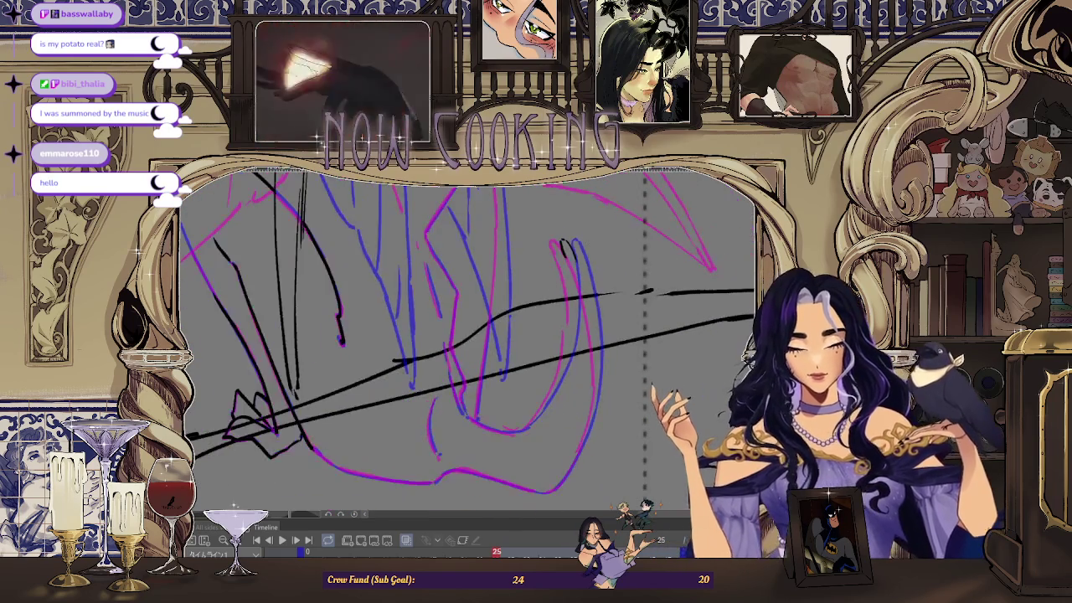
- Mirror the view, extend the black line downward, and redraw the bottom line along the curve
key("h")
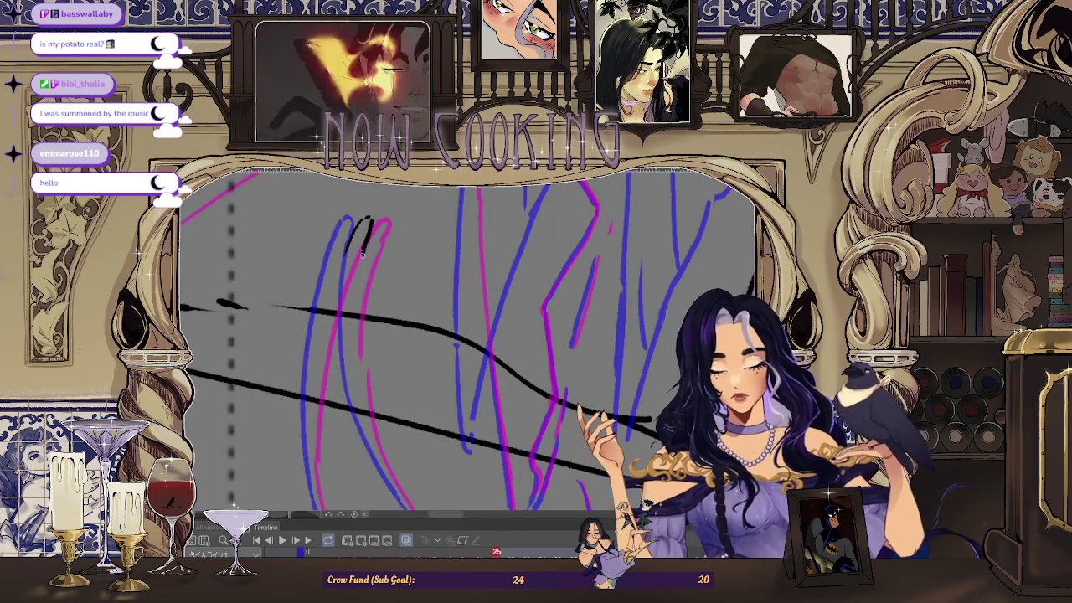
left_click_drag(355, 284, 357, 392)
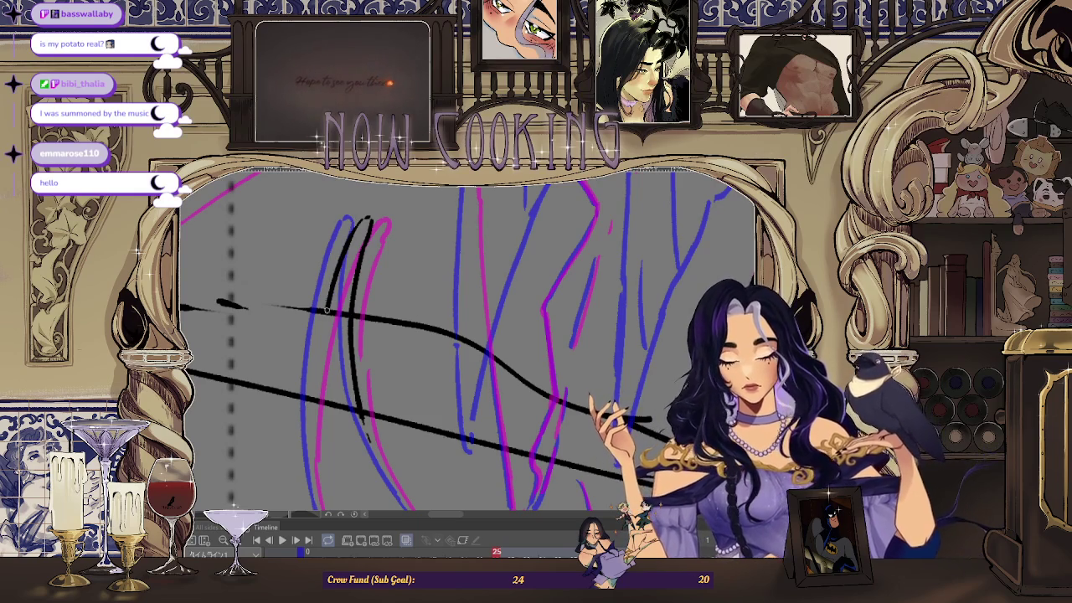
left_click_drag(311, 458, 324, 369)
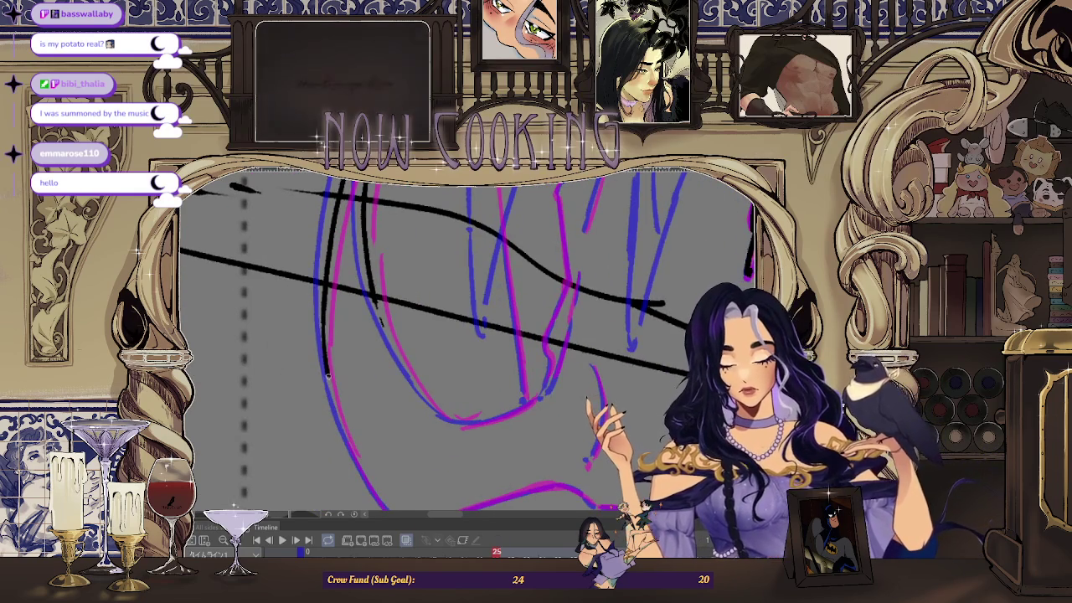
mouse_move(341, 431)
left_mouse_down()
mouse_move(308, 297)
mouse_move(351, 431)
mouse_move(335, 438)
mouse_move(466, 427)
mouse_move(586, 387)
left_mouse_up()
key("ctrl+z")
mouse_move(328, 425)
left_mouse_down()
mouse_move(363, 444)
mouse_move(586, 387)
mouse_move(493, 433)
mouse_move(511, 385)
left_mouse_up()
- Attempt to trace the pink curve in black, then undo those strokes
mouse_move(580, 352)
left_mouse_down()
mouse_move(591, 244)
mouse_move(593, 258)
left_mouse_up()
left_click_drag(592, 305, 558, 368)
left_click_drag(590, 303, 521, 440)
key("ctrl+z")
left_click_drag(584, 329, 524, 440)
key("ctrl+z")
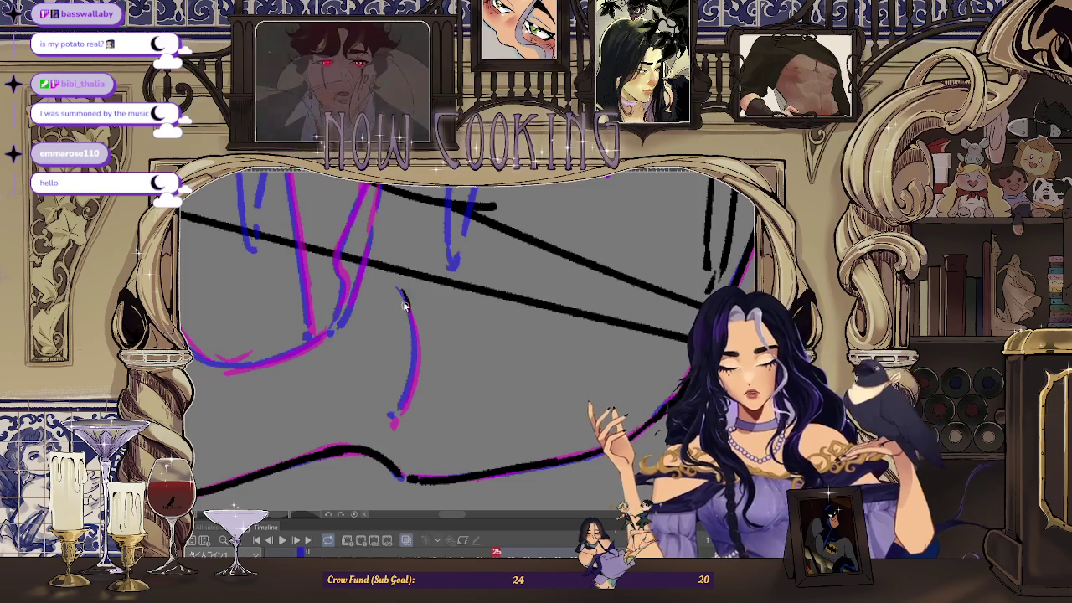
key("ctrl+z")
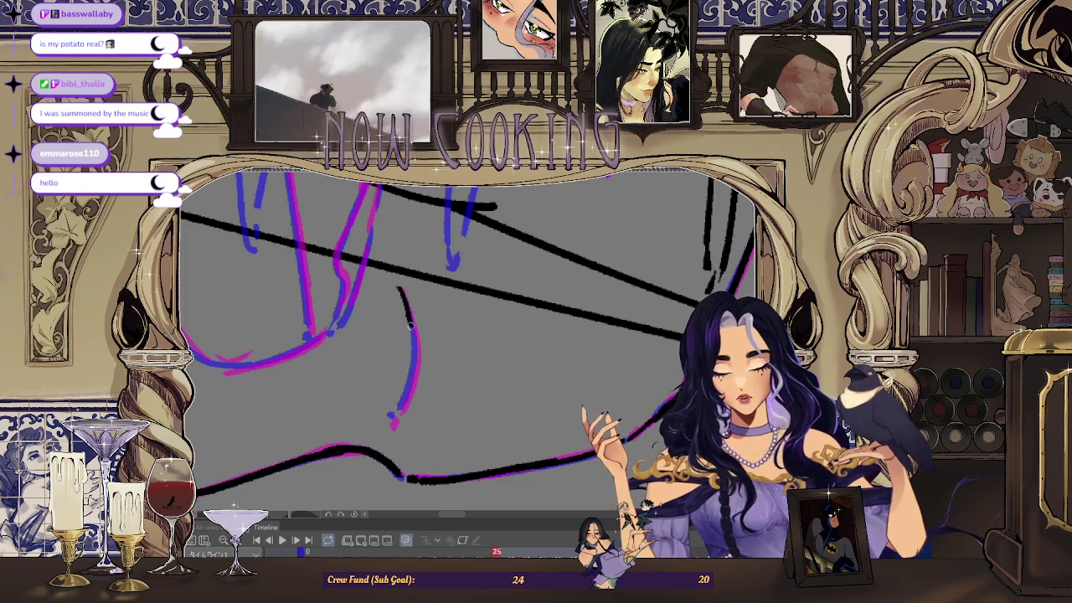
key("ctrl+z")
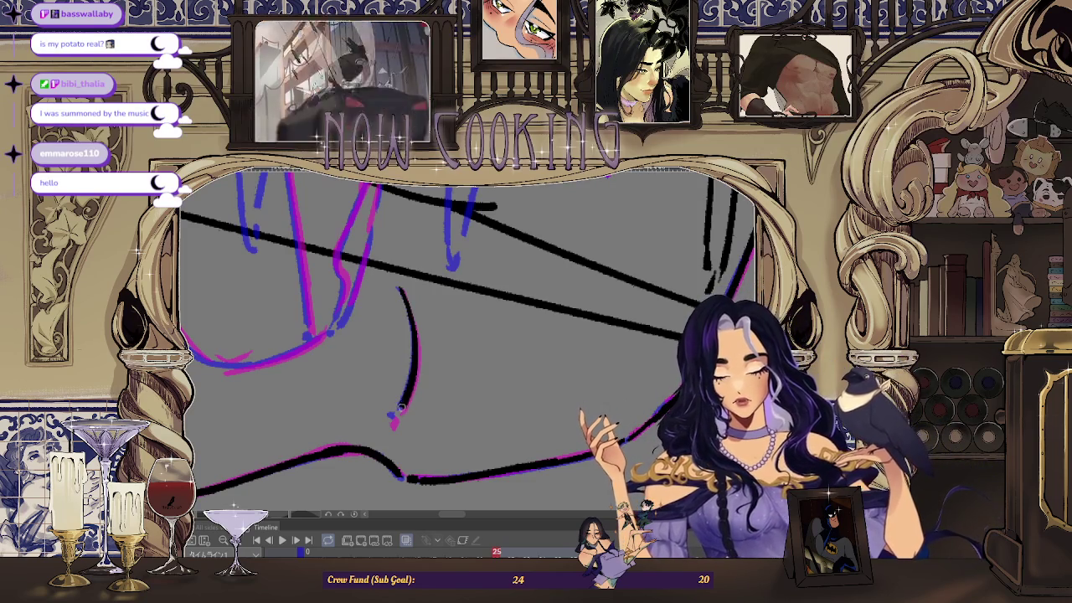
scroll(392, 420, "down", 2)
- Try a long black ink line through the winged figure, then undo it
scroll(402, 335, "down", 2)
scroll(406, 285, "down", 1)
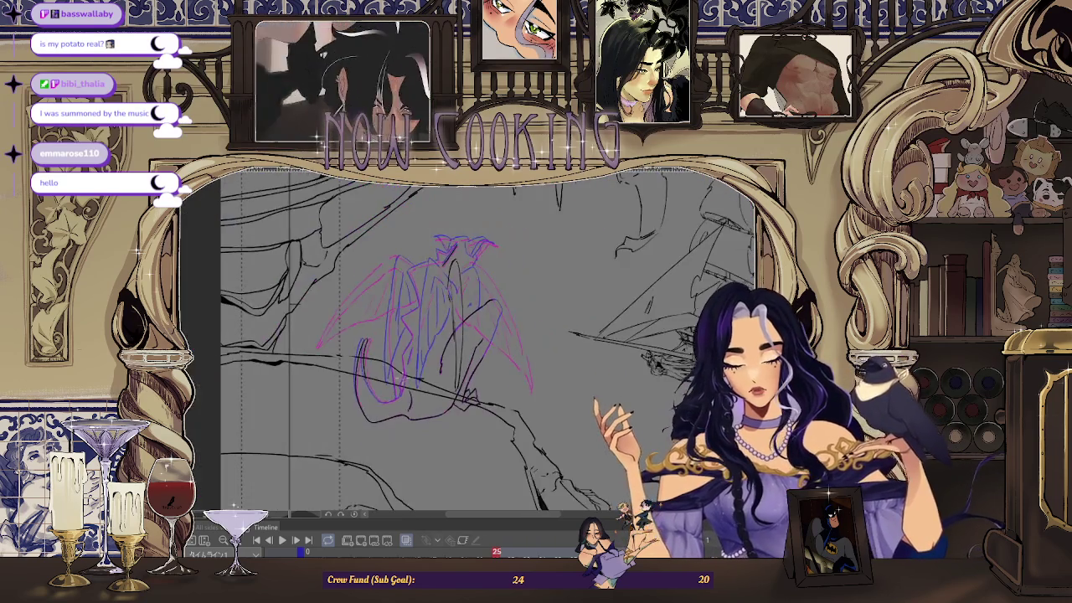
scroll(413, 247, "down", 1)
scroll(413, 247, "up", 1)
scroll(436, 268, "up", 1)
scroll(467, 292, "up", 1)
scroll(381, 214, "down", 1)
scroll(381, 214, "up", 2)
scroll(381, 214, "down", 2)
scroll(381, 214, "down", 1)
scroll(366, 240, "up", 2)
scroll(366, 241, "up", 1)
scroll(366, 241, "down", 2)
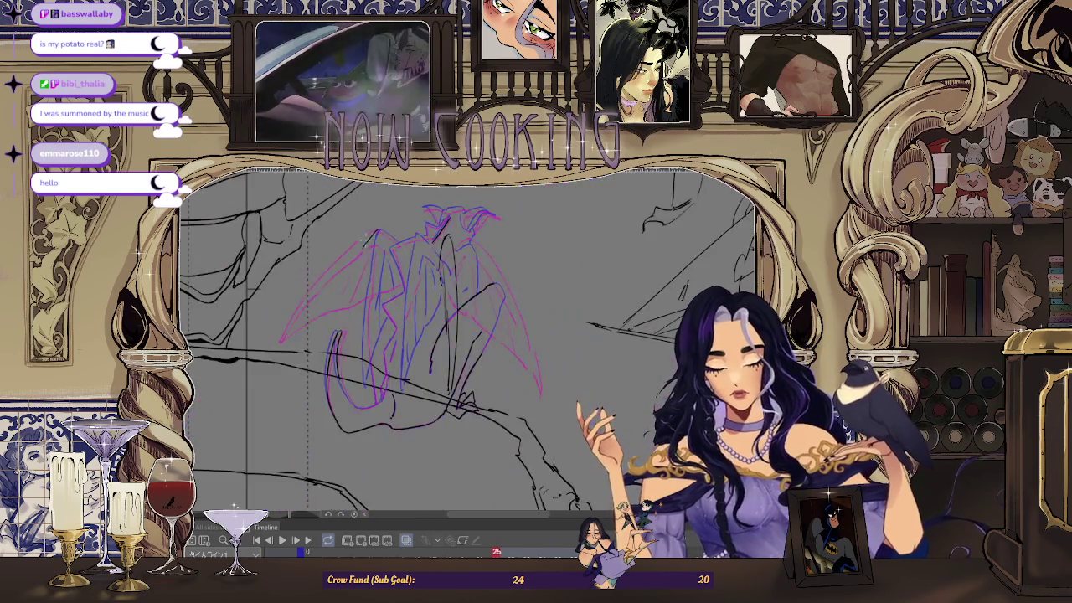
left_click_drag(374, 230, 322, 348)
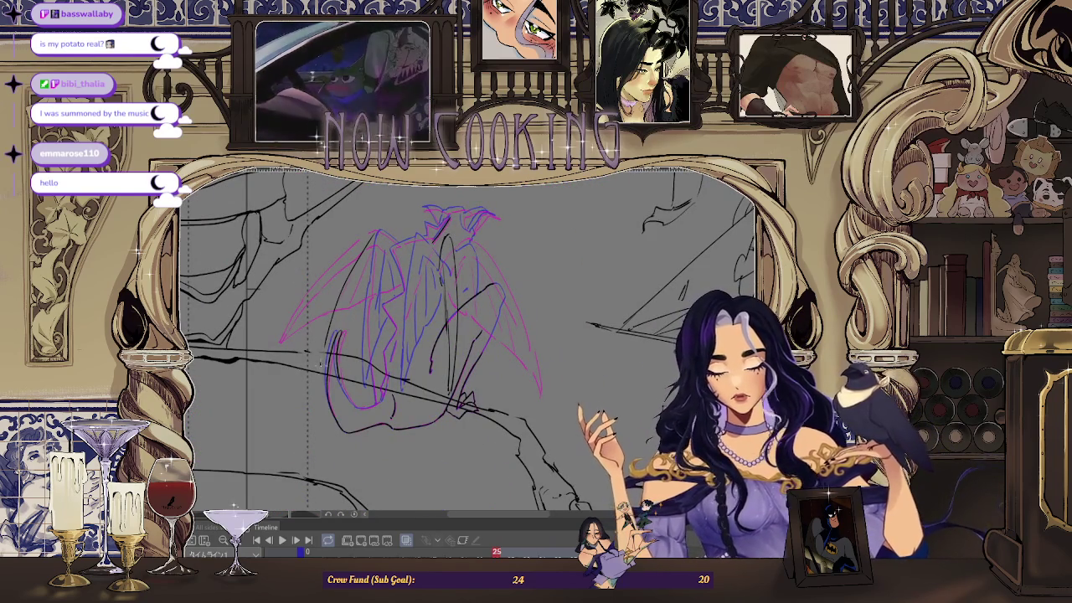
scroll(410, 318, "up", 1)
scroll(410, 318, "up", 1)
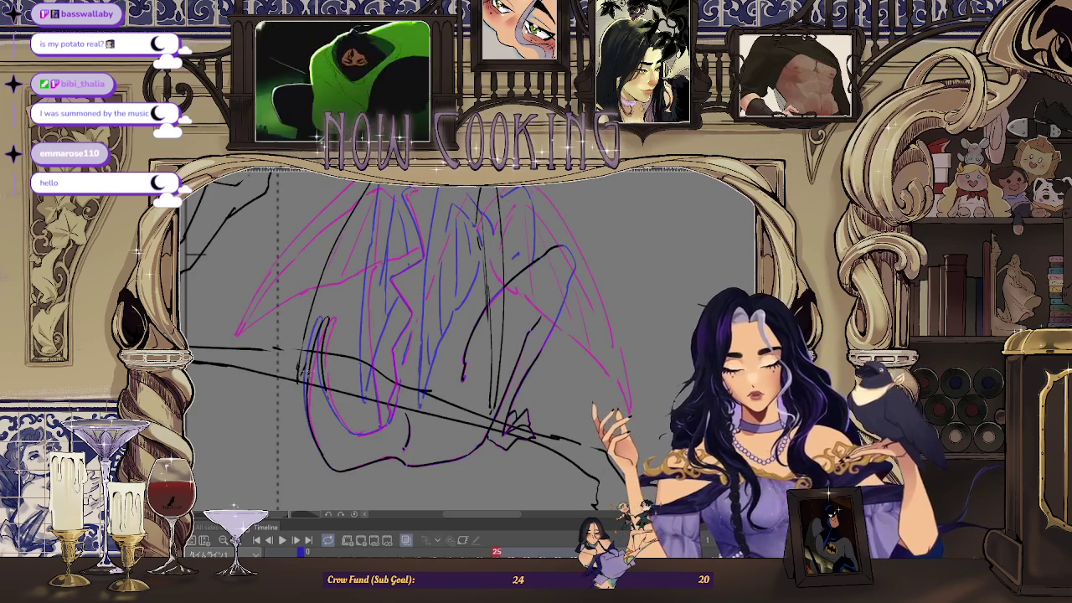
scroll(382, 308, "up", 1)
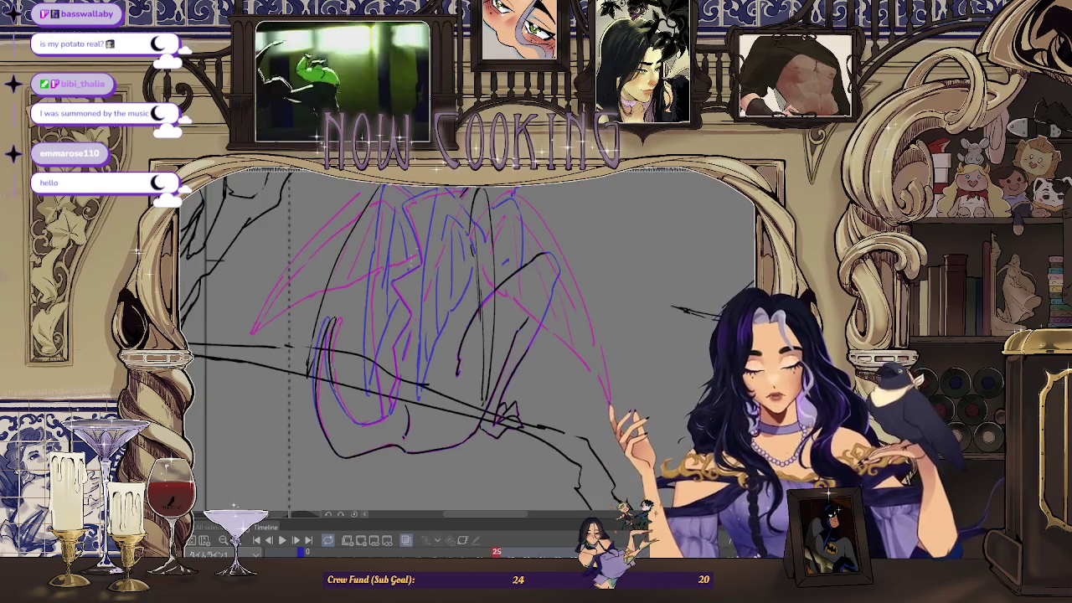
scroll(382, 308, "up", 3)
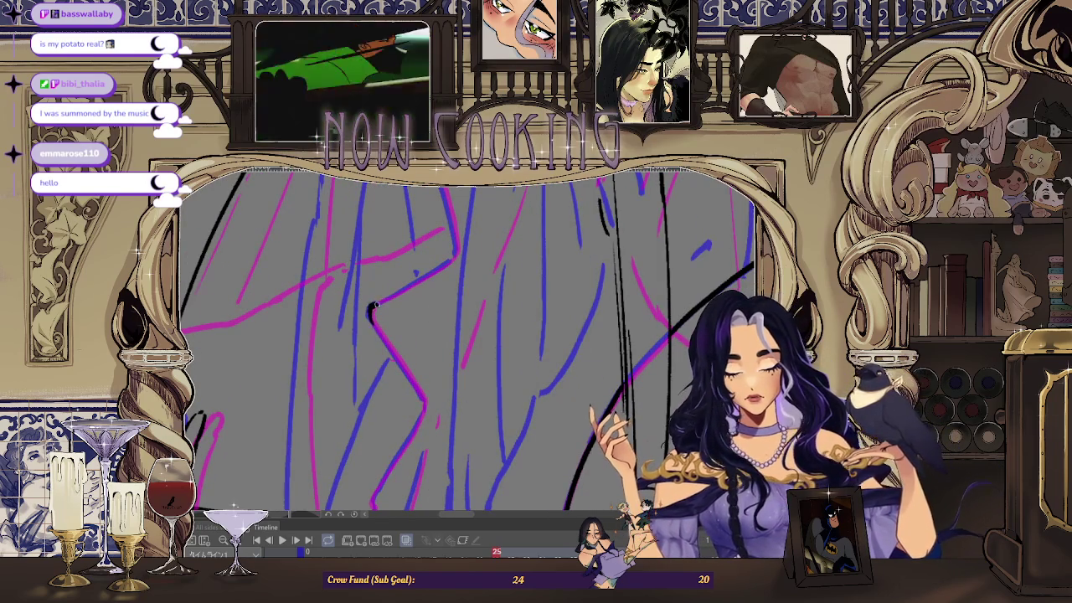
scroll(439, 266, "down", 3)
scroll(390, 209, "up", 3)
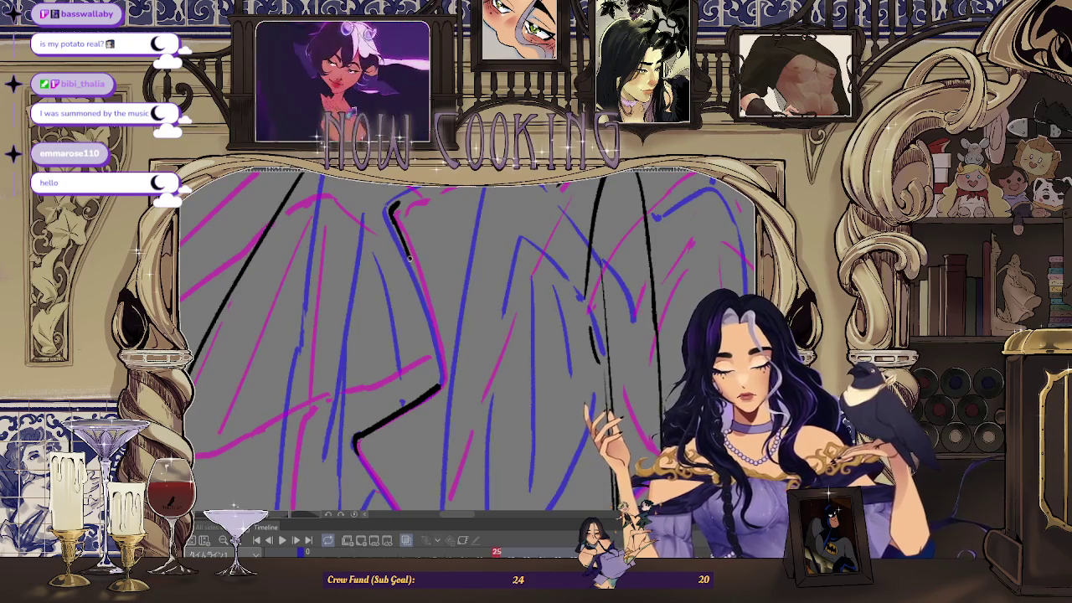
key("ctrl+z")
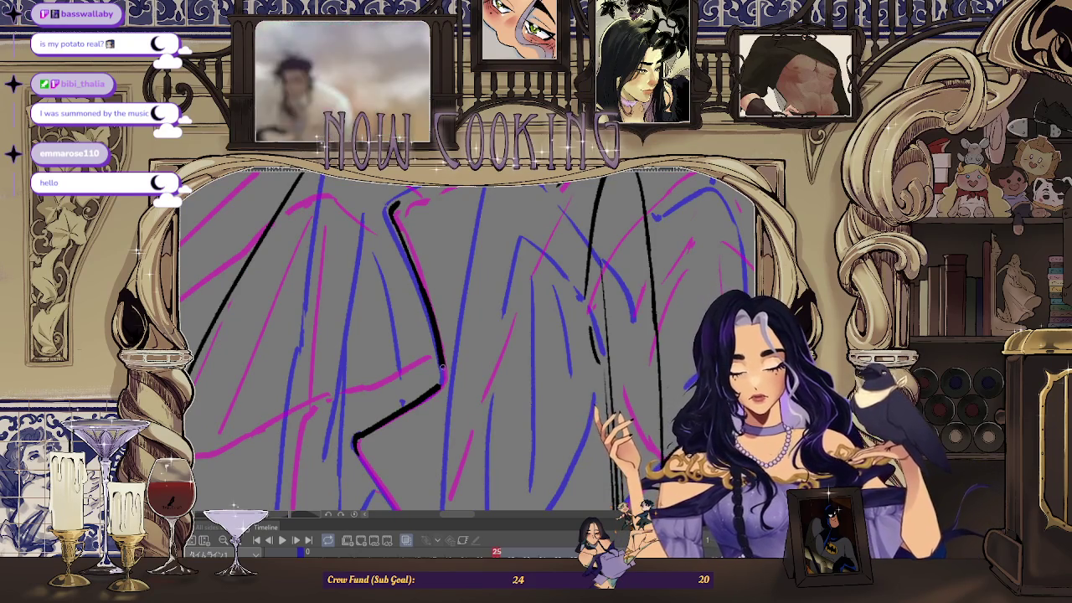
- Ink a shortened black line along the wing edge plus a short vertical stroke
scroll(441, 363, "down", 3)
scroll(441, 363, "up", 3)
left_click_drag(363, 350, 566, 286)
key("ctrl+z")
mouse_move(369, 347)
left_mouse_down()
mouse_move(536, 295)
mouse_move(510, 246)
left_mouse_up()
scroll(545, 210, "down", 3)
scroll(545, 210, "up", 3)
key("ctrl+z")
left_click_drag(519, 320, 511, 246)
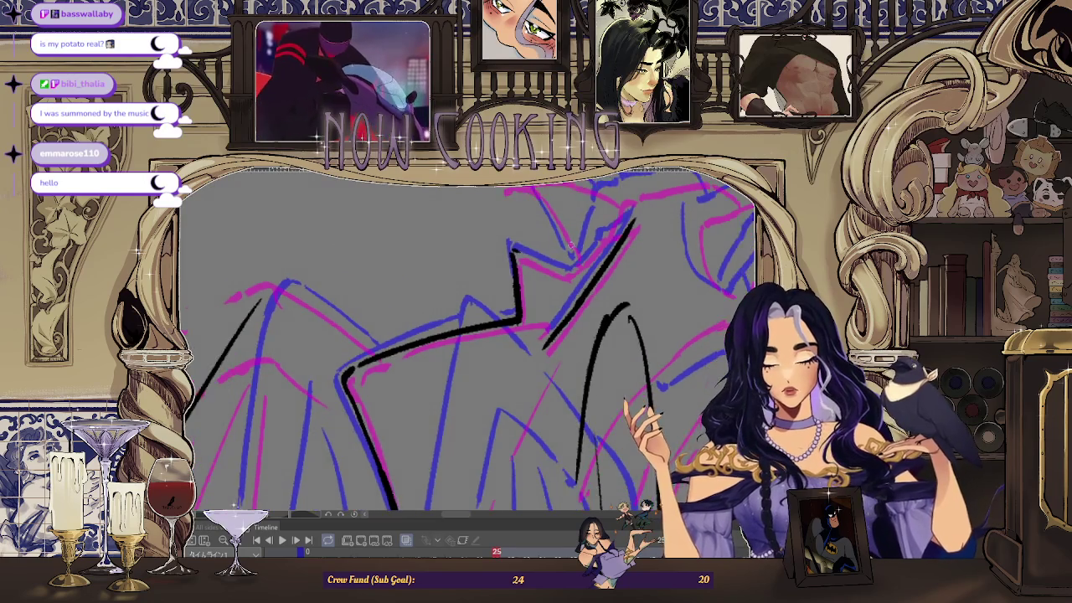
- Ink a black line along the horned crown, redrawing a misdrawn stroke
scroll(568, 251, "down", 3)
scroll(521, 370, "up", 3)
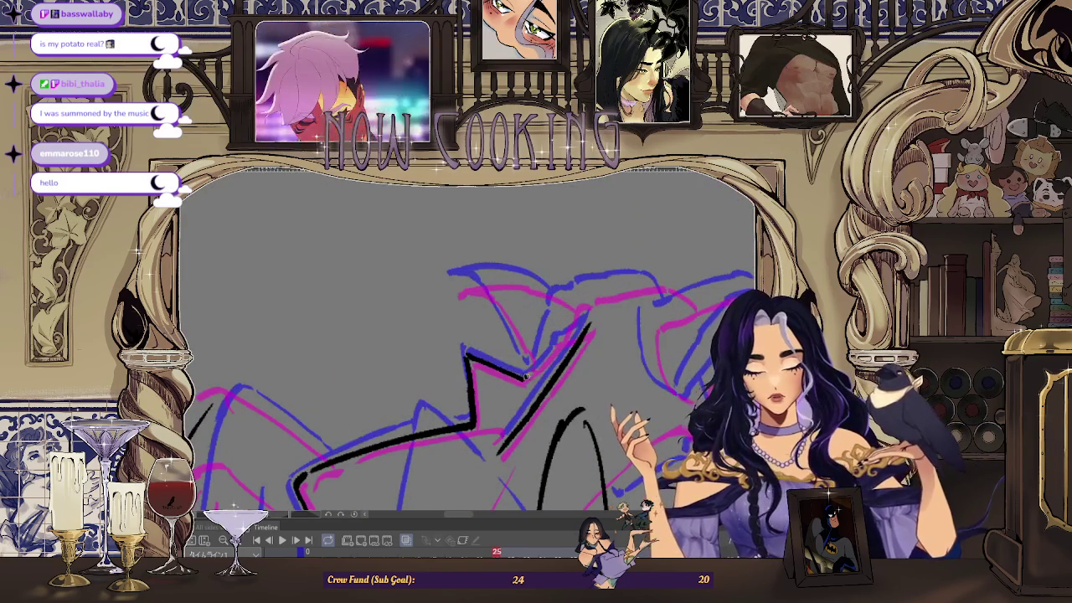
scroll(602, 283, "down", 3)
scroll(586, 302, "up", 3)
mouse_move(542, 362)
left_mouse_down()
mouse_move(558, 309)
mouse_move(653, 279)
left_mouse_up()
key("ctrl+z")
key("ctrl+z")
mouse_move(584, 290)
left_mouse_down()
mouse_move(641, 281)
mouse_move(504, 333)
mouse_move(506, 366)
mouse_move(549, 415)
left_mouse_up()
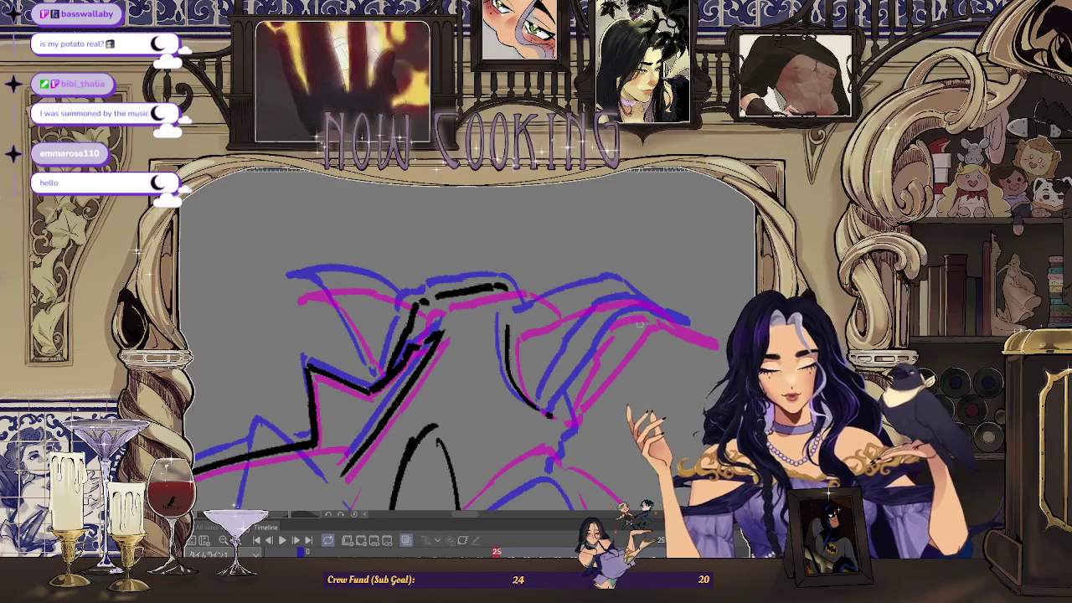
- Ink parallel wing lines, a right-wing stroke and the left contour, then preview playback
left_click_drag(616, 310, 575, 368)
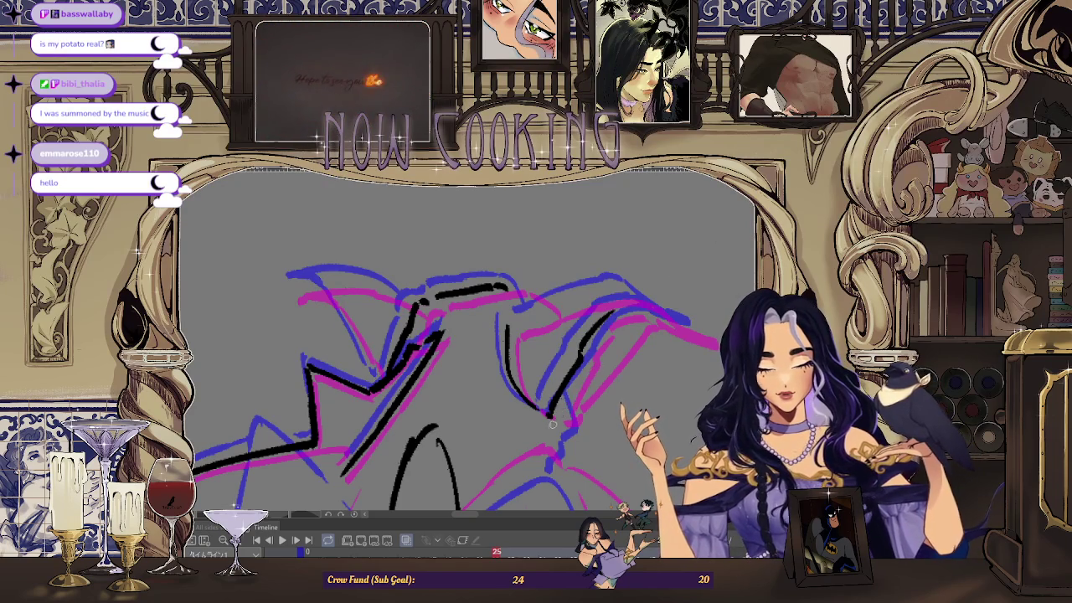
left_click_drag(555, 419, 606, 358)
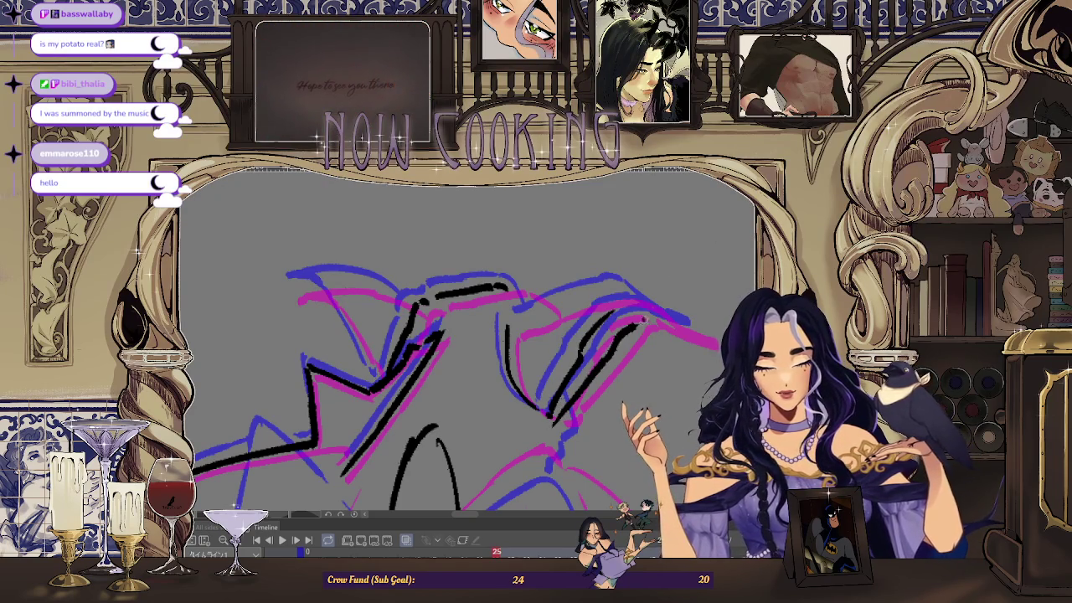
mouse_move(635, 325)
left_mouse_down()
mouse_move(683, 329)
mouse_move(537, 285)
mouse_move(500, 311)
left_mouse_up()
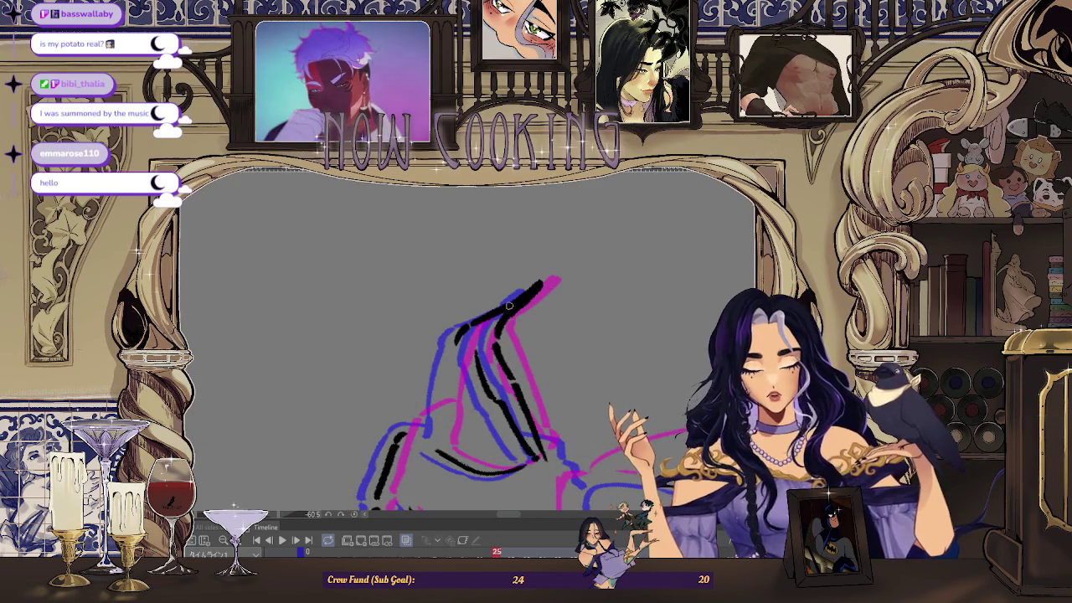
left_click_drag(459, 335, 436, 441)
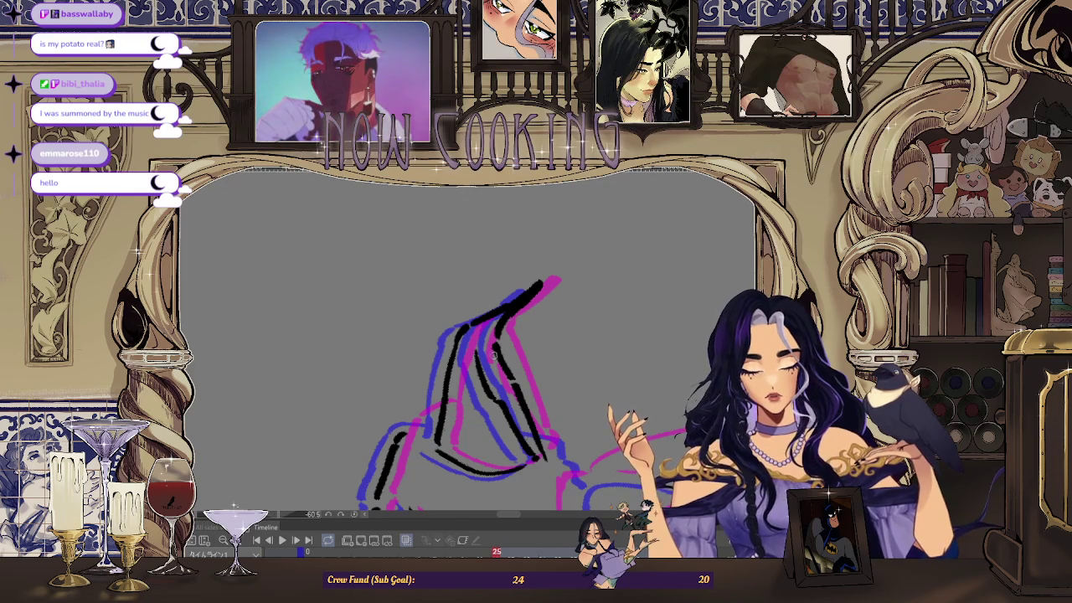
scroll(503, 322, "up", 1)
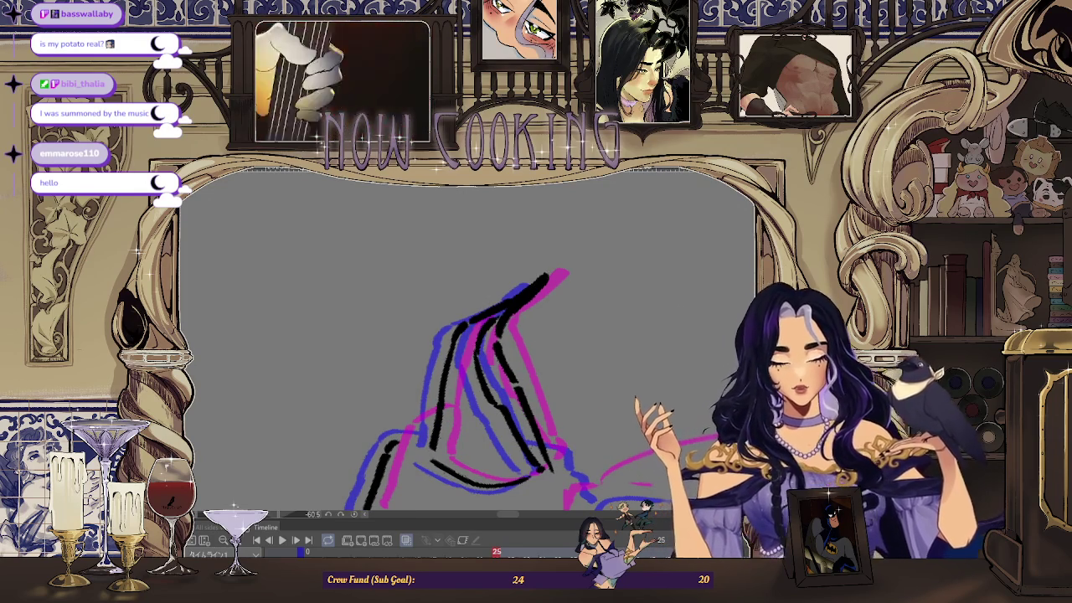
key("space")
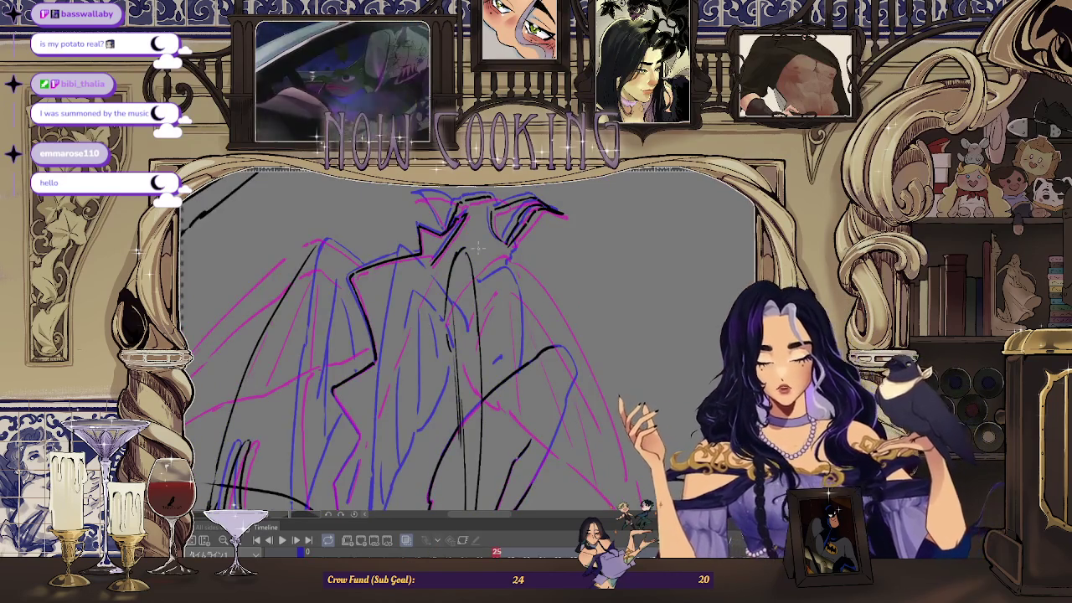
- Ink a curved black line along the top of the wing, redrawing it once
scroll(494, 285, "up", 3)
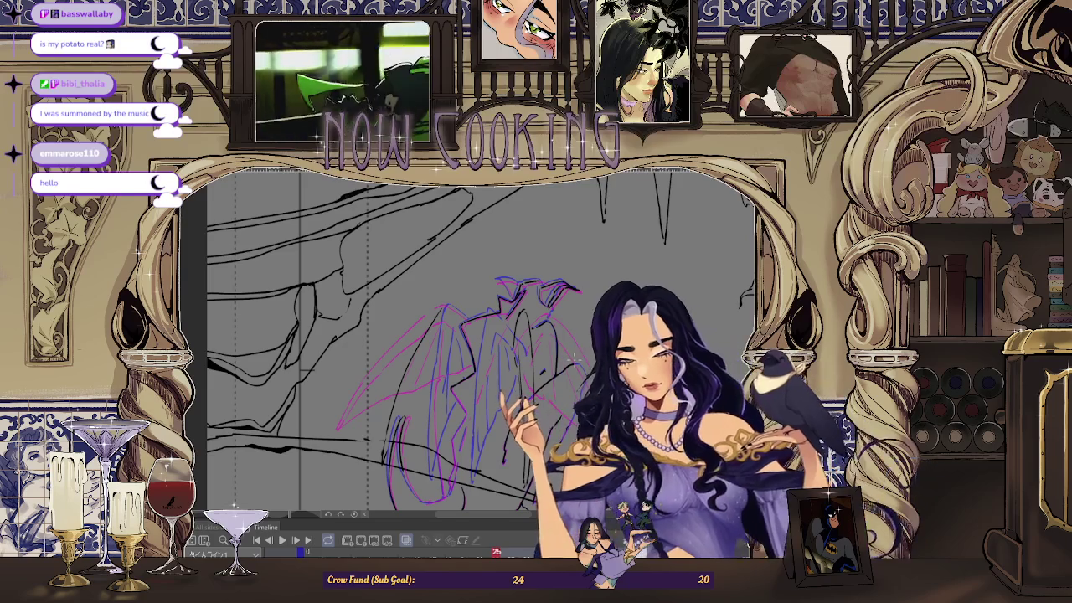
scroll(584, 353, "up", 2)
scroll(572, 331, "up", 2)
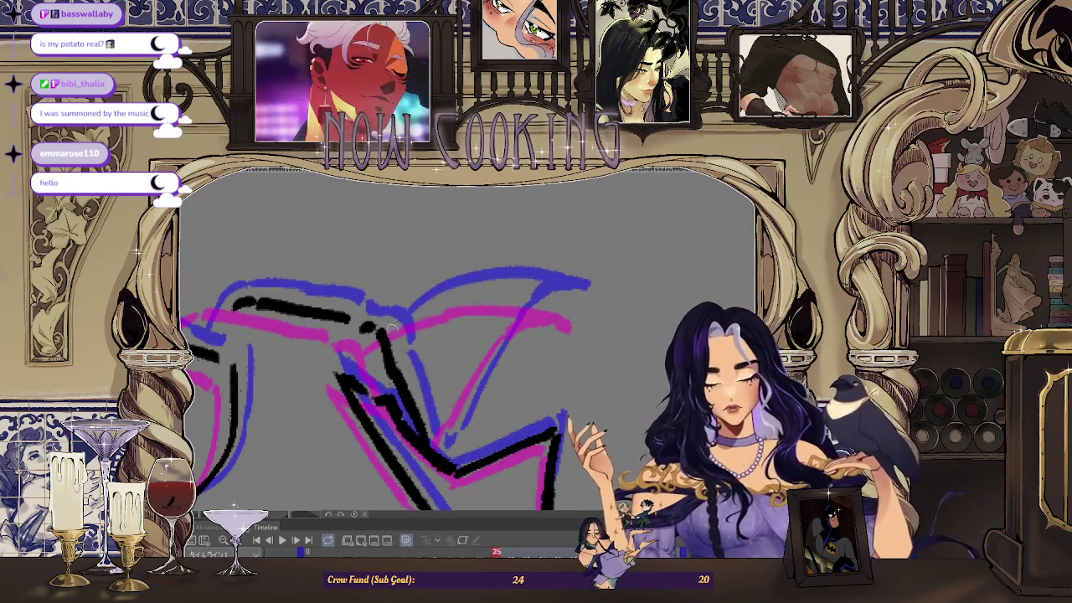
left_click_drag(387, 328, 577, 300)
key("ctrl+z")
left_click_drag(383, 333, 553, 296)
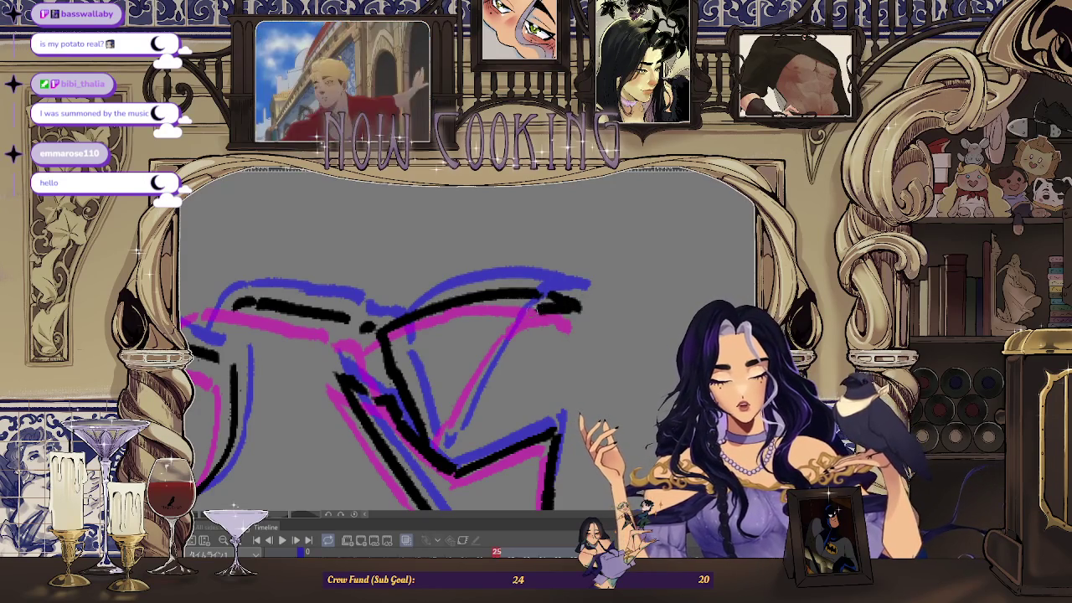
- Redraw the black wing-edge line after undoing a misplaced stroke, then play the animation
left_click_drag(548, 304, 448, 442)
key("ctrl+z")
left_click_drag(528, 314, 442, 452)
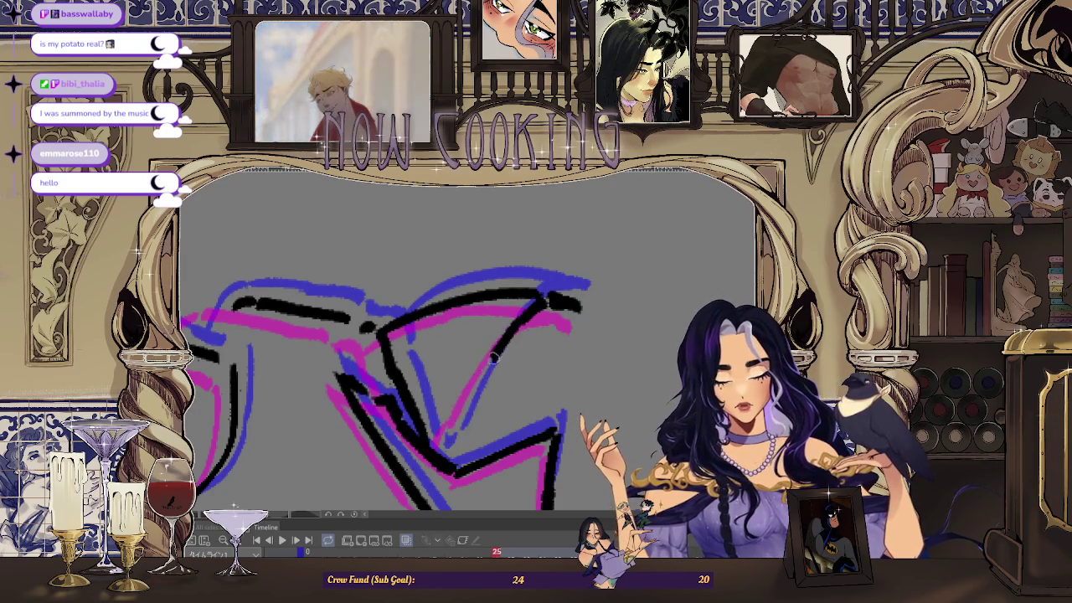
key("space")
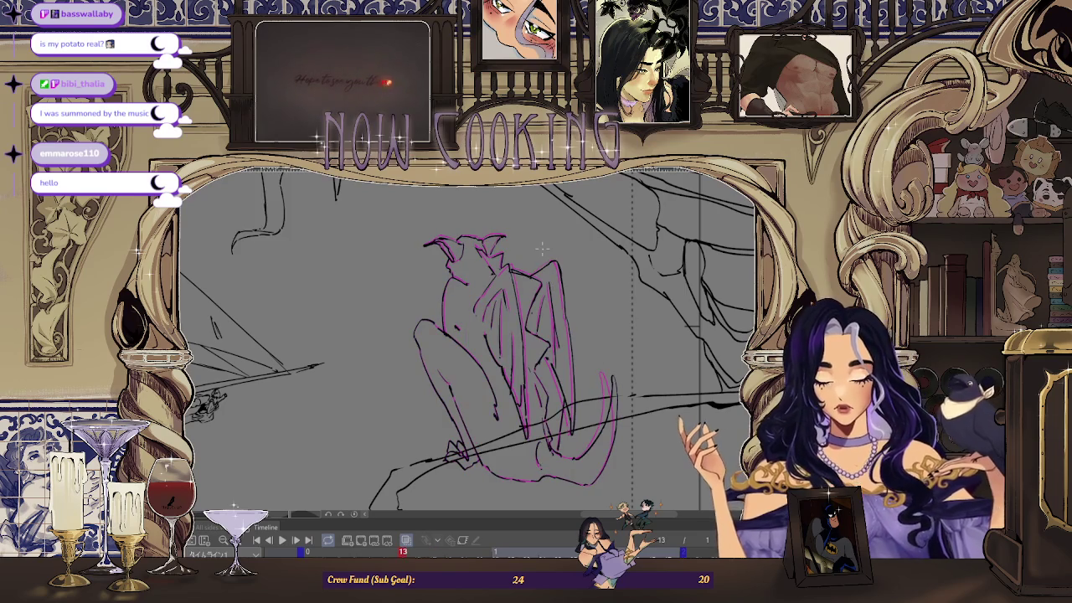
- Stop playback on frame 25, mirror the canvas view, and zoom back in on the gargoyle
left_click(408, 541)
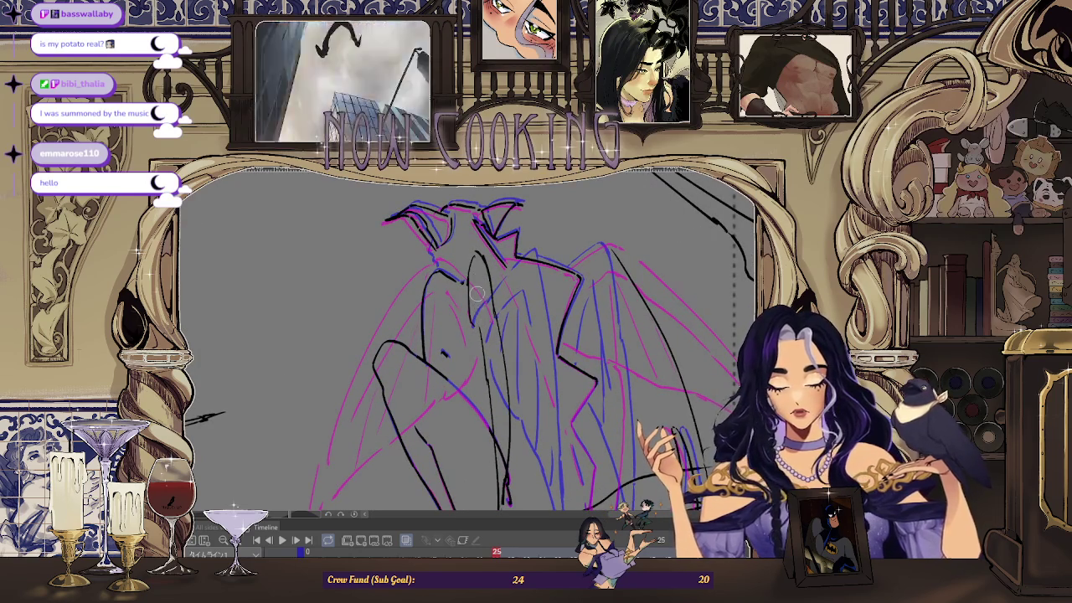
scroll(469, 335, "down", 3)
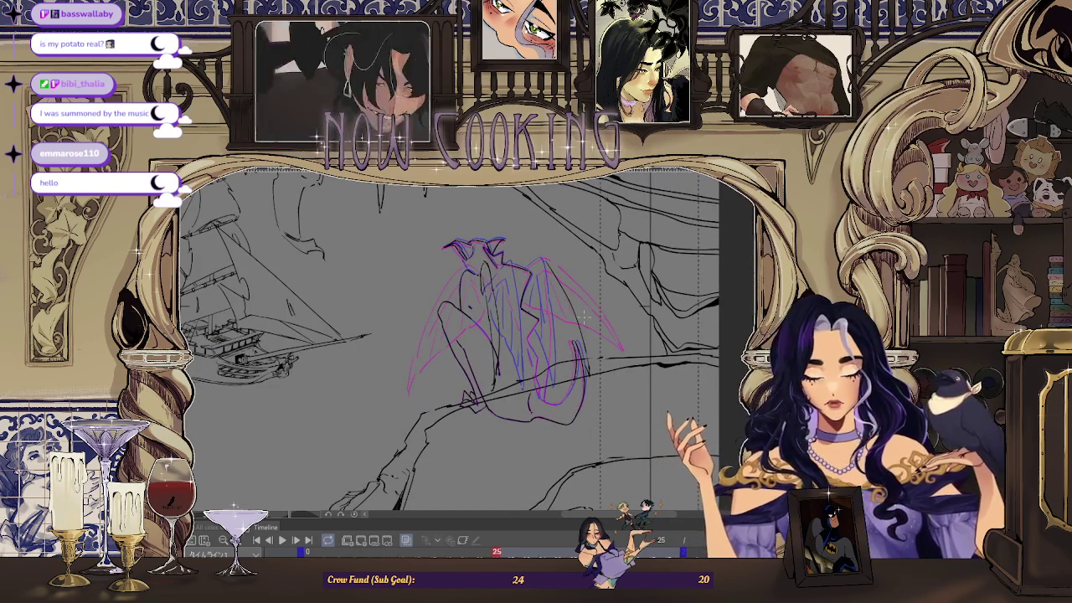
key("m")
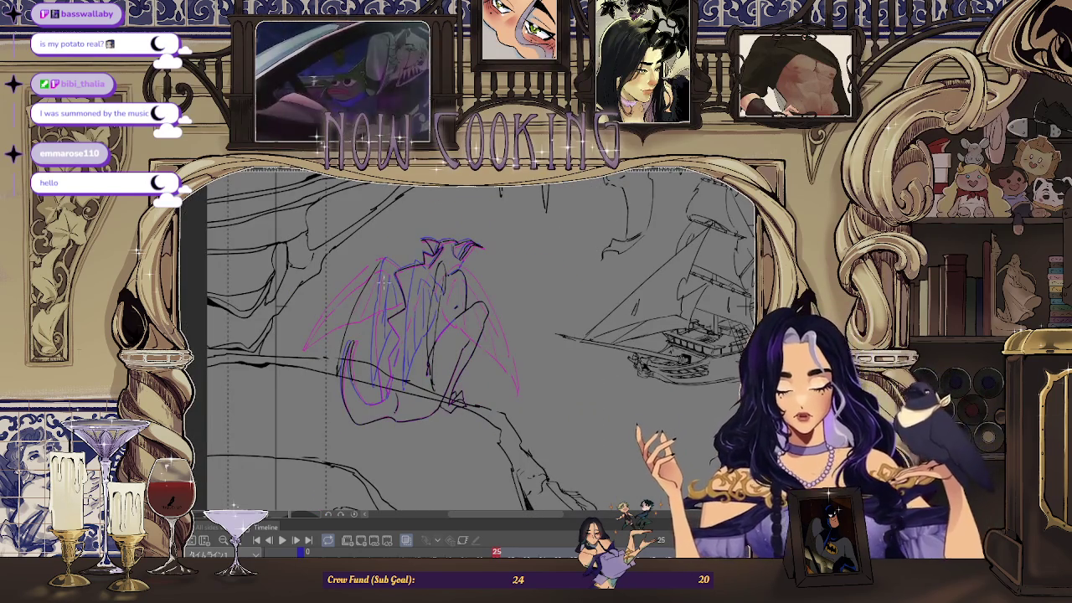
scroll(469, 335, "up", 2)
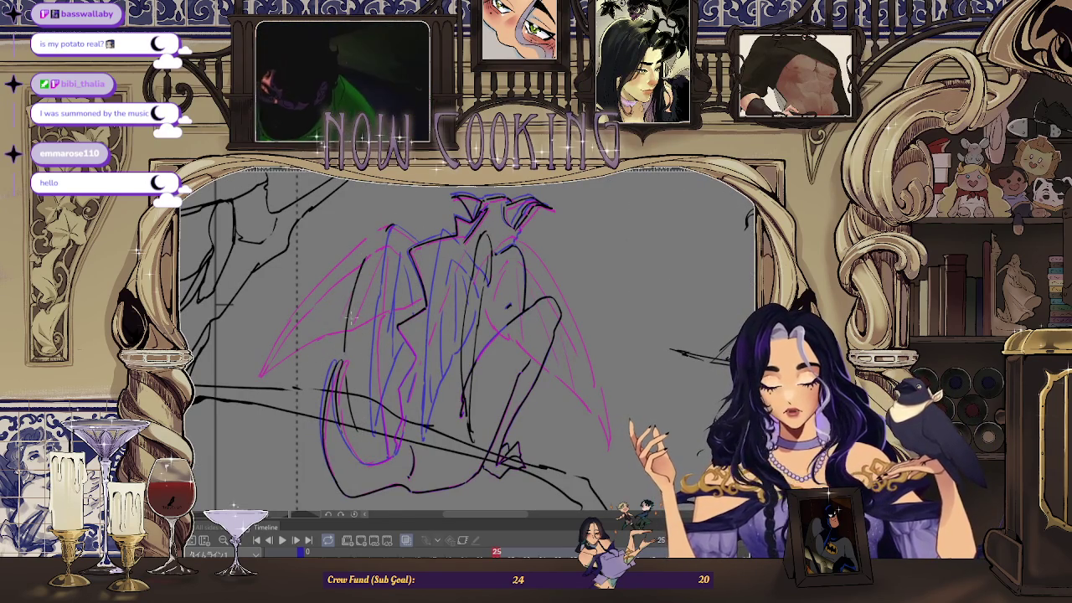
scroll(413, 220, "up", 1)
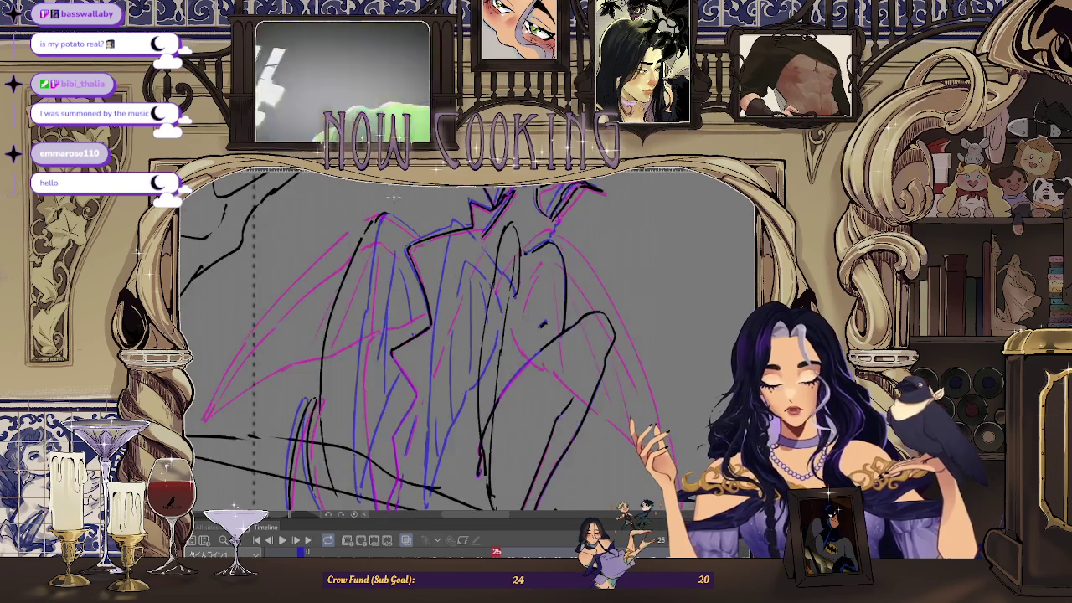
scroll(352, 263, "up", 1)
scroll(375, 219, "up", 1)
scroll(426, 256, "up", 1)
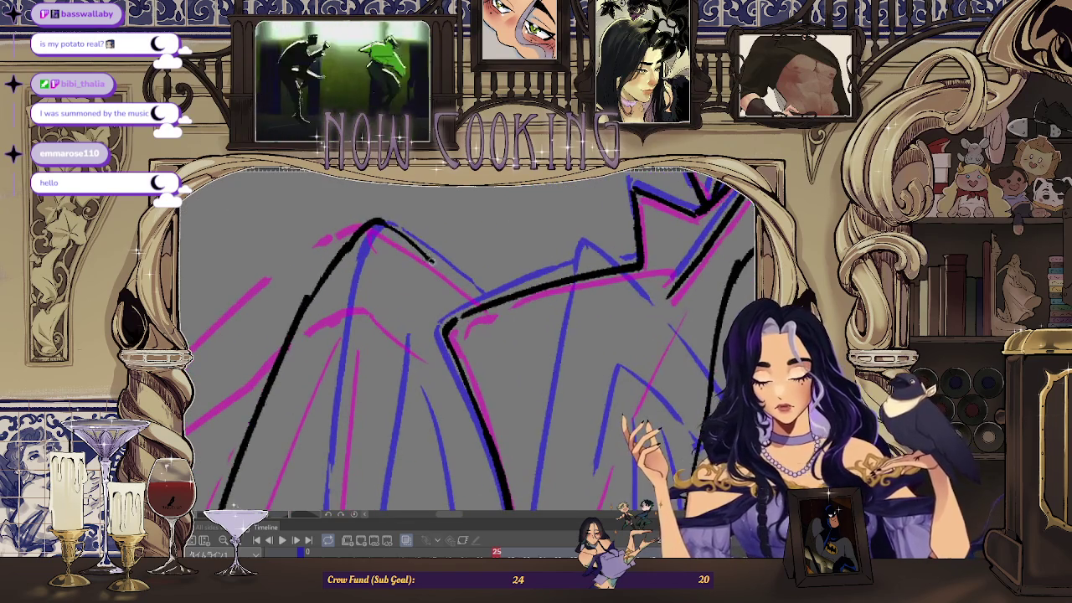
- Replace the sloping shoulder ink line with one running from the peak down-right
mouse_move(458, 278)
left_mouse_down()
mouse_move(381, 225)
mouse_move(359, 241)
mouse_move(380, 225)
mouse_move(429, 263)
left_mouse_up()
key("ctrl+z")
left_click_drag(381, 224, 479, 295)
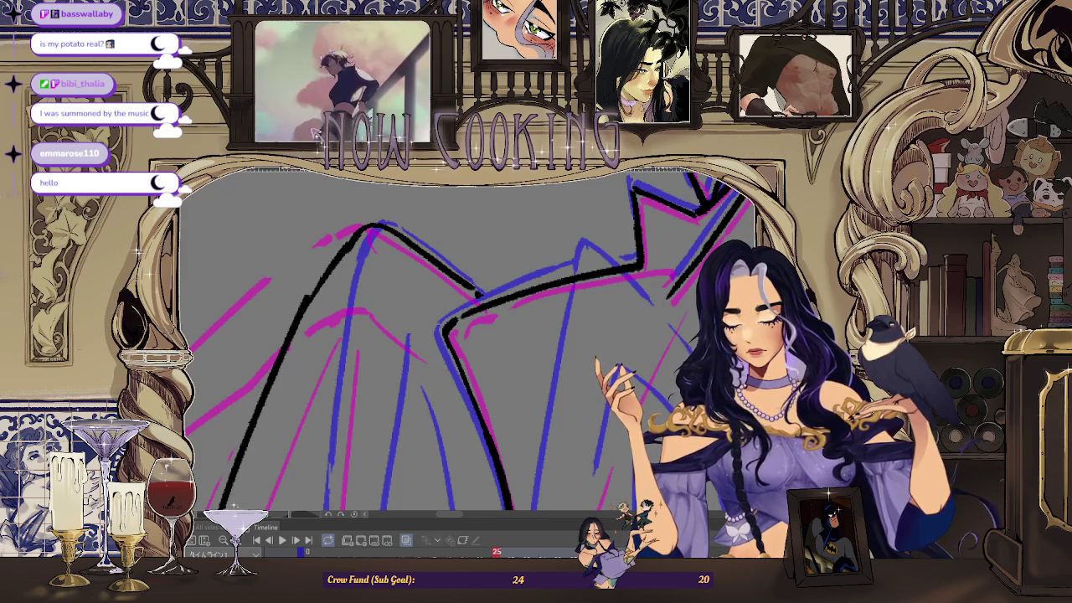
- Compare against frame 17 with onion skin turned back on
key("ctrl+minus")
key("ctrl+minus")
key("ctrl+Left")
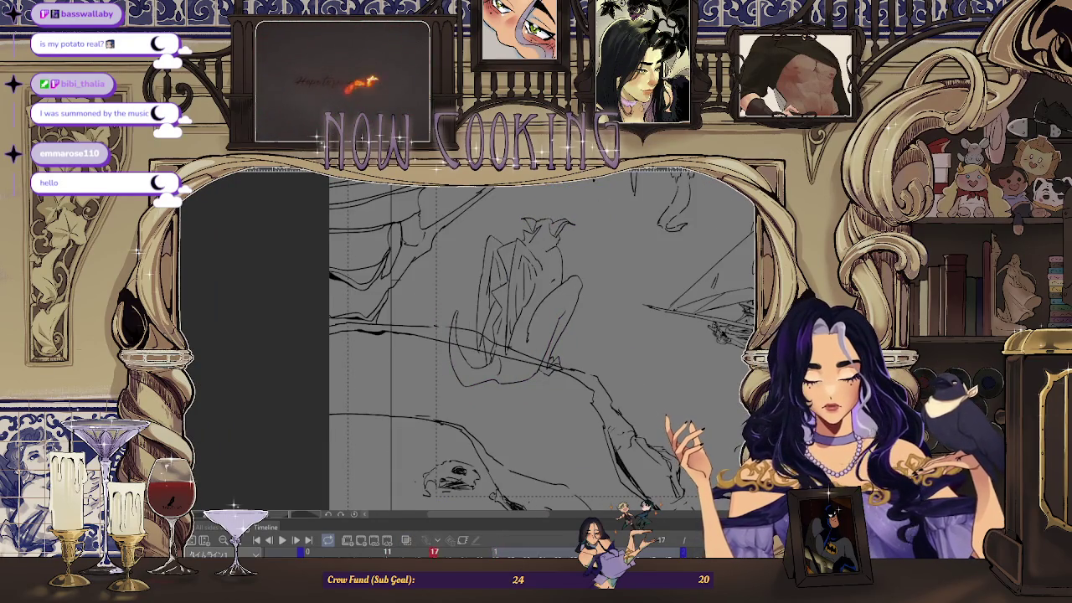
left_click(405, 540)
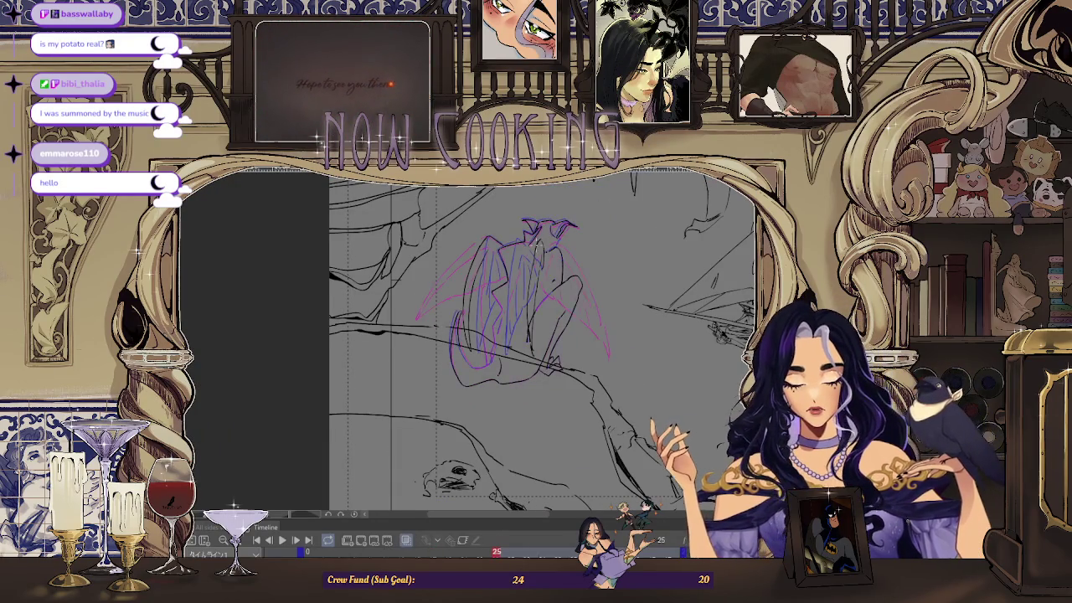
key("ctrl+plus")
key("ctrl+plus")
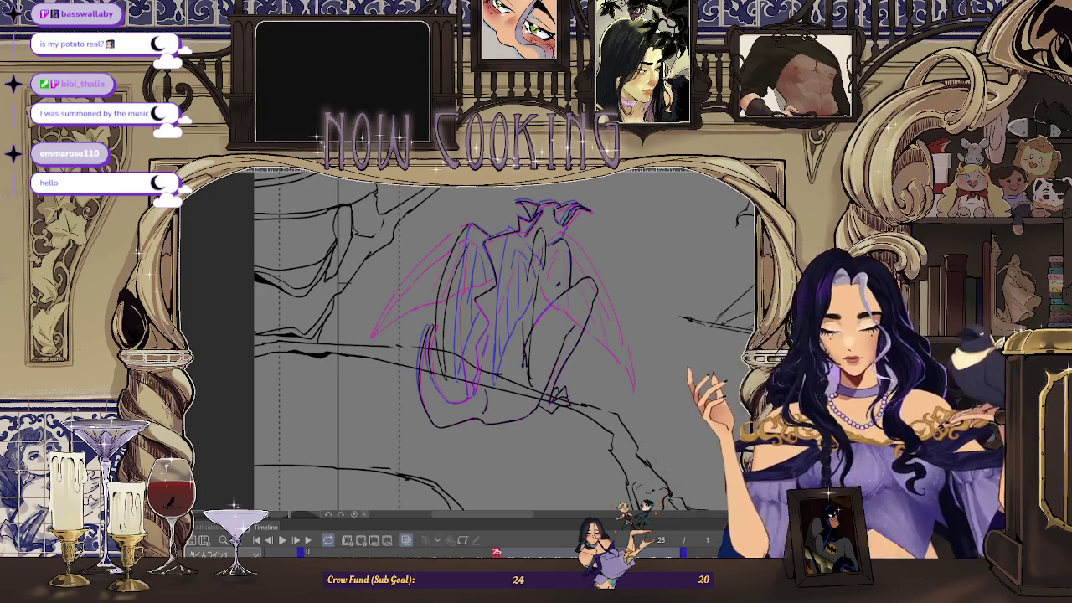
scroll(536, 284, "up", 1)
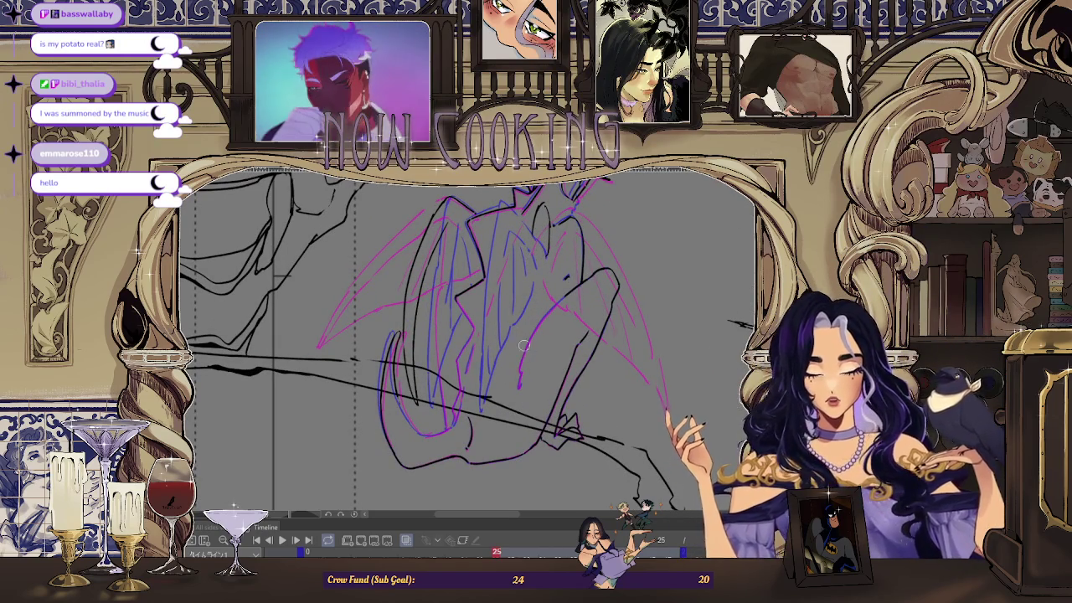
- Draw a line down the right wing and erase the stray right-wing lines
left_click_drag(522, 283, 508, 385)
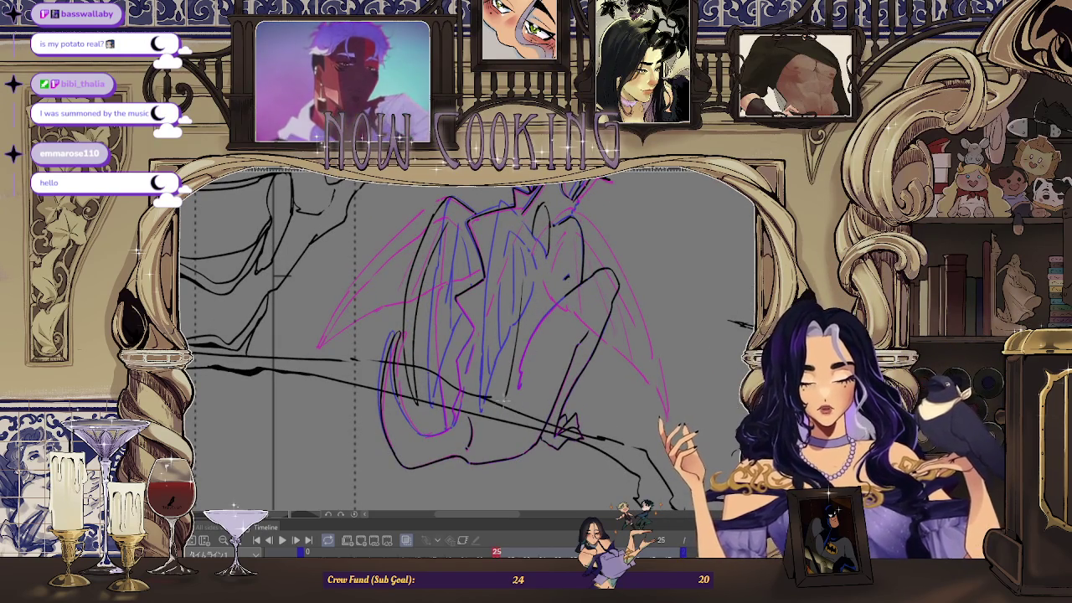
left_click_drag(515, 343, 502, 412)
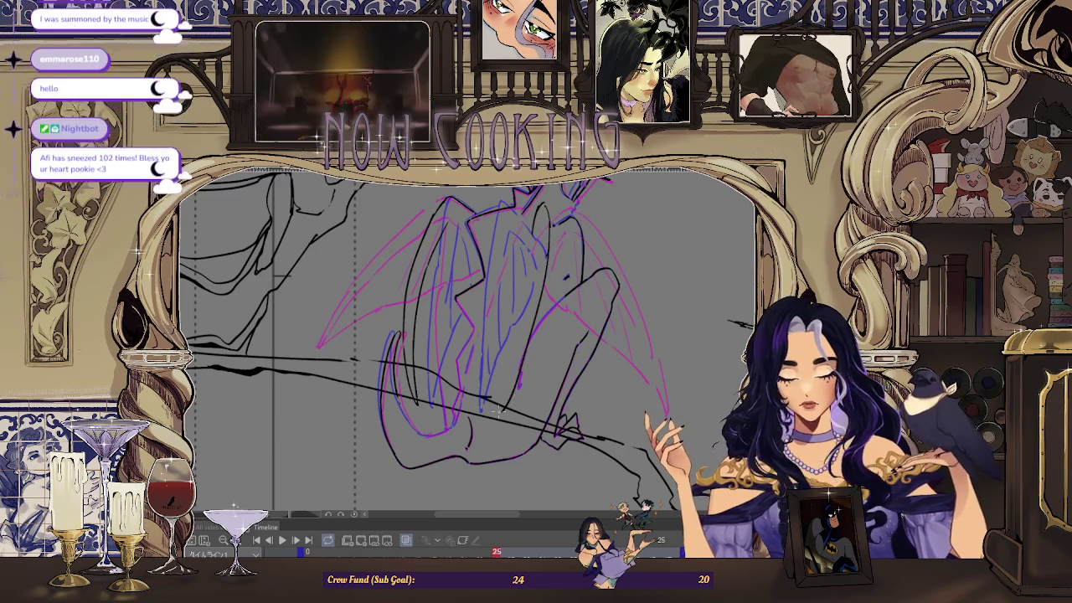
left_click_drag(545, 251, 503, 410)
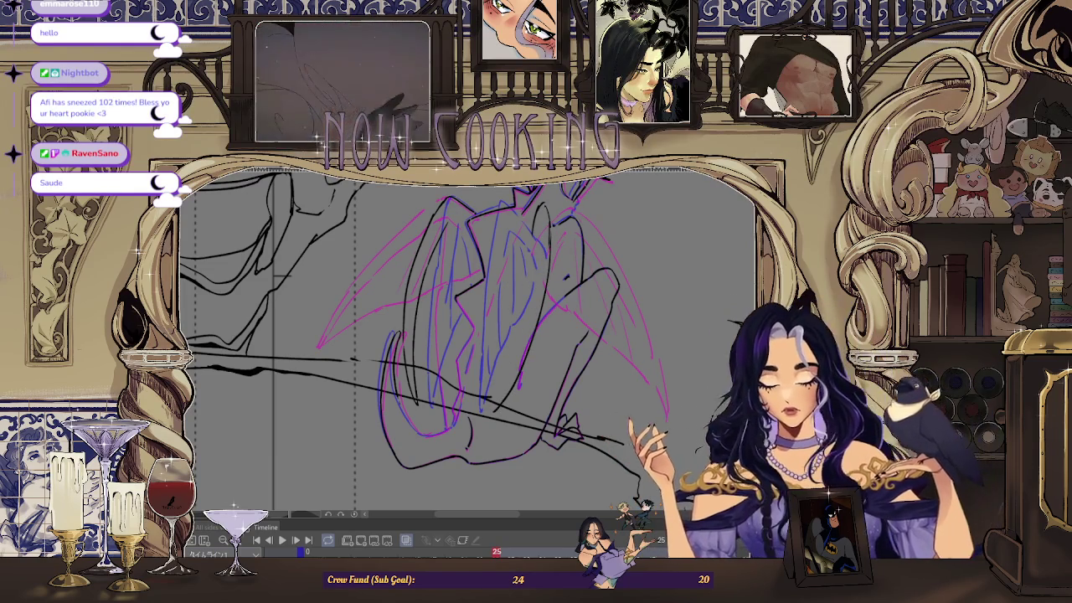
- Delete the branch lines and long diagonal, then check frame 37 and return to frame 25
key("Delete")
key("ctrl+z")
key("ctrl+y")
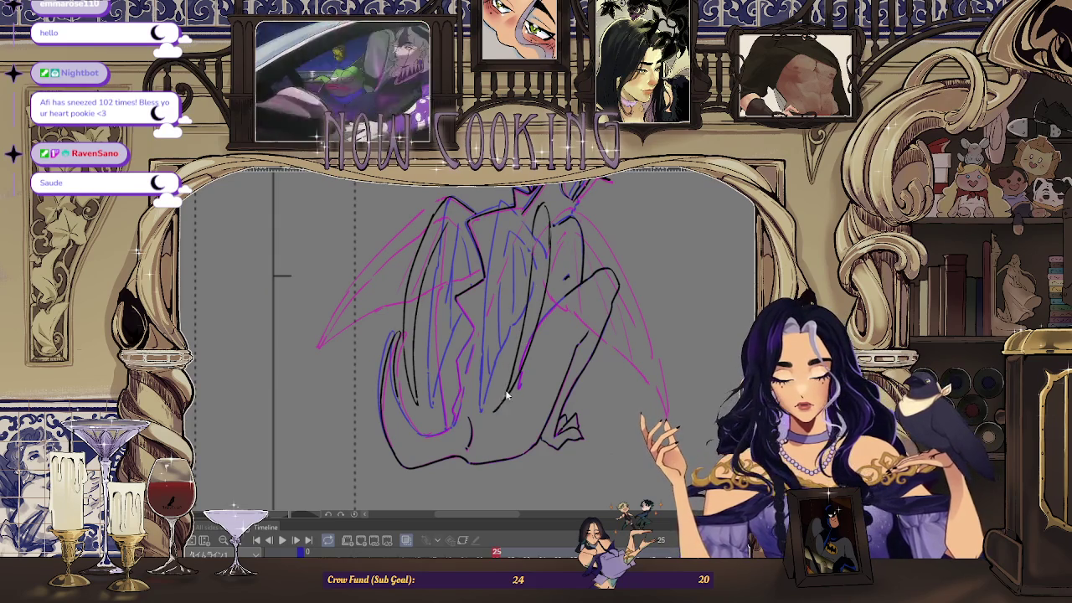
key("ctrl+plus")
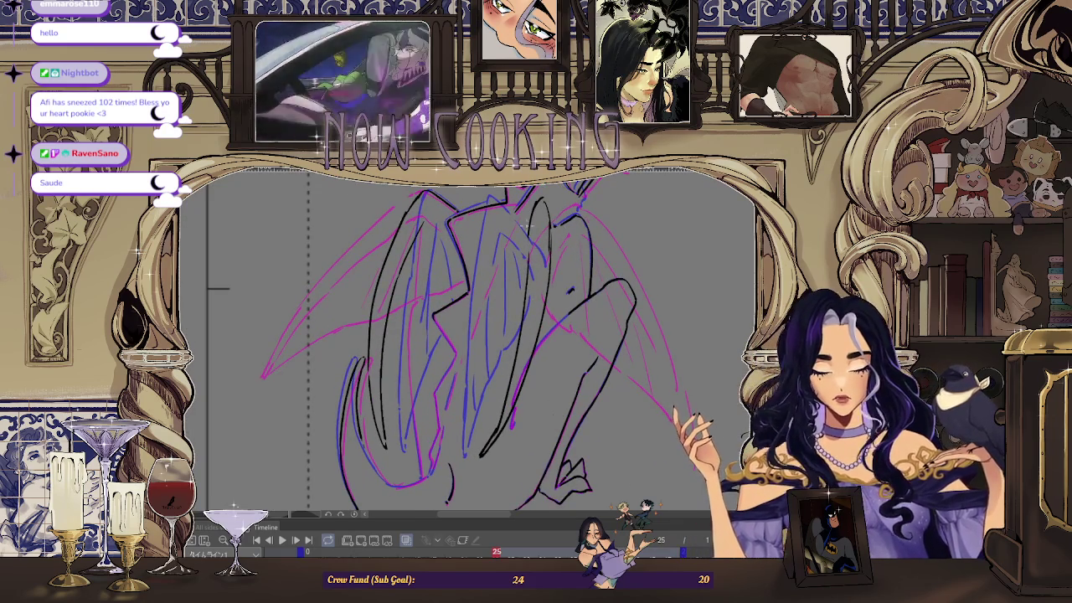
key("ctrl+minus")
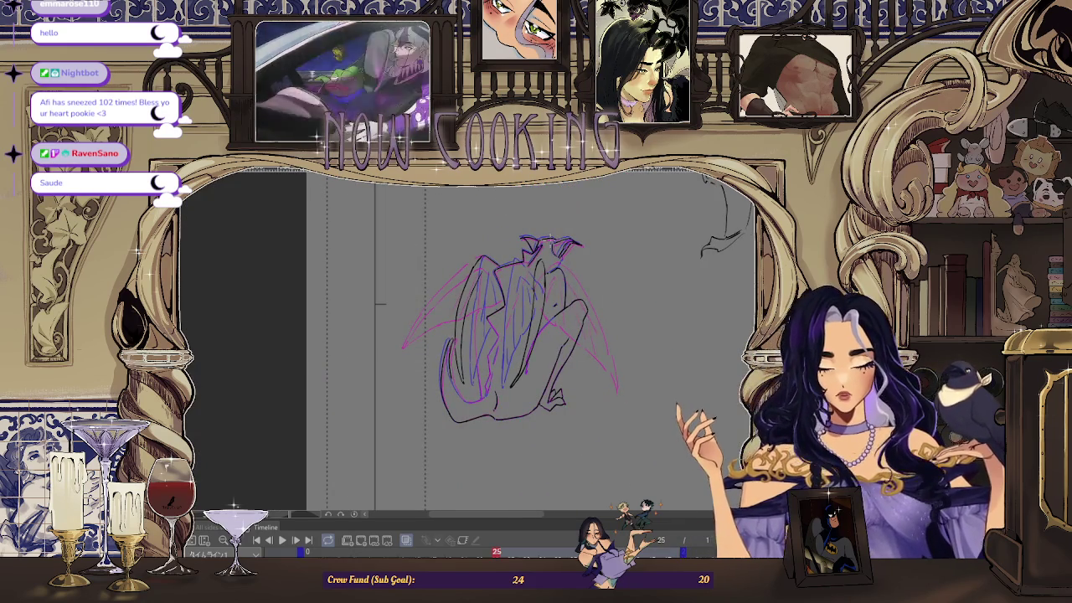
key("ctrl+plus")
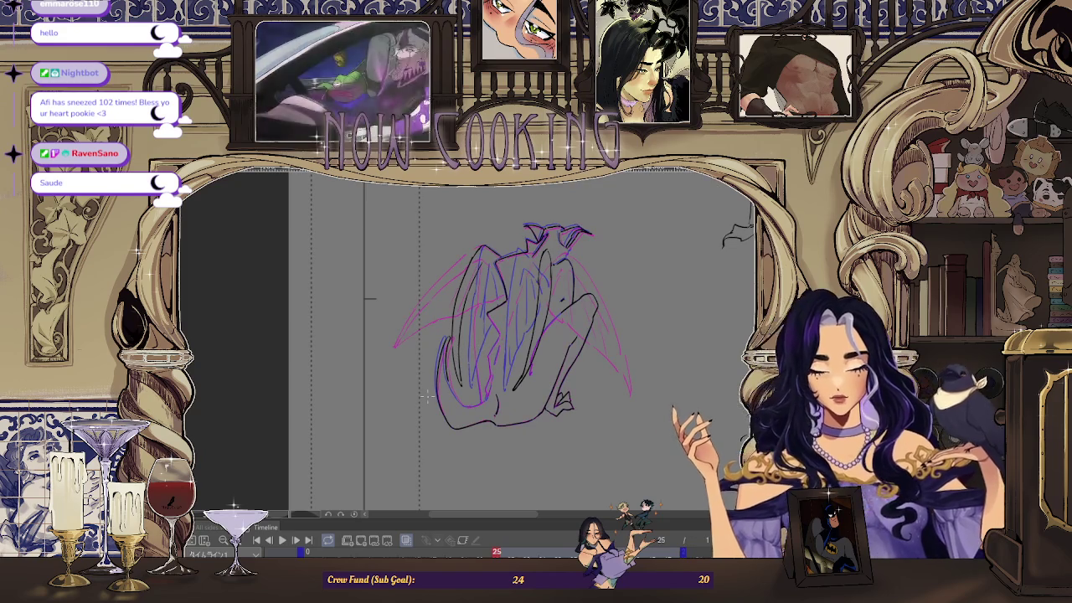
key("space")
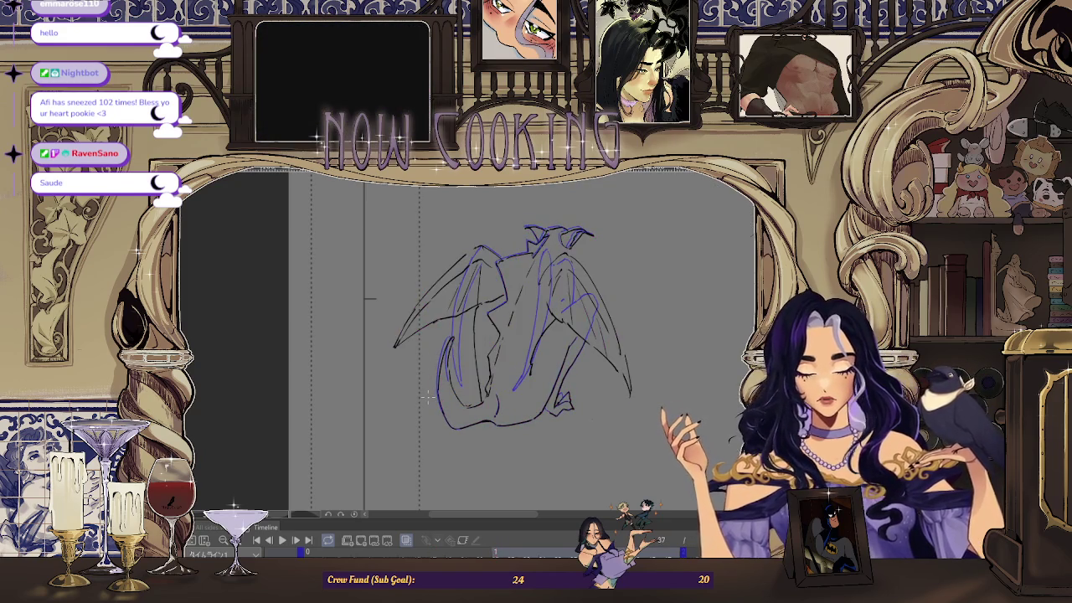
key("ctrl+plus")
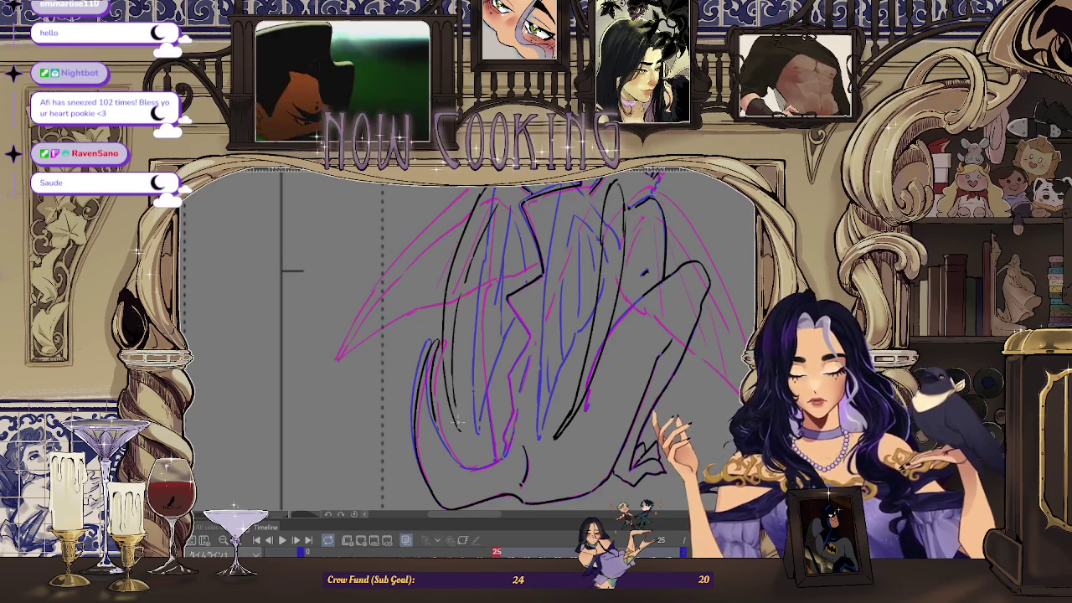
scroll(536, 270, "down", 2)
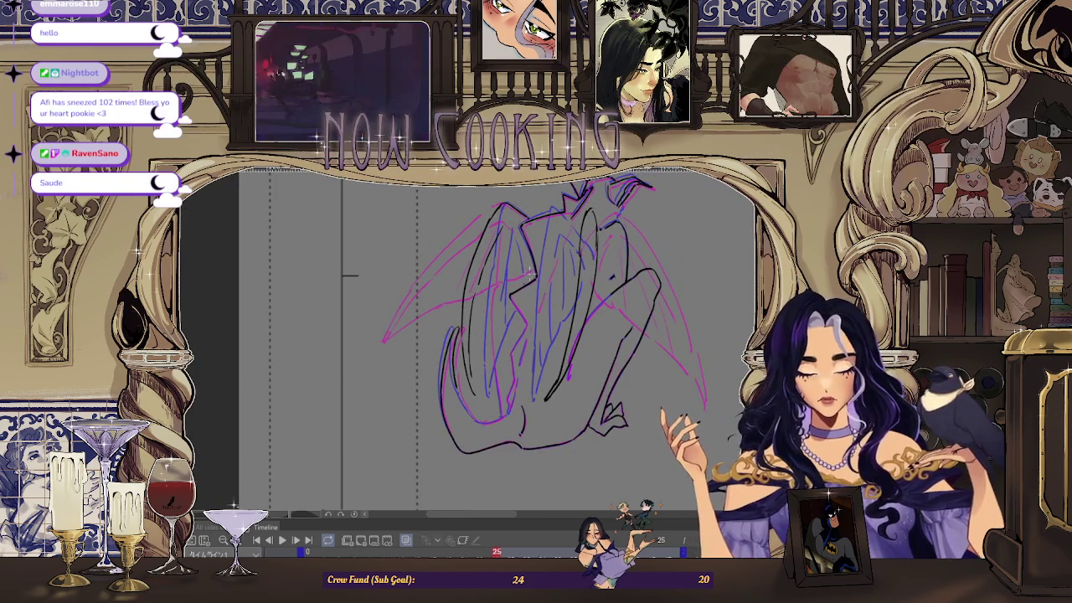
scroll(537, 251, "down", 1)
scroll(536, 251, "down", 1)
key("h")
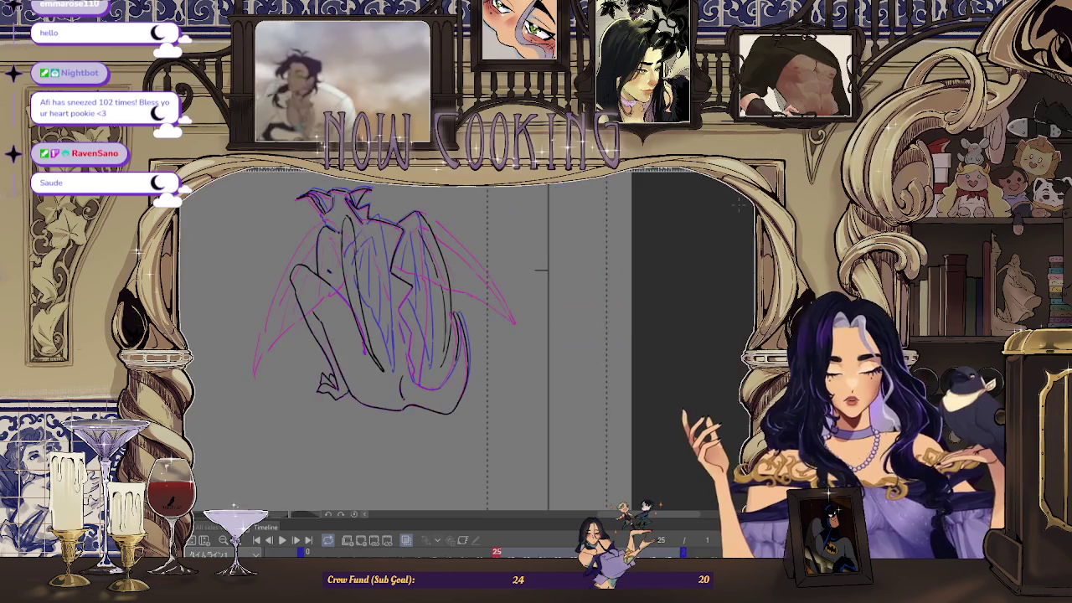
left_click(405, 540)
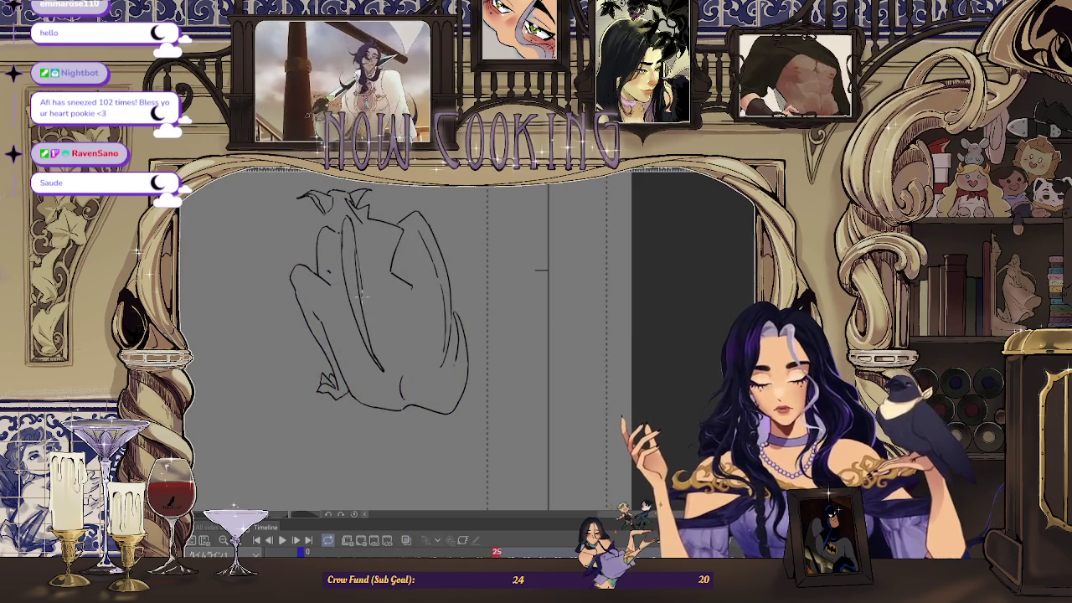
left_click(406, 541)
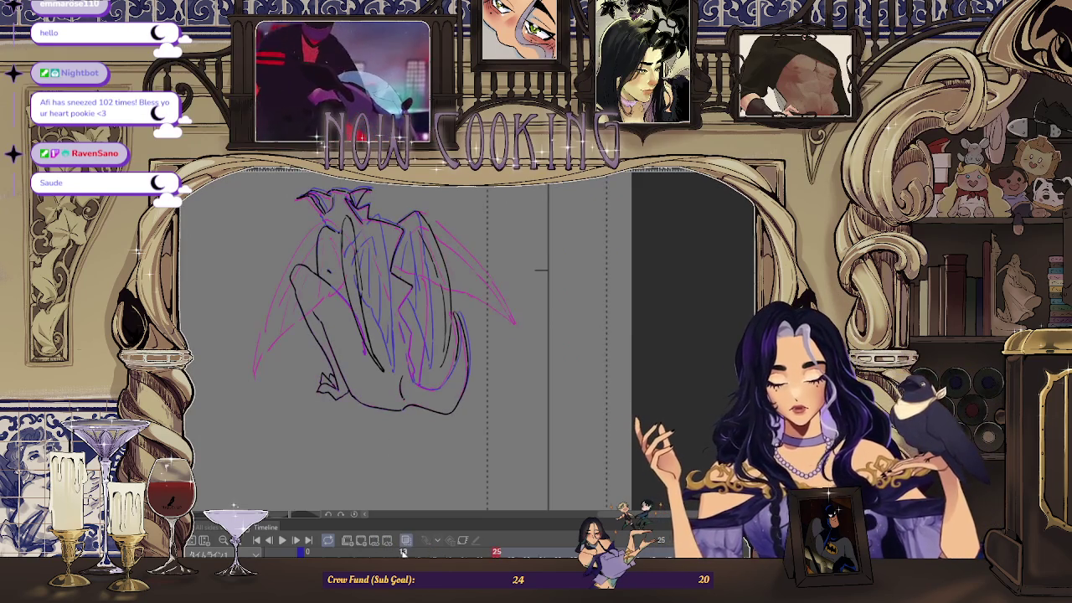
key("ctrl+plus")
key("ctrl+plus")
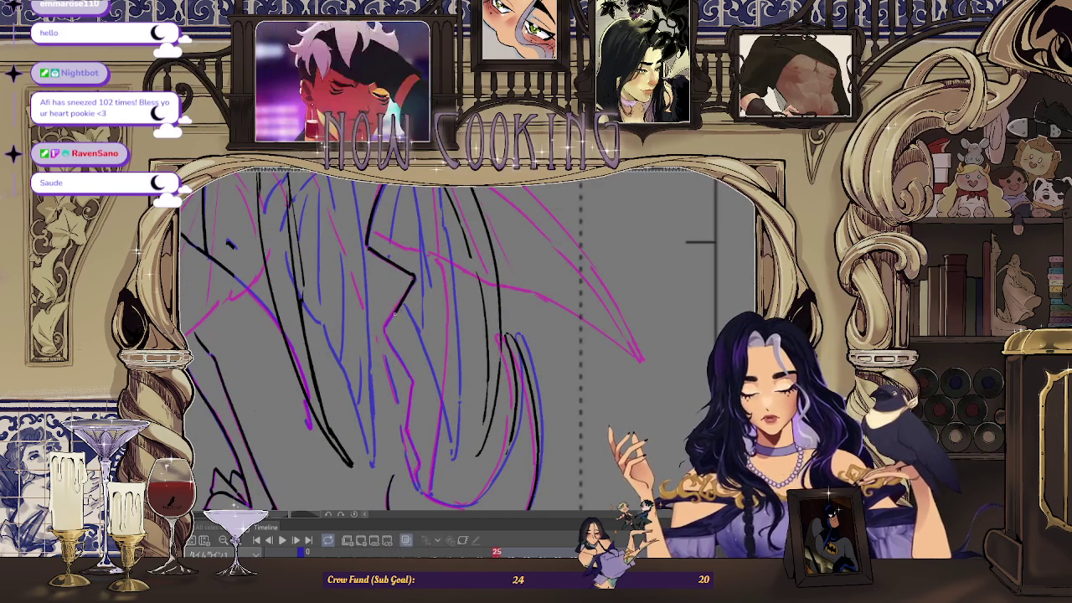
key("ctrl+plus")
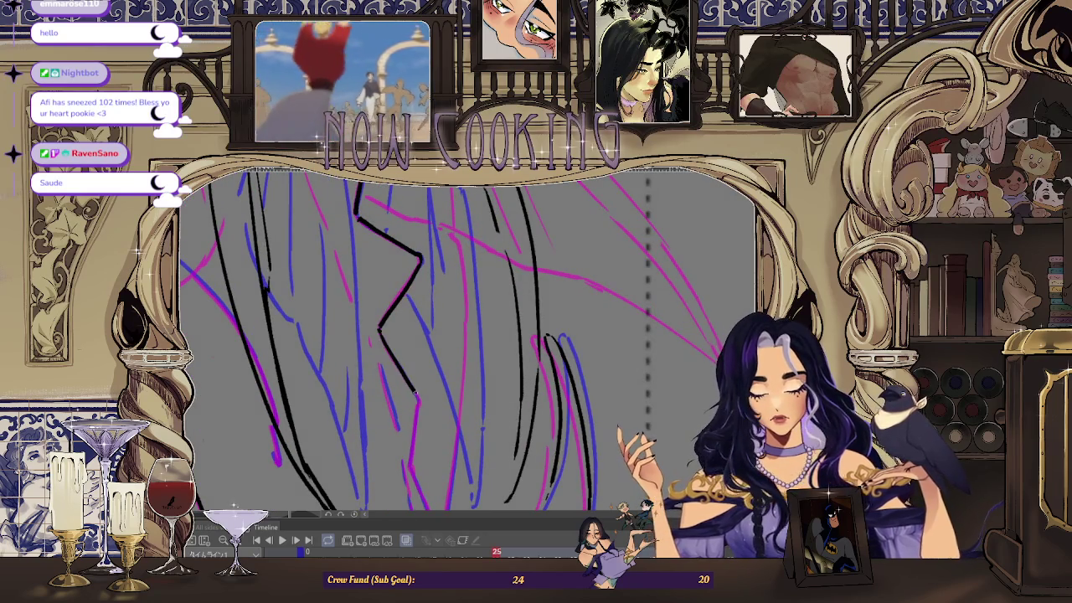
key("ctrl+minus")
key("ctrl+plus")
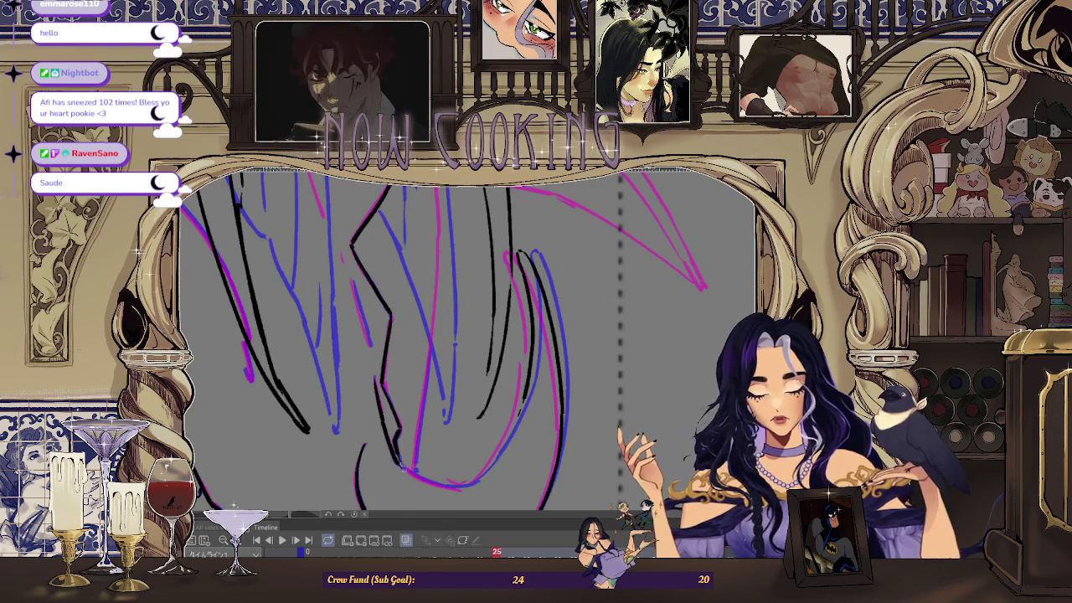
key("ctrl+minus")
key("ctrl+plus")
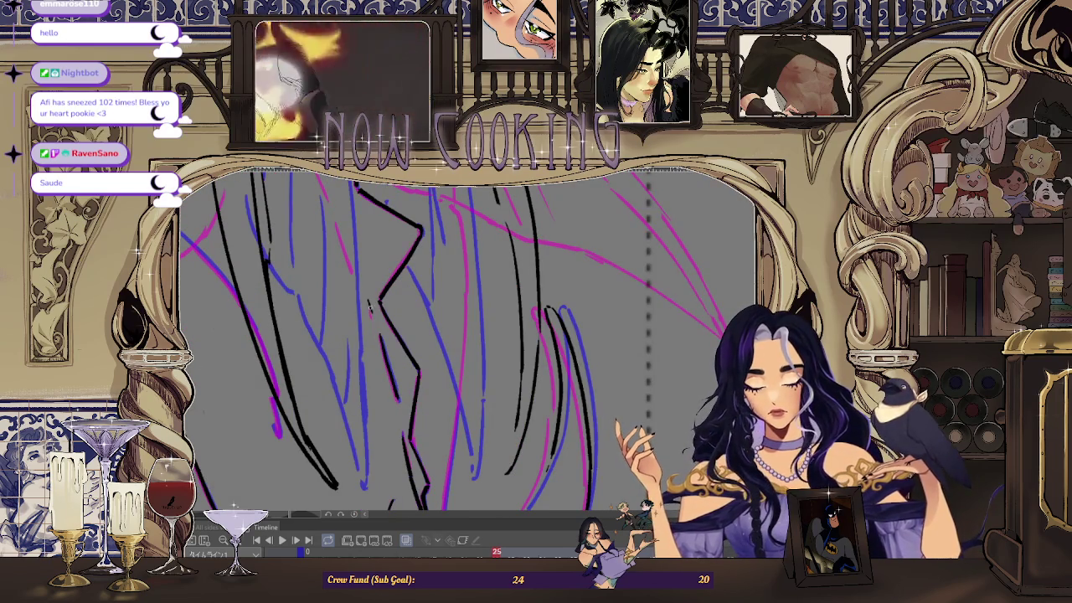
key("ctrl+minus")
key("ctrl+plus")
key("ctrl+minus")
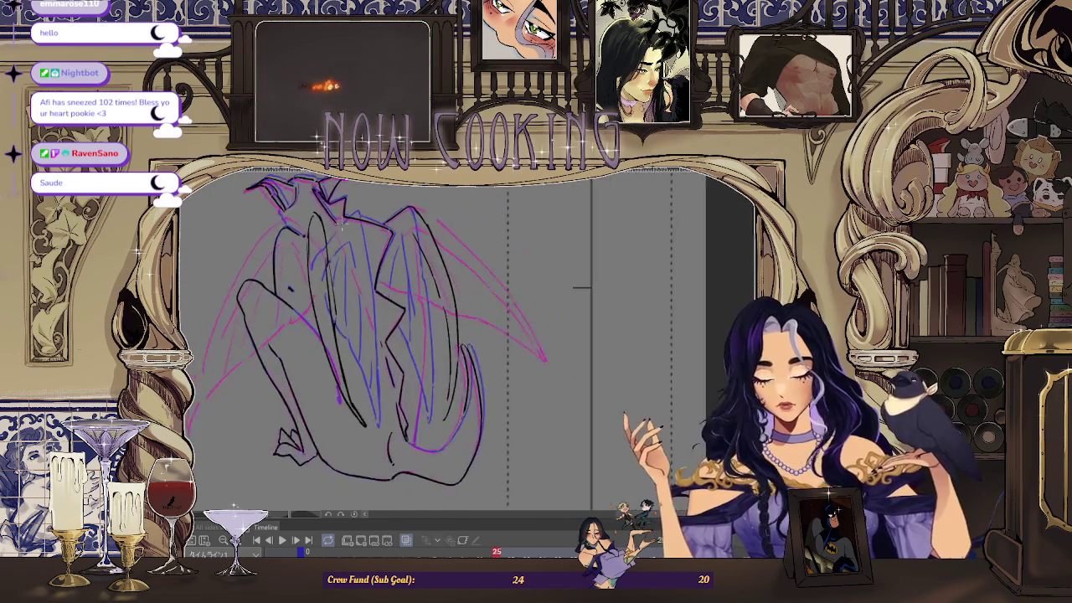
key("ctrl+plus")
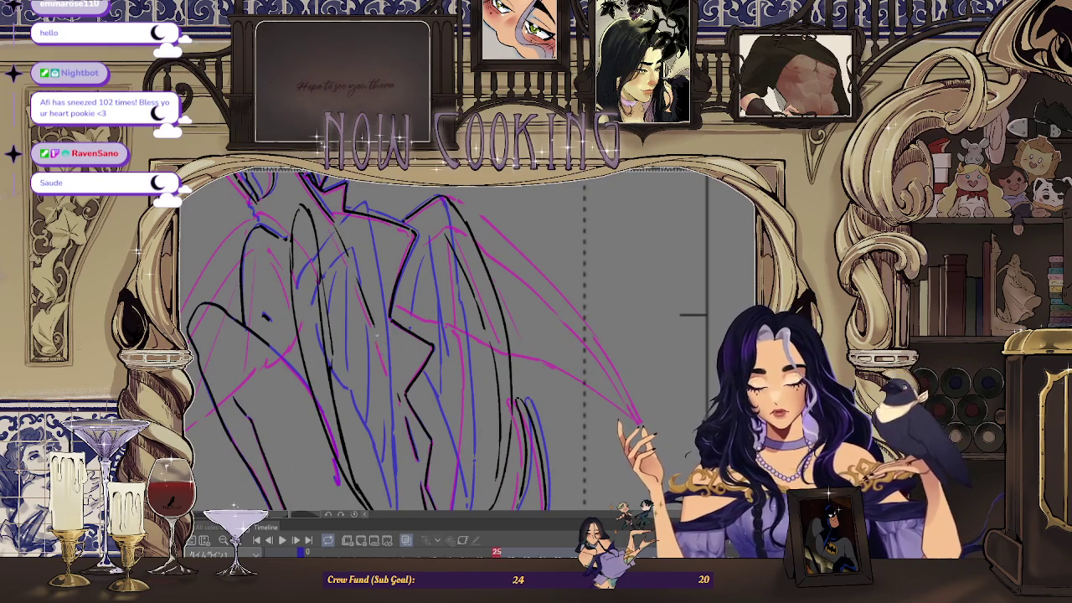
key("ctrl+minus")
key("ctrl+plus")
key("ctrl+plus")
key("ctrl+minus")
key("ctrl+minus")
key("ctrl+plus")
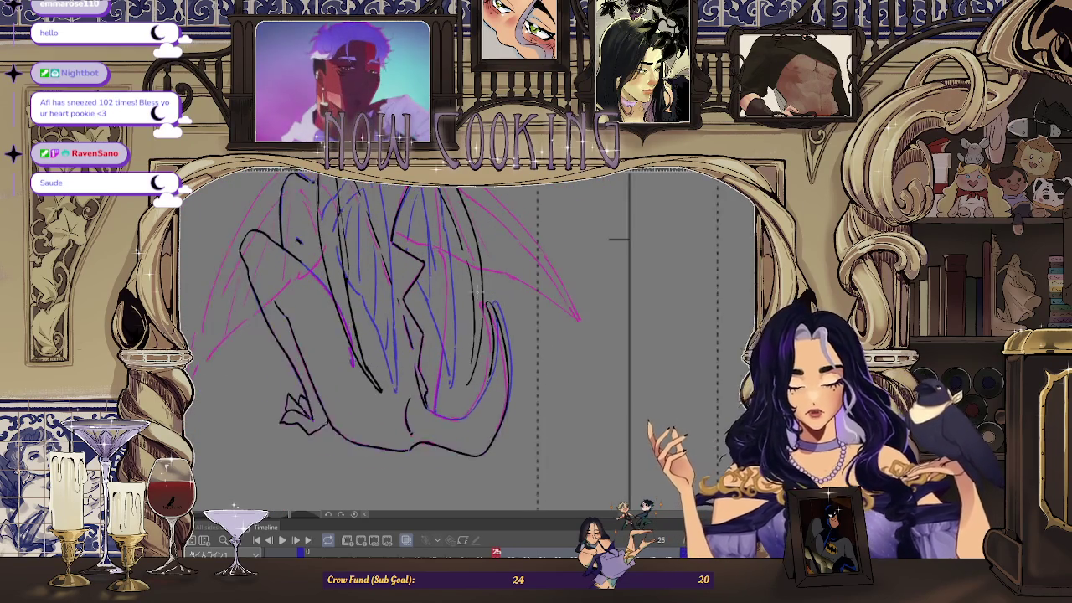
key("ctrl+plus")
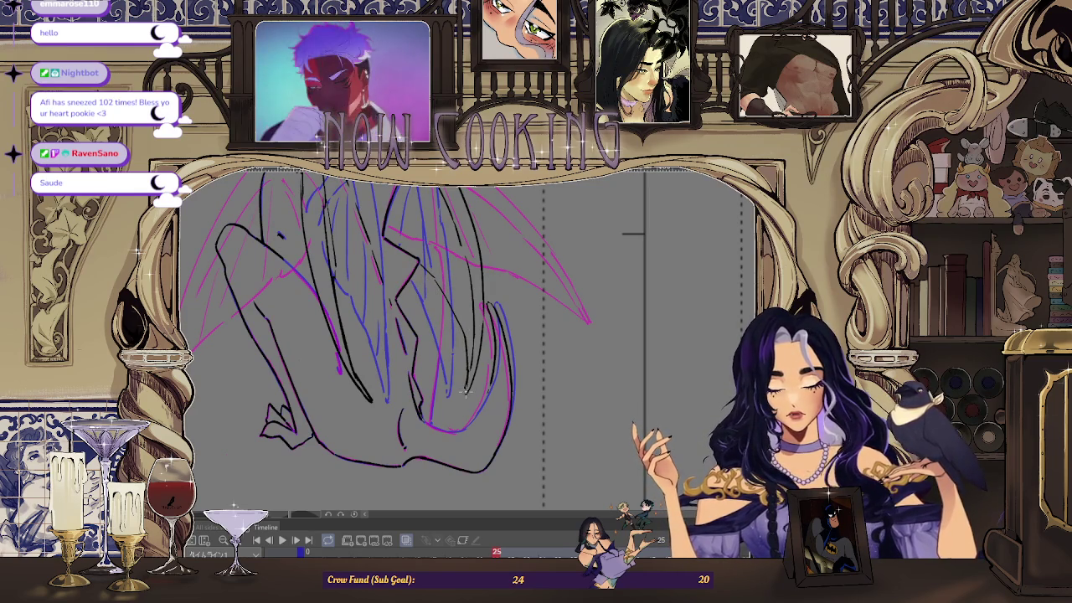
scroll(476, 428, "up", 2)
scroll(486, 385, "up", 1)
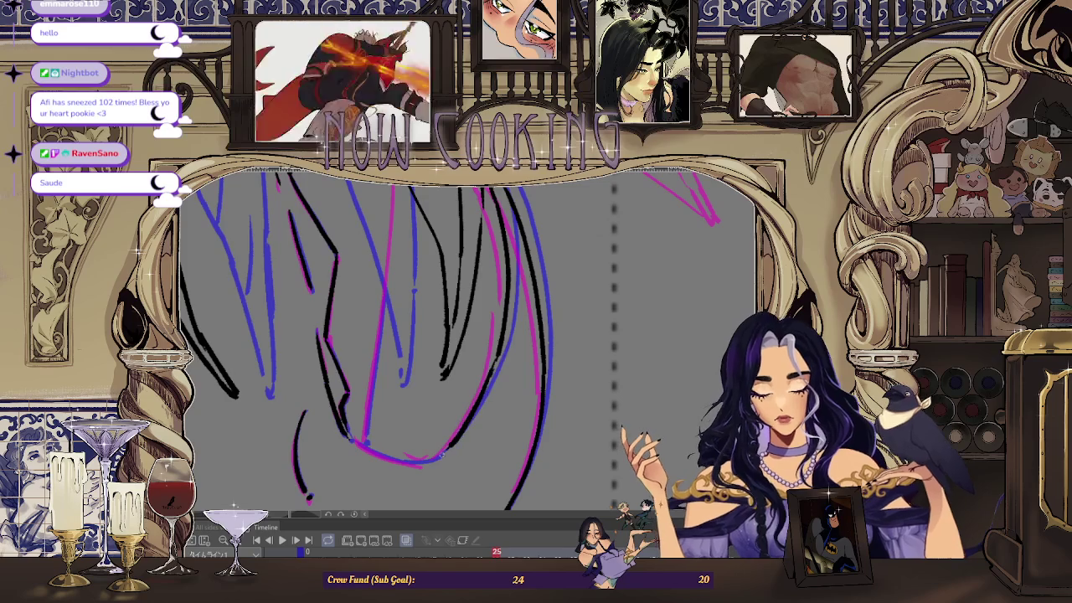
scroll(465, 367, "down", 1)
left_click_drag(464, 367, 377, 251)
scroll(335, 267, "up", 2)
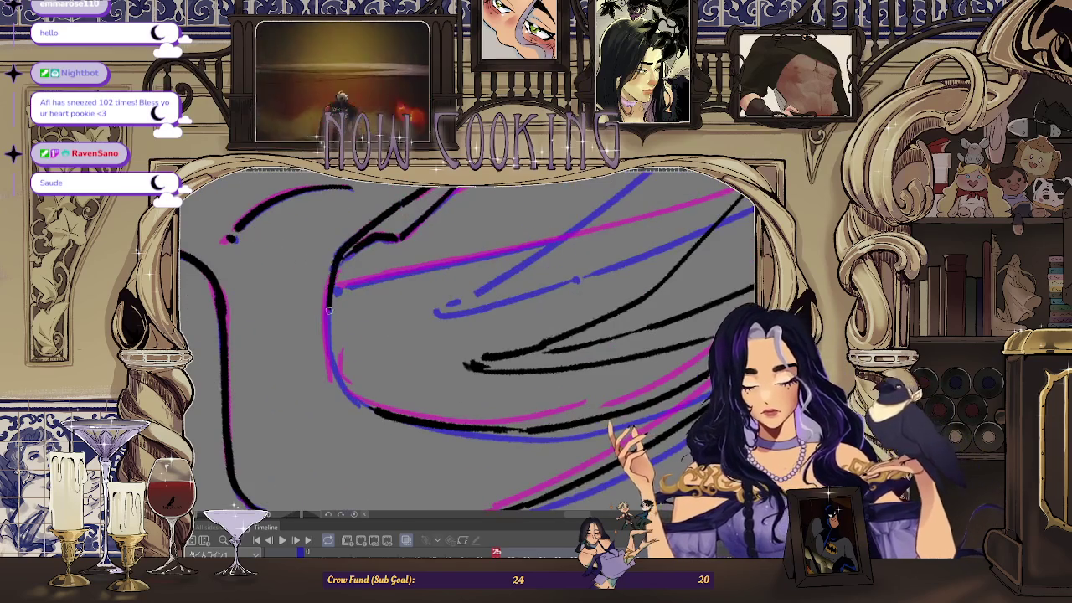
mouse_move(373, 407)
left_mouse_down()
mouse_move(561, 354)
mouse_move(503, 318)
left_mouse_up()
scroll(502, 319, "down", 2)
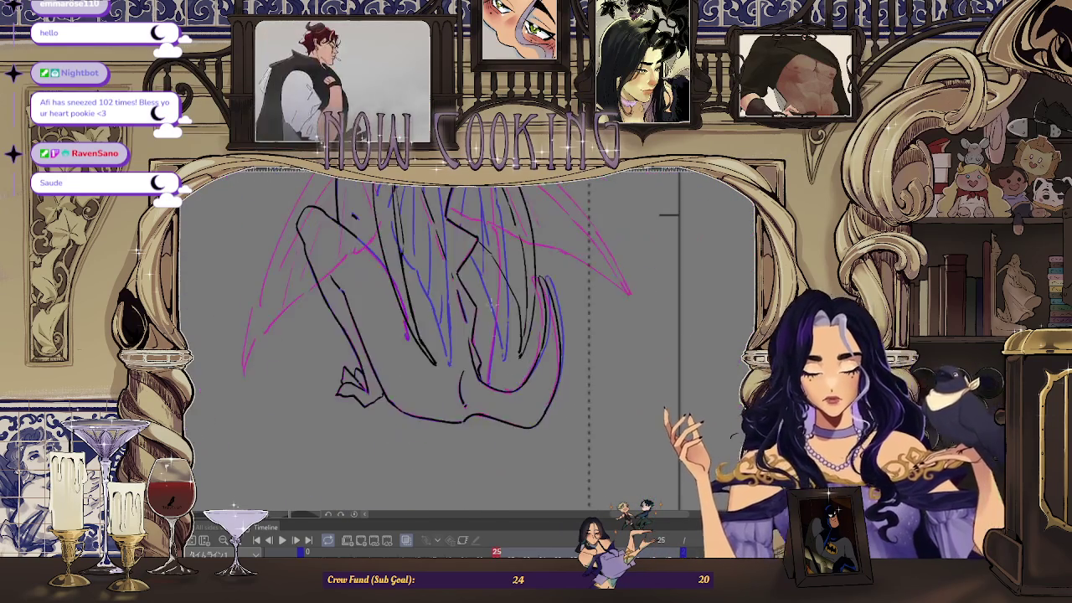
scroll(504, 316, "down", 1)
scroll(505, 318, "up", 2)
scroll(372, 402, "down", 2)
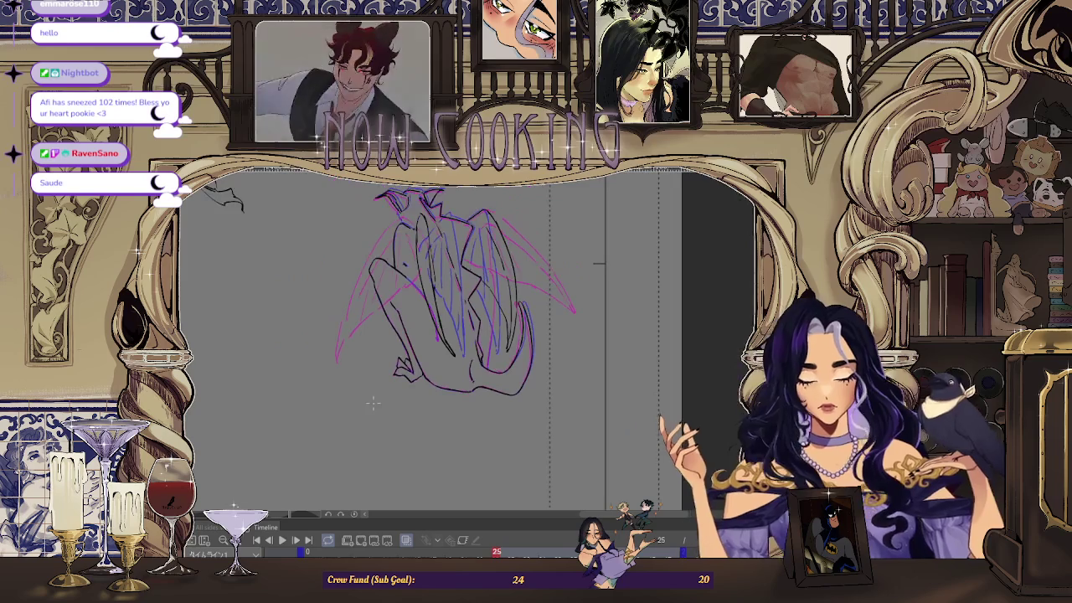
scroll(494, 318, "up", 1)
scroll(494, 318, "up", 2)
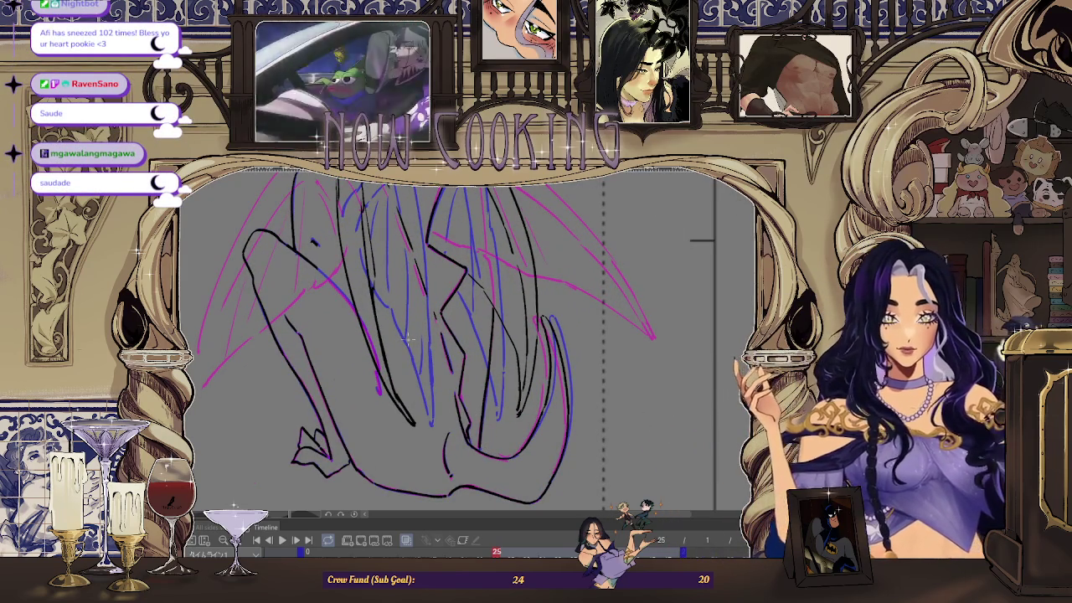
- Zoom around the gargoyle's horns, flip the canvas view horizontally, and start playback
scroll(408, 337, "down", 5)
scroll(461, 285, "up", 5)
scroll(461, 282, "up", 2)
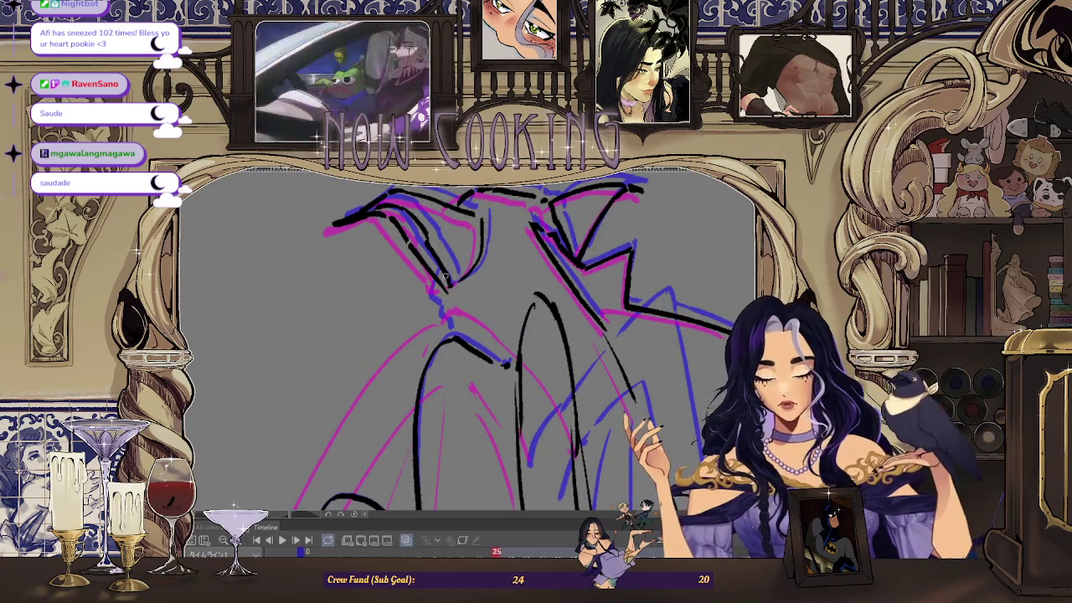
scroll(435, 301, "up", 2)
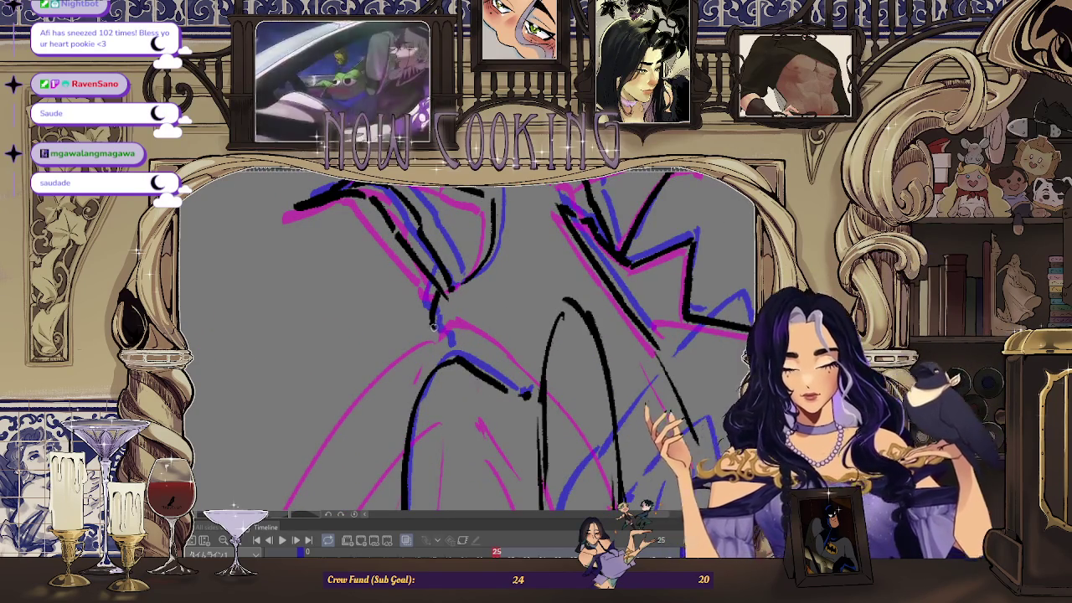
scroll(444, 342, "up", 1)
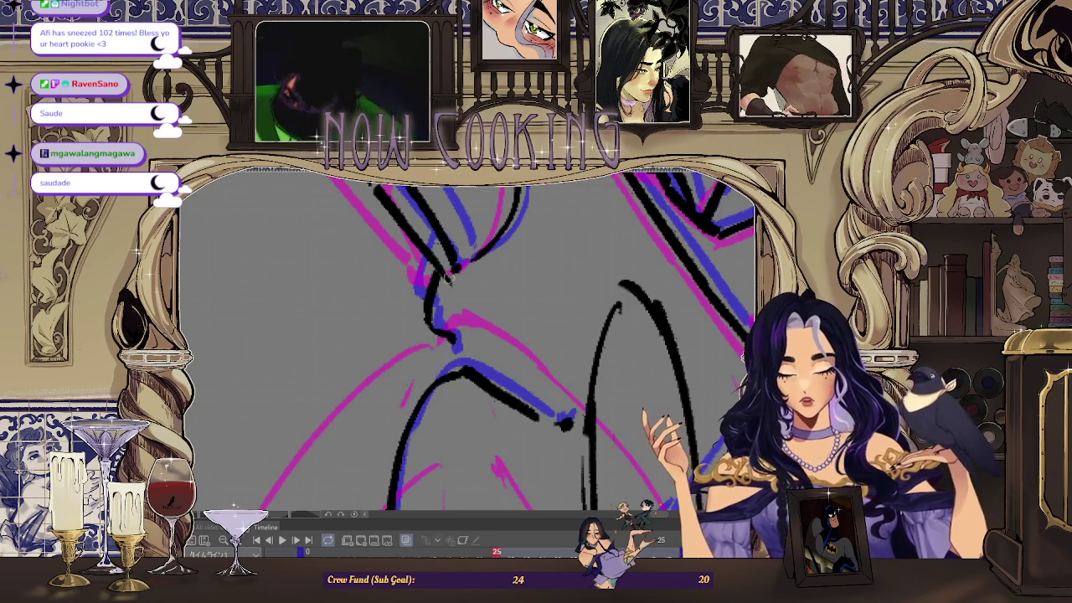
scroll(448, 331, "down", 2)
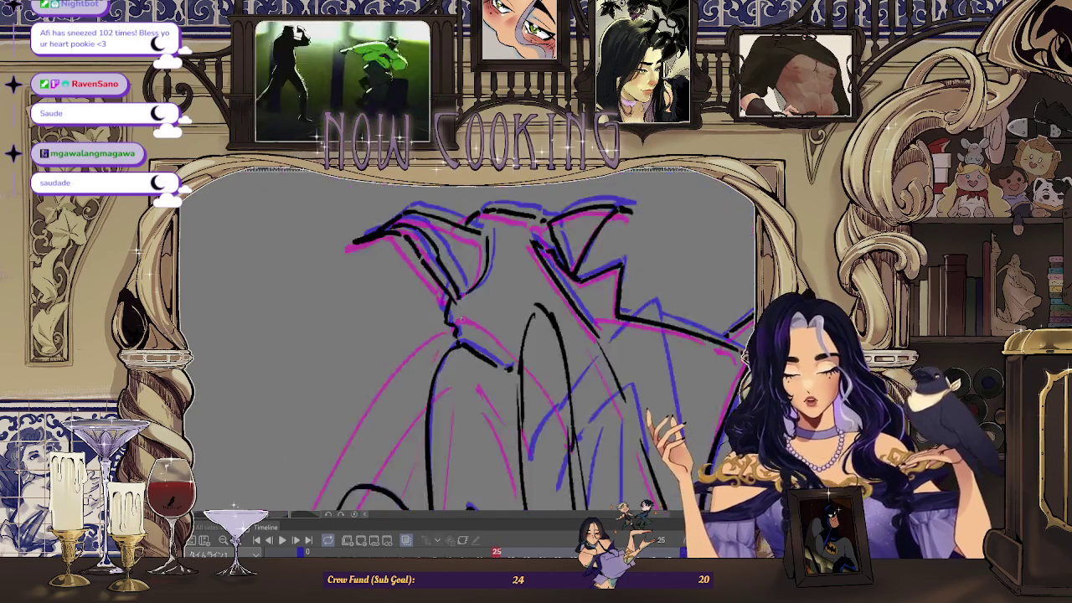
scroll(452, 335, "down", 2)
scroll(536, 366, "up", 1)
scroll(536, 365, "up", 1)
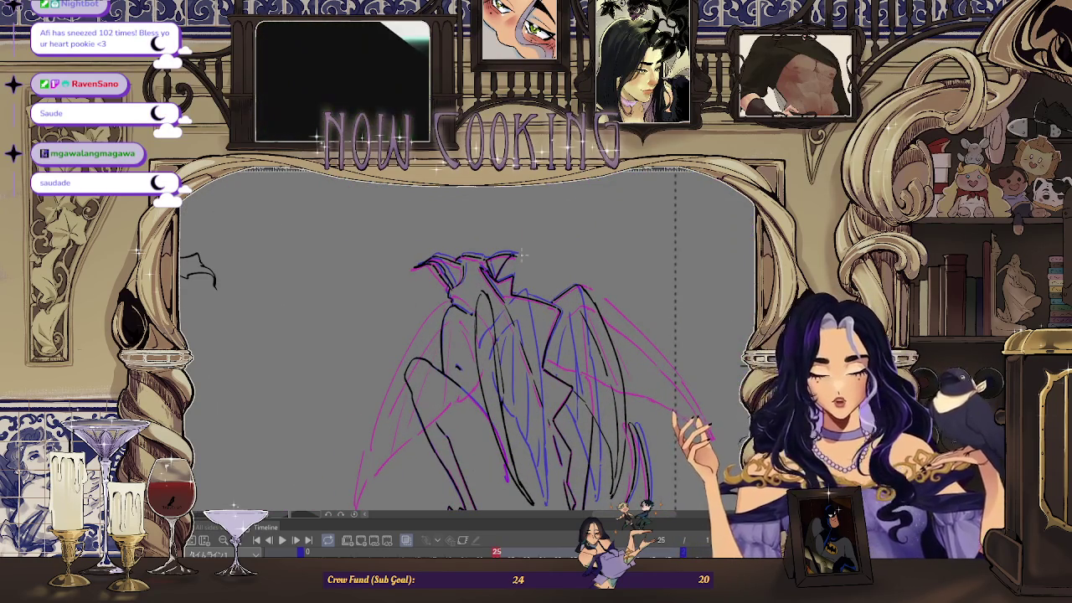
scroll(552, 253, "down", 1)
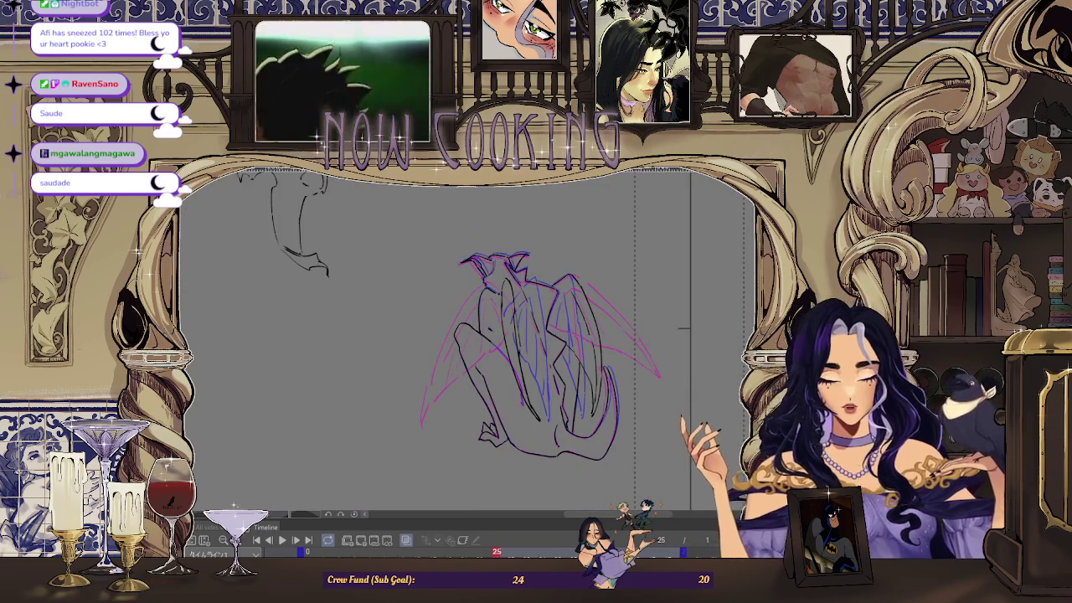
key("h")
key("space")
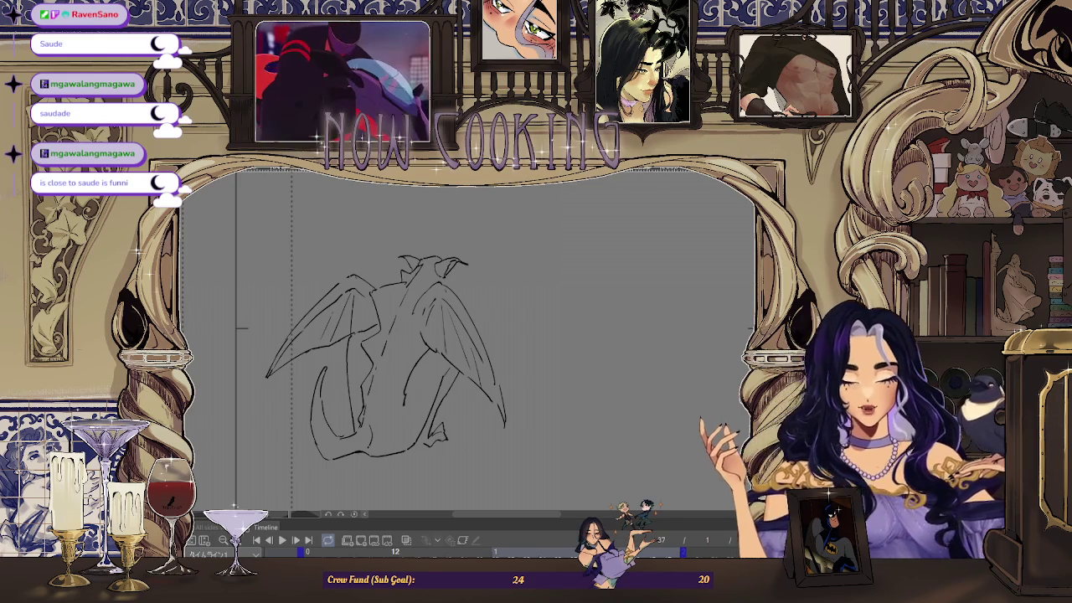
- Zoom out to the full storyboard page and stop playback on frame 21 with onion skins showing
key("space")
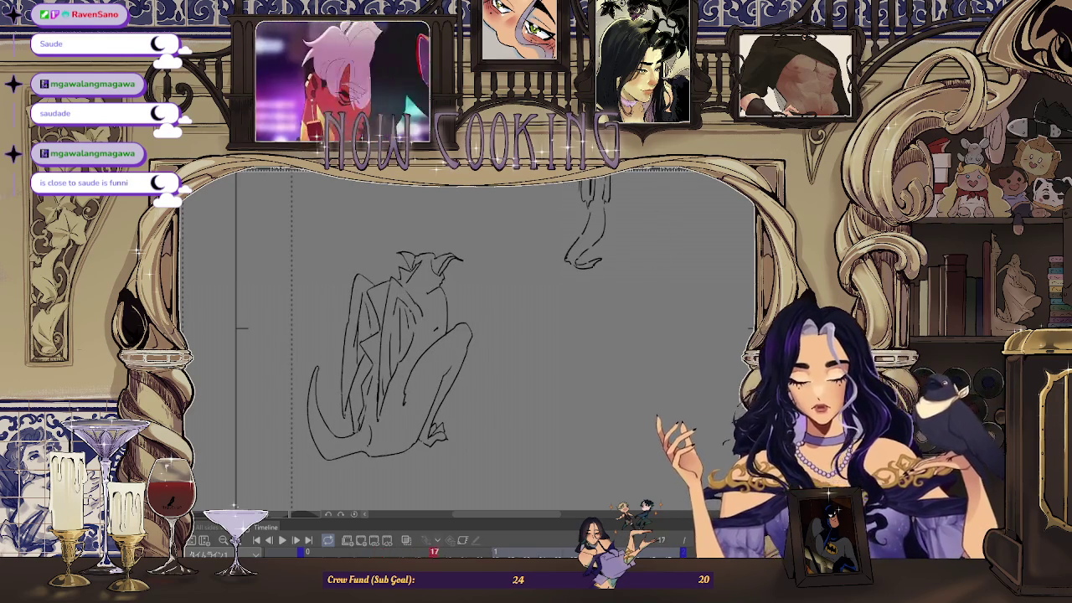
key("ctrl+minus")
key("ctrl+minus")
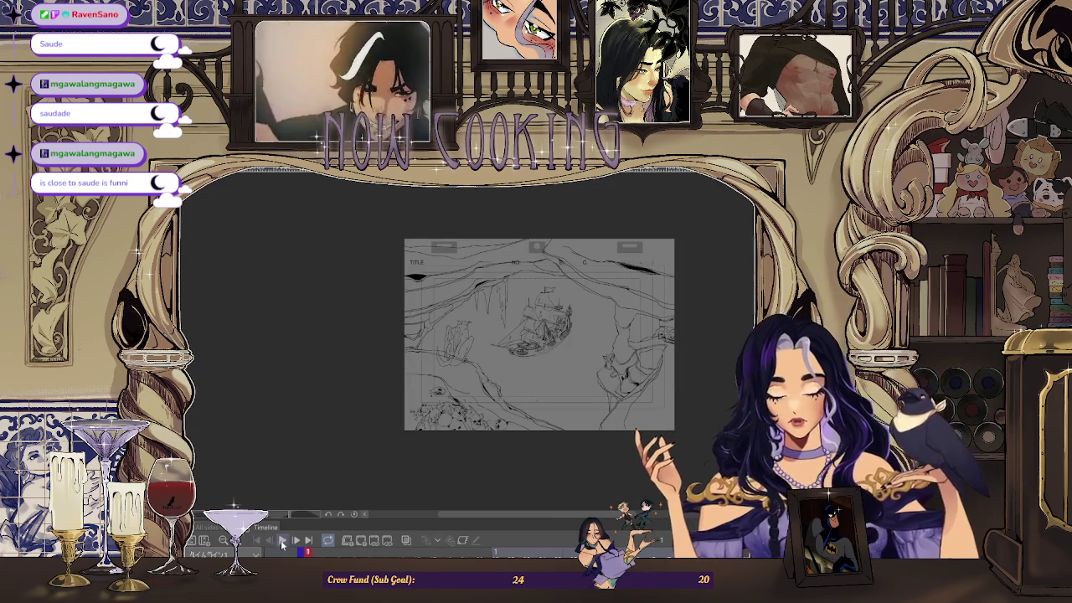
left_click(283, 541)
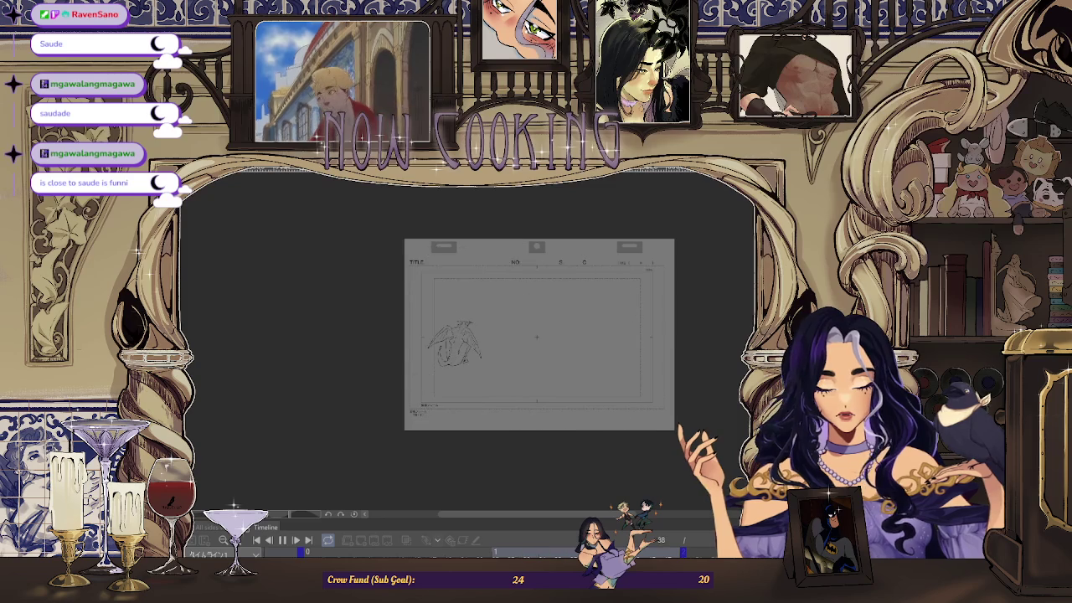
key("space")
key("space")
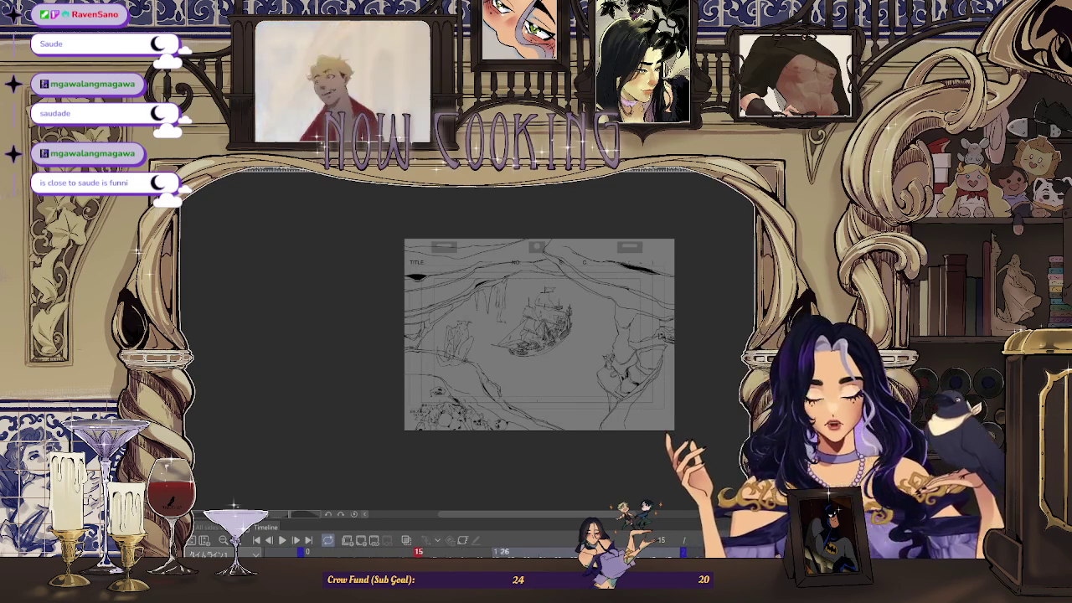
key("space")
scroll(433, 365, "up", 4)
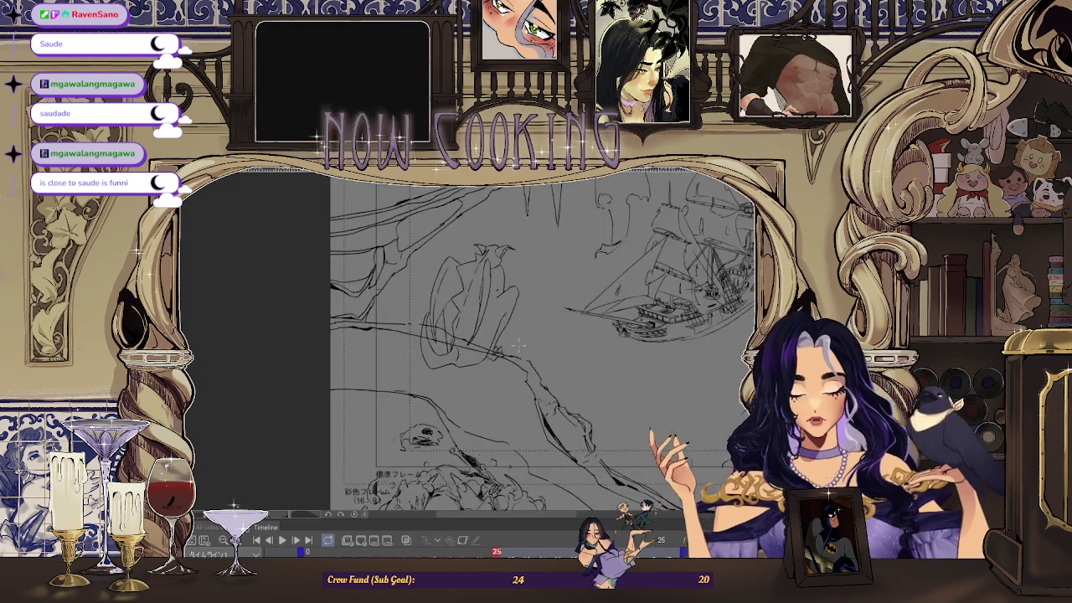
key("space")
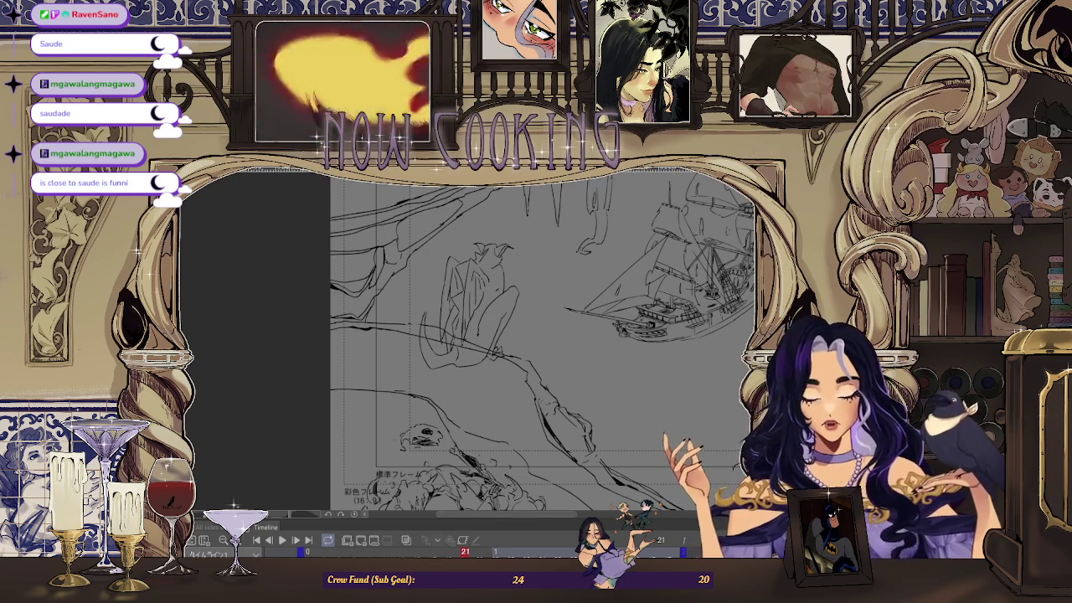
left_click(360, 540)
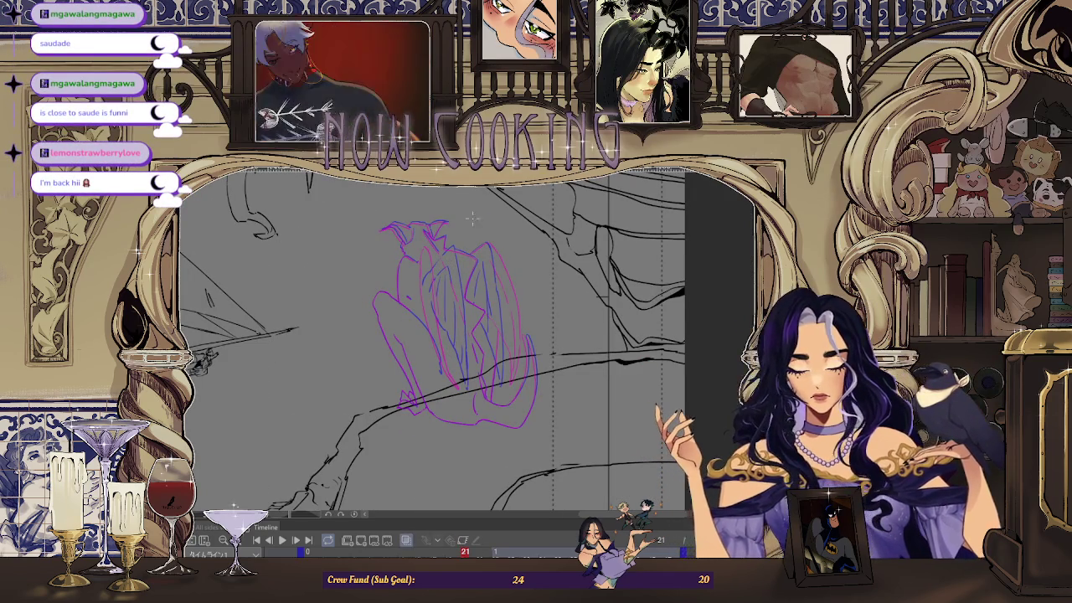
scroll(396, 313, "up", 4)
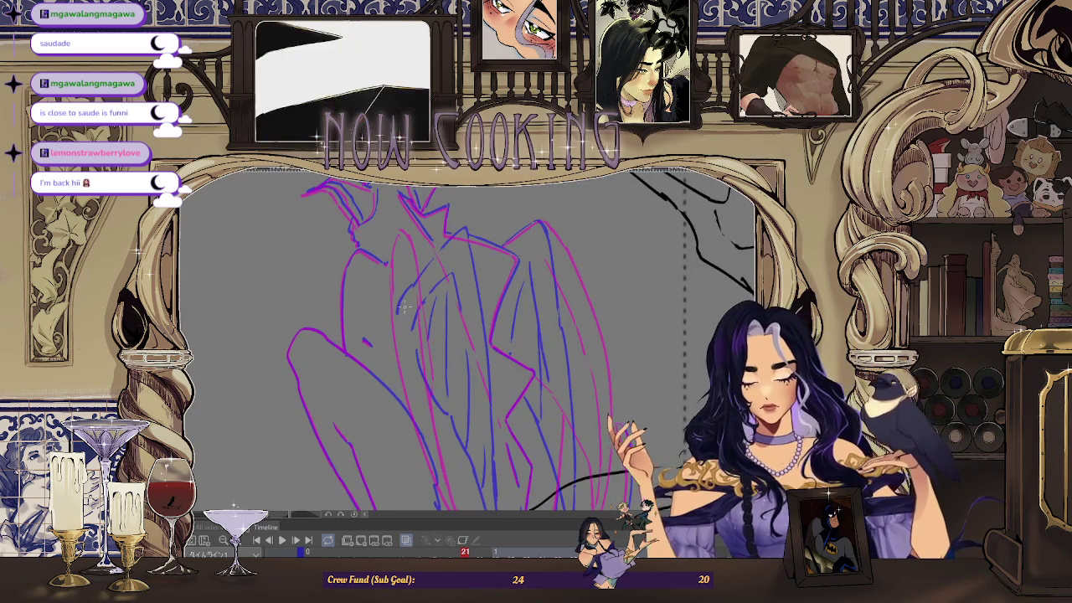
- Ink the first black stroke along the gargoyle's wing and crown on frame 21
left_click_drag(406, 269, 425, 228)
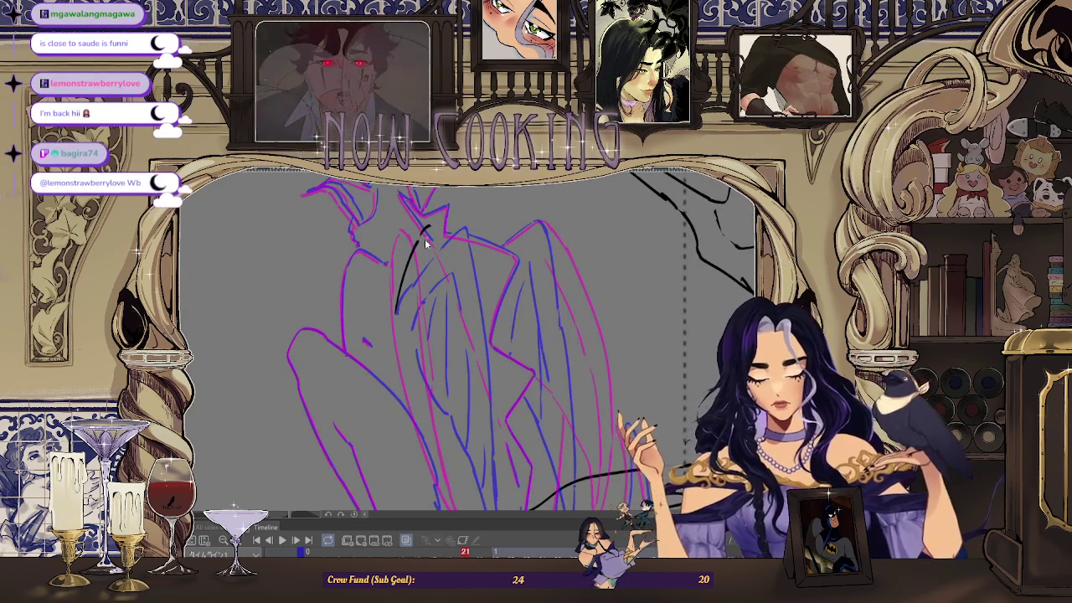
scroll(470, 216, "down", 2)
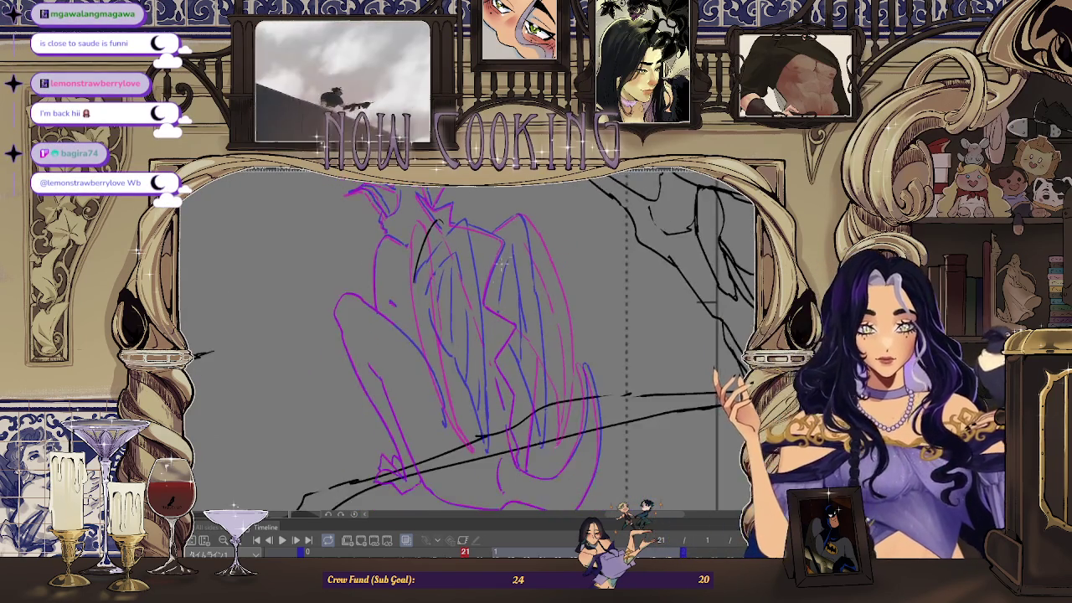
scroll(485, 254, "down", 2)
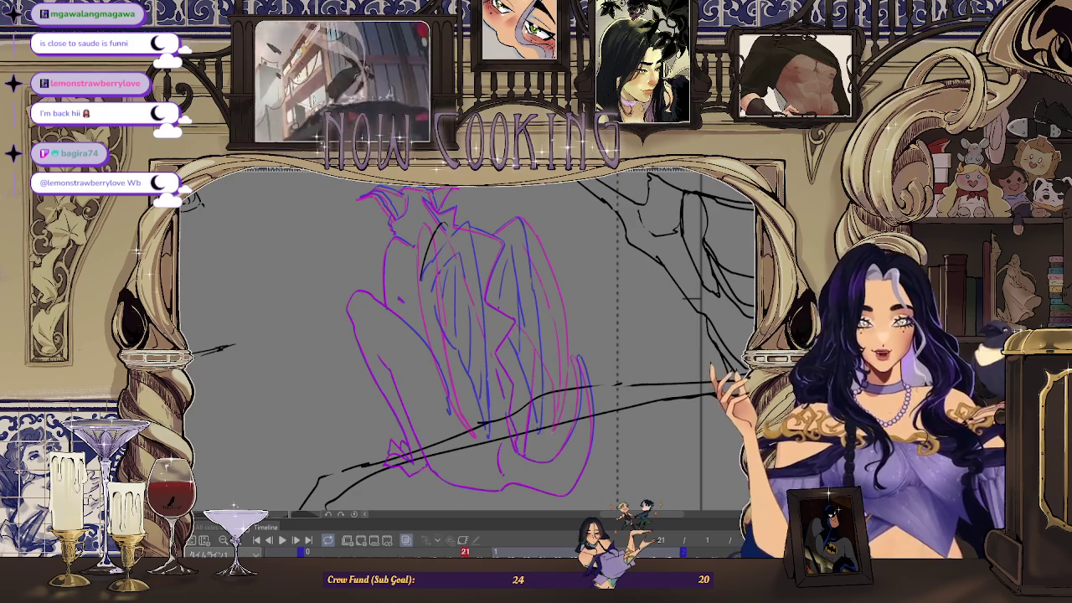
scroll(458, 378, "up", 2)
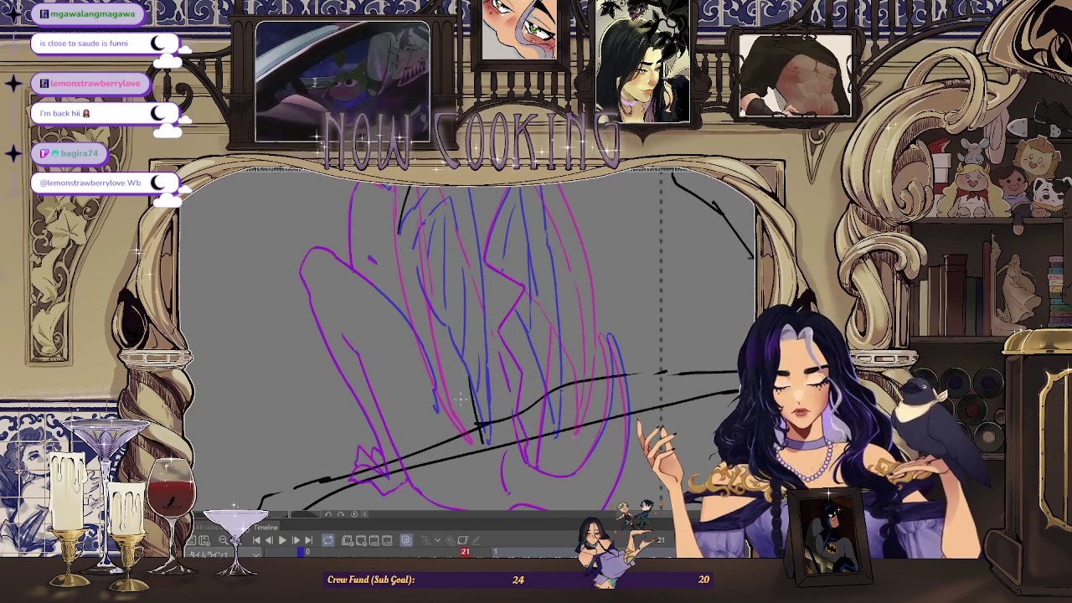
scroll(443, 200, "up", 1)
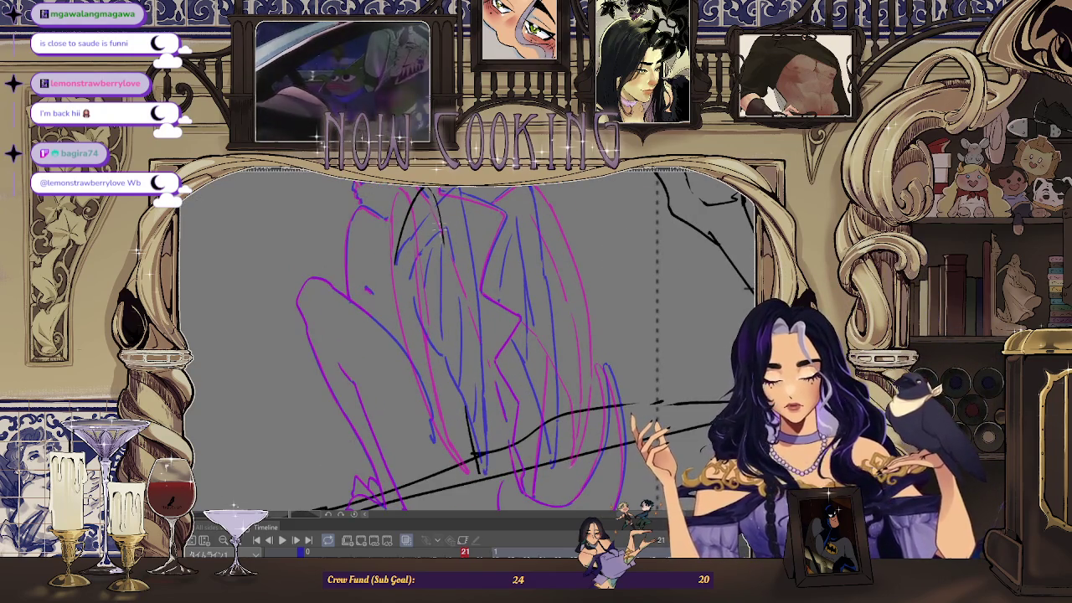
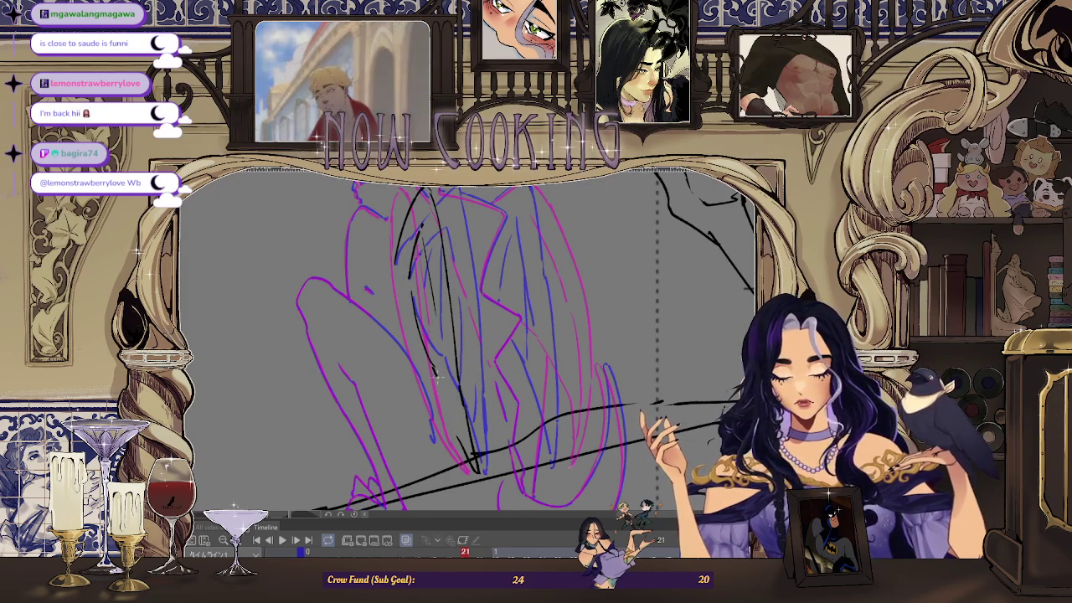
- Rotate the canvas view, flip it horizontally, and zoom in on the figure's top
key("minus")
key("minus")
key("h")
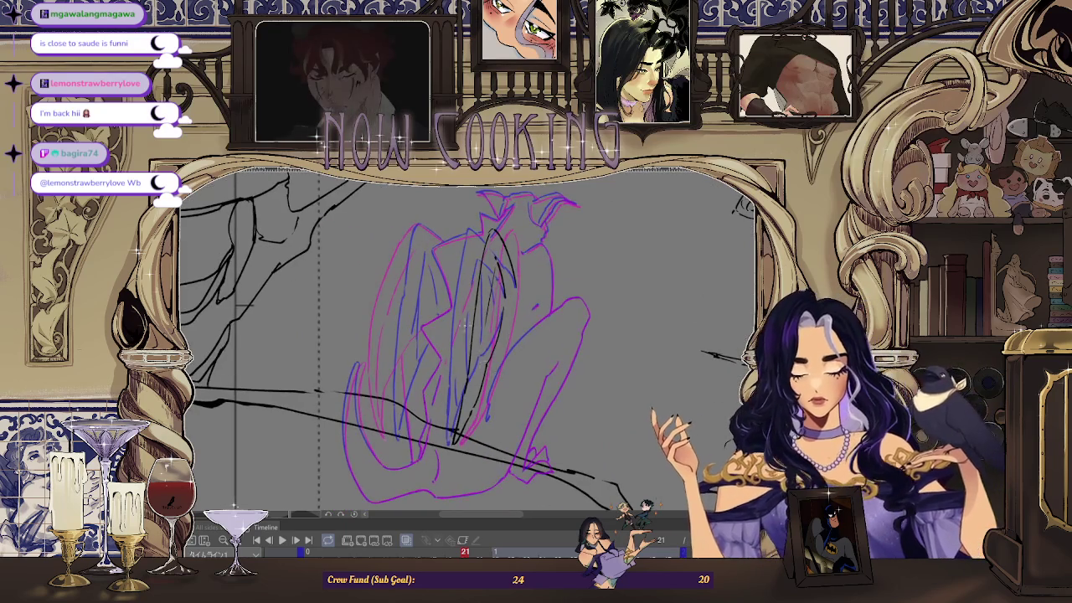
scroll(489, 360, "up", 2)
scroll(482, 372, "up", 1)
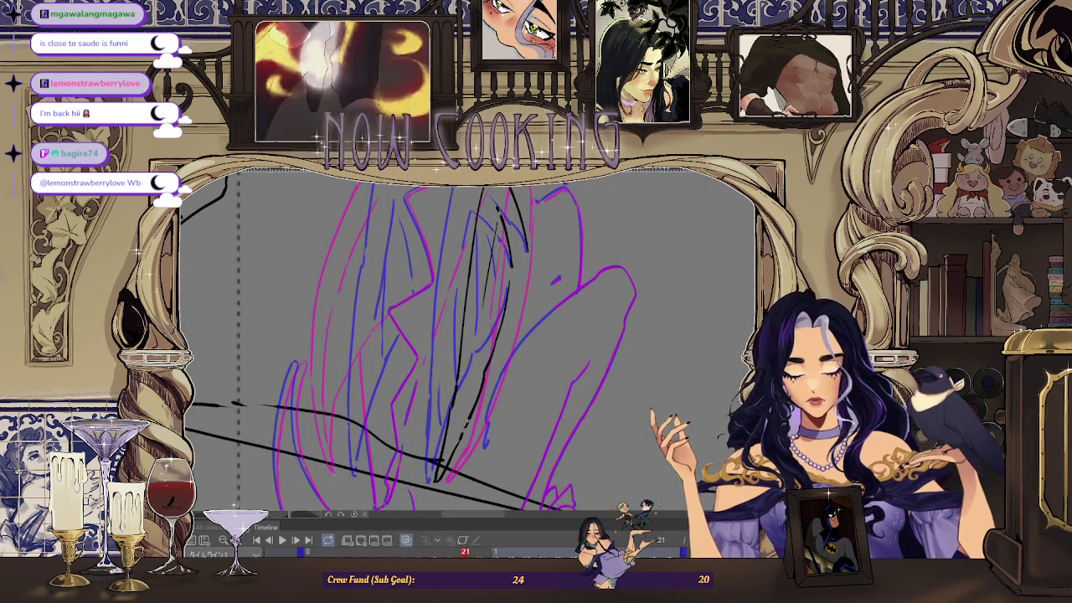
scroll(490, 343, "down", 3)
scroll(488, 330, "up", 1)
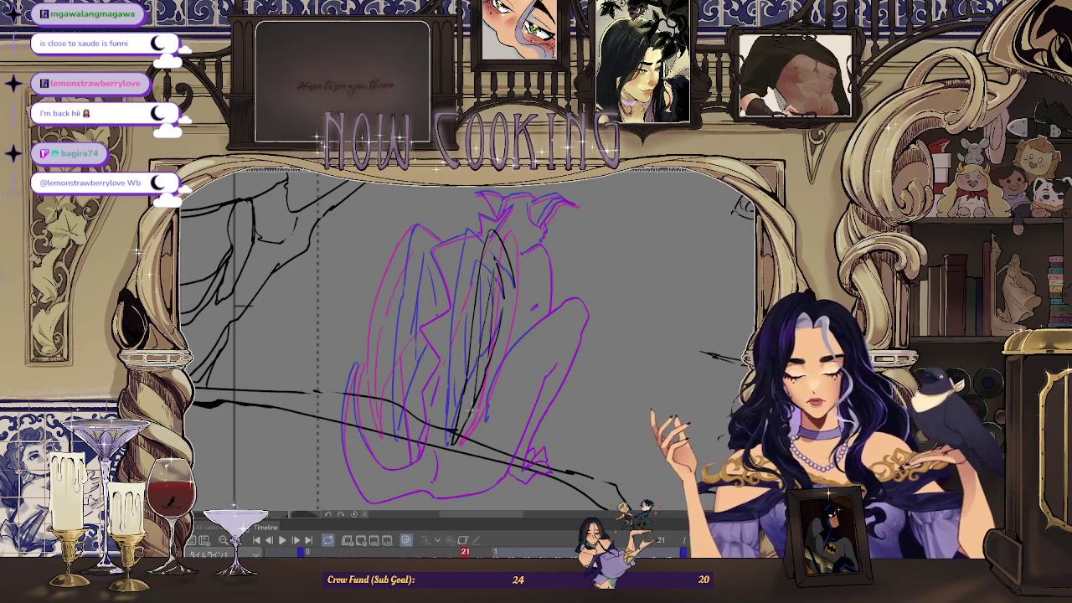
scroll(441, 218, "down", 1)
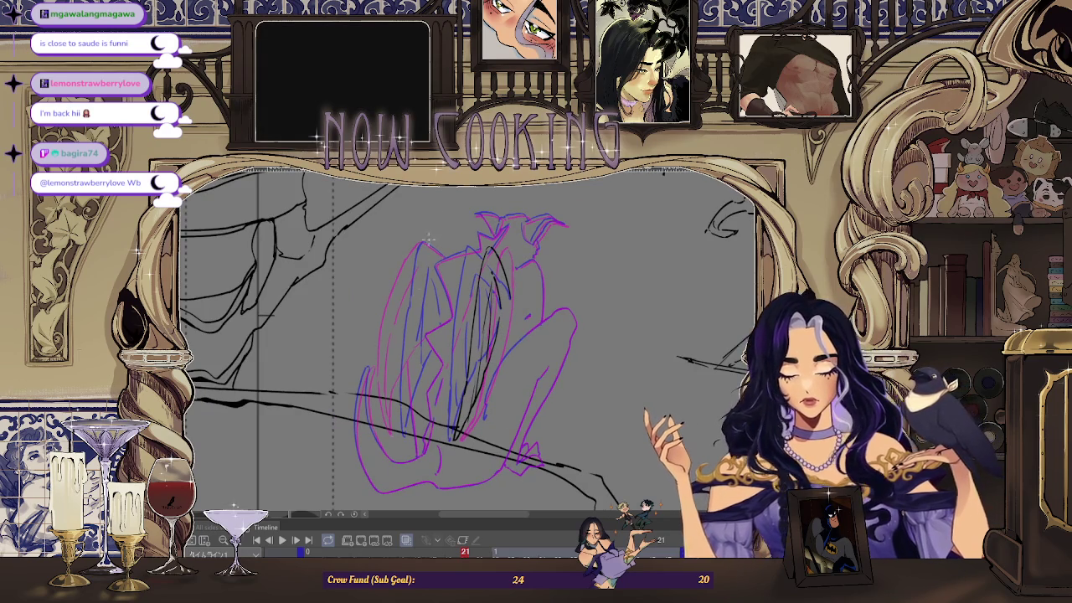
scroll(454, 276, "up", 3)
scroll(469, 276, "down", 3)
scroll(502, 268, "up", 3)
scroll(508, 268, "up", 1)
- Ink the figure's top corner and the jagged edge running down-right in black
left_click_drag(476, 321, 536, 238)
scroll(514, 255, "up", 1)
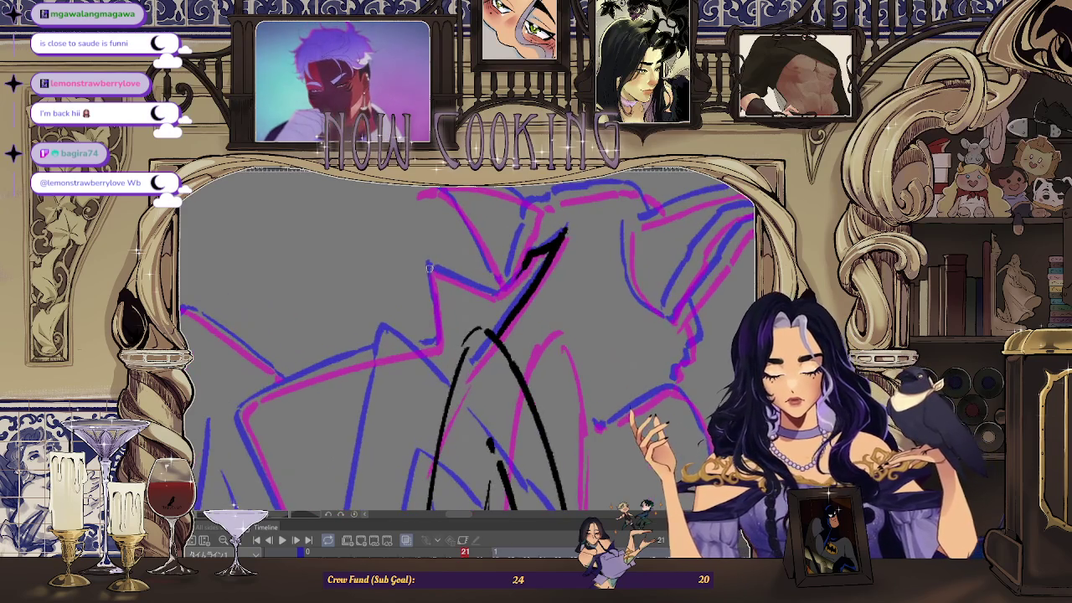
left_click_drag(428, 266, 438, 333)
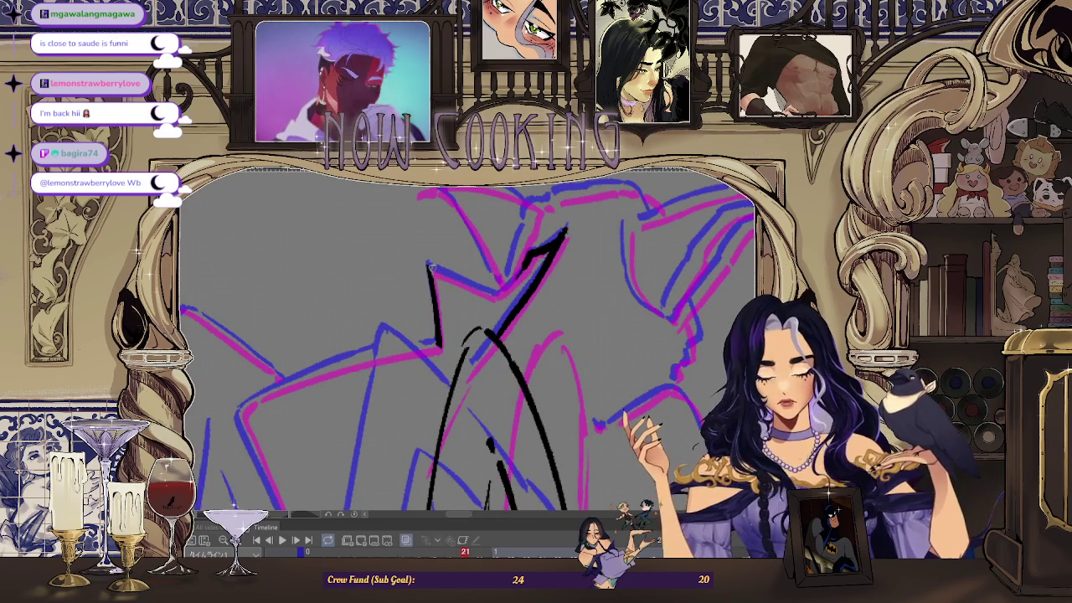
left_click_drag(429, 267, 498, 295)
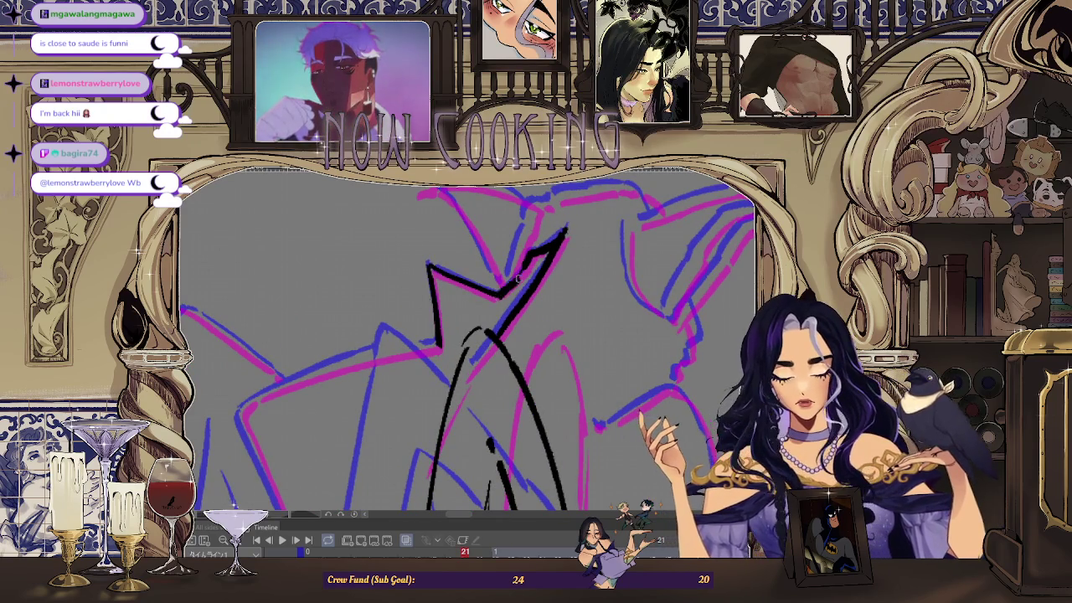
scroll(528, 256, "down", 3)
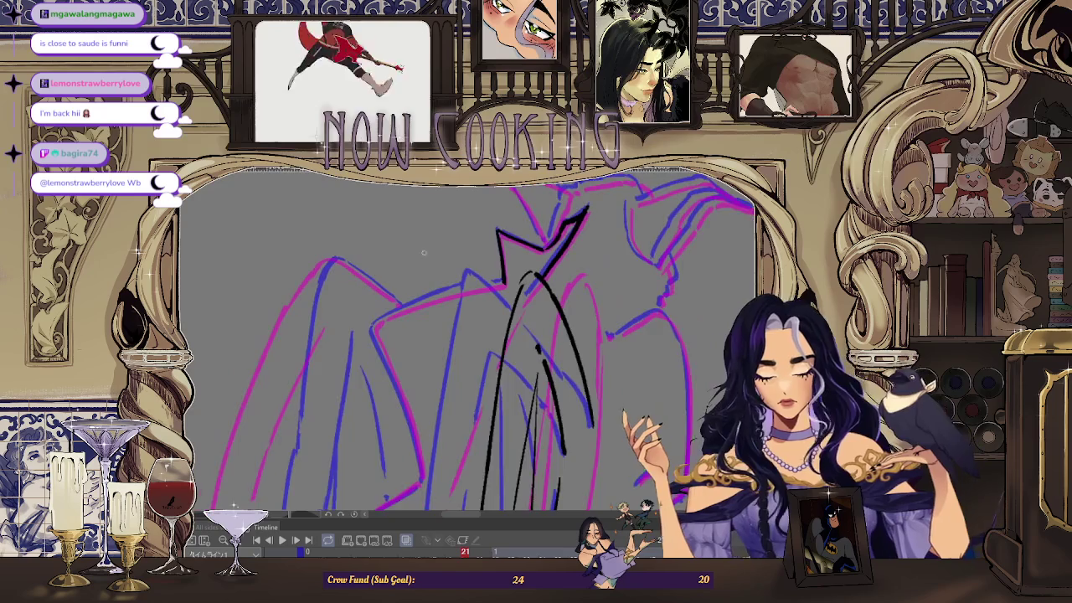
scroll(373, 335, "up", 4)
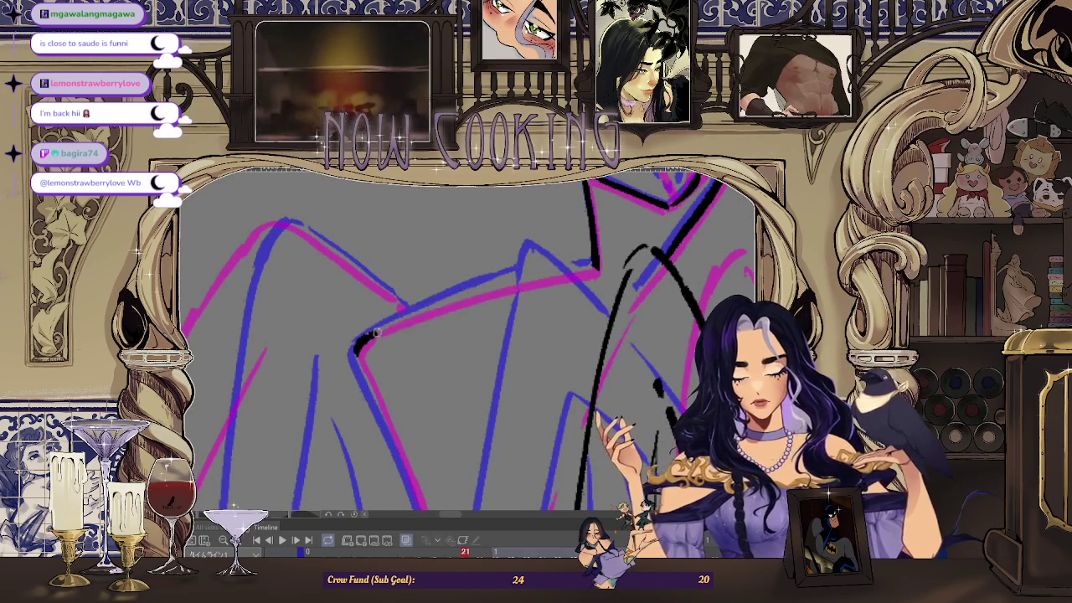
- Ink the shape's top edge and extend the black line down the figure's side
left_click_drag(365, 335, 590, 266)
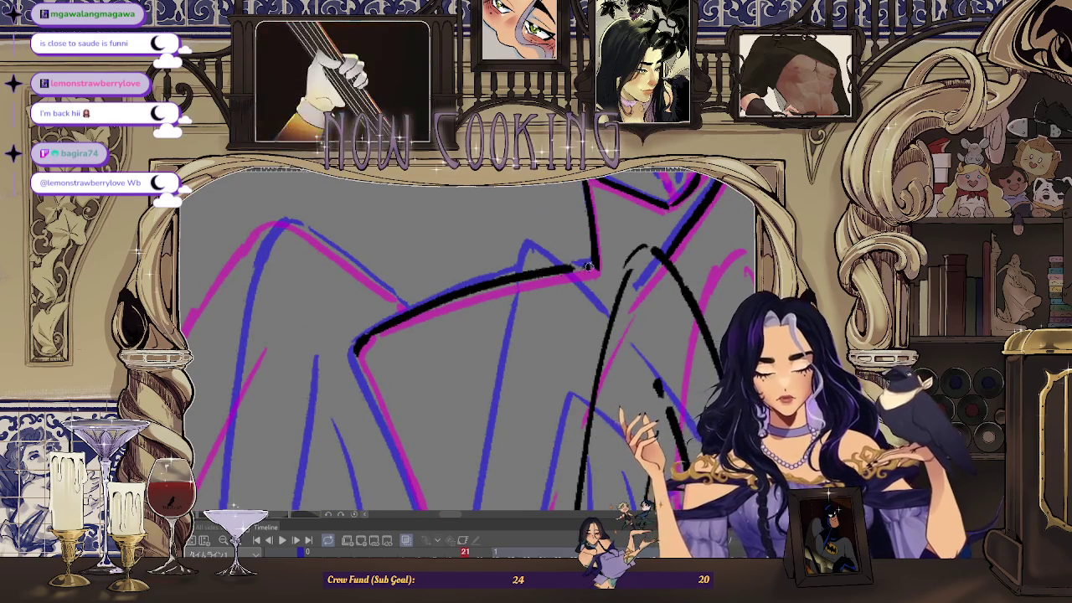
scroll(590, 267, "down", 3)
scroll(596, 239, "up", 2)
scroll(596, 238, "down", 3)
scroll(515, 254, "up", 4)
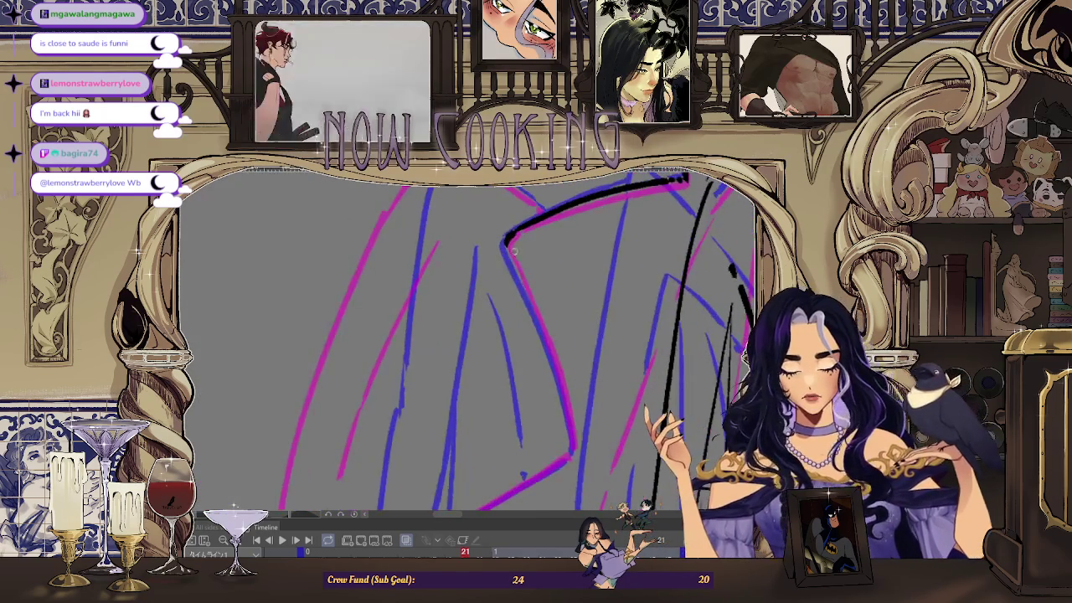
left_click_drag(508, 248, 563, 404)
scroll(550, 362, "down", 3)
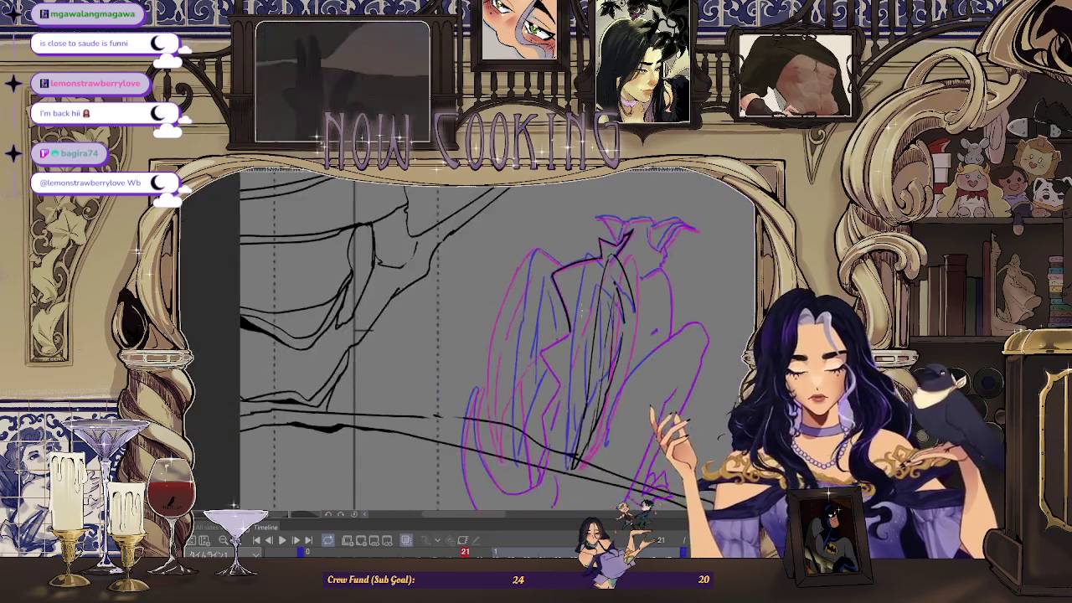
- Ink a black line along the magenta sketch line, redrawing it after undoing a misplaced stroke
scroll(487, 393, "up", 3)
scroll(487, 393, "up", 2)
left_click_drag(497, 378, 665, 270)
key("ctrl+z")
left_click_drag(494, 379, 661, 272)
- Extend the black line further down the magenta contour of the figure's right side
scroll(608, 311, "down", 2)
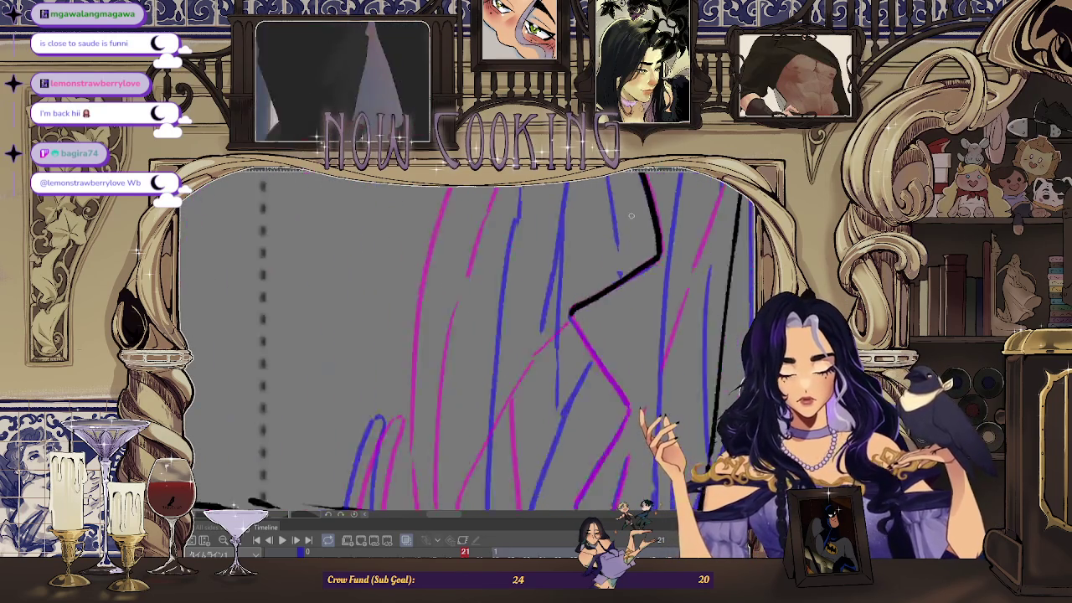
scroll(607, 311, "up", 3)
left_click_drag(586, 269, 670, 400)
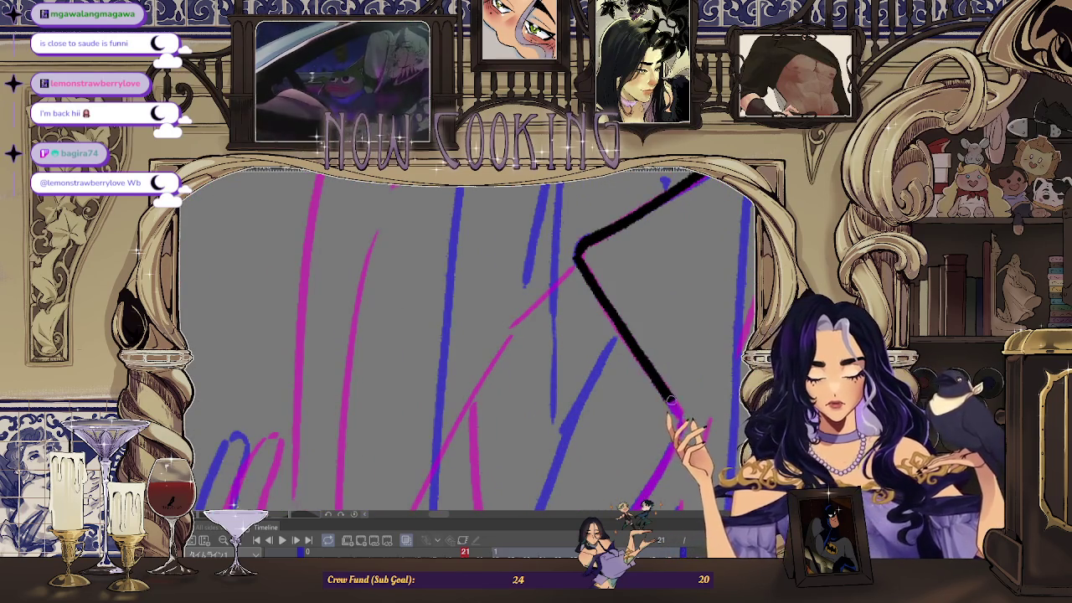
scroll(661, 394, "down", 3)
scroll(621, 273, "up", 1)
scroll(621, 273, "up", 2)
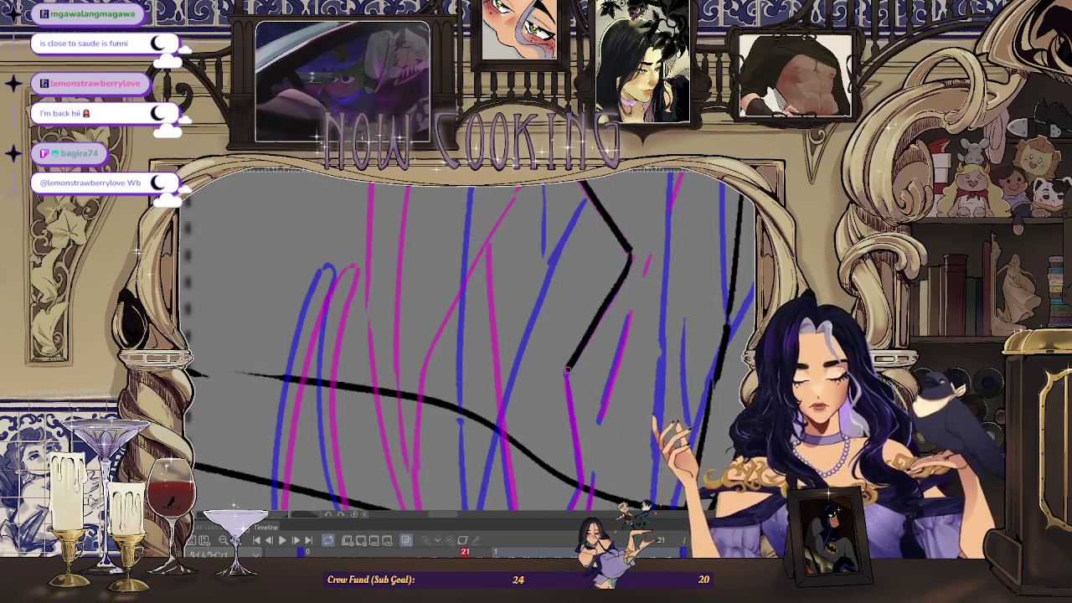
scroll(568, 369, "down", 2)
scroll(568, 352, "up", 2)
scroll(567, 346, "down", 2)
scroll(562, 342, "up", 2)
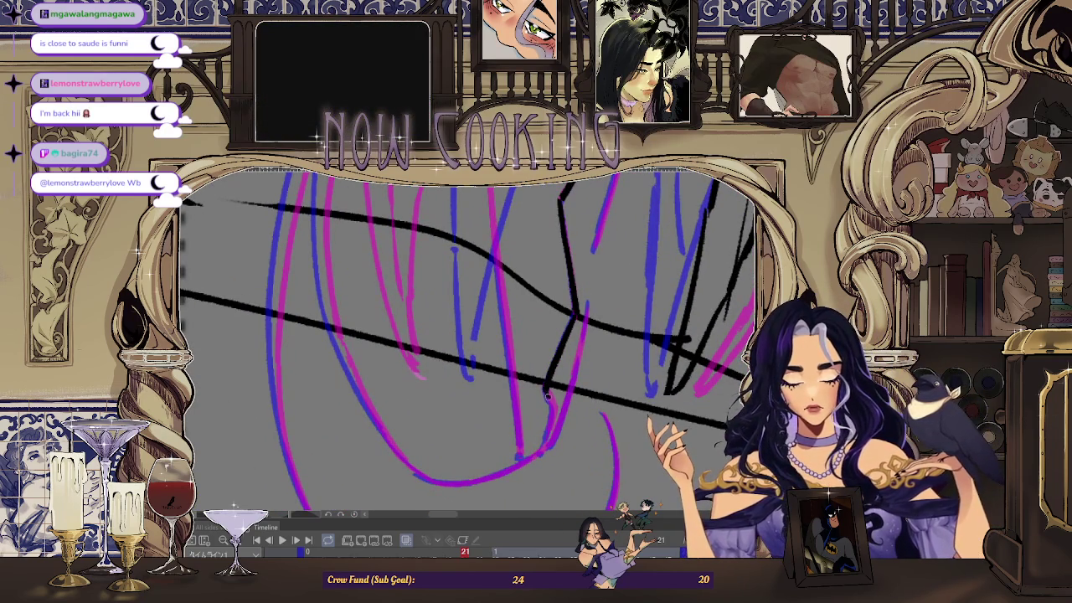
scroll(554, 436, "down", 2)
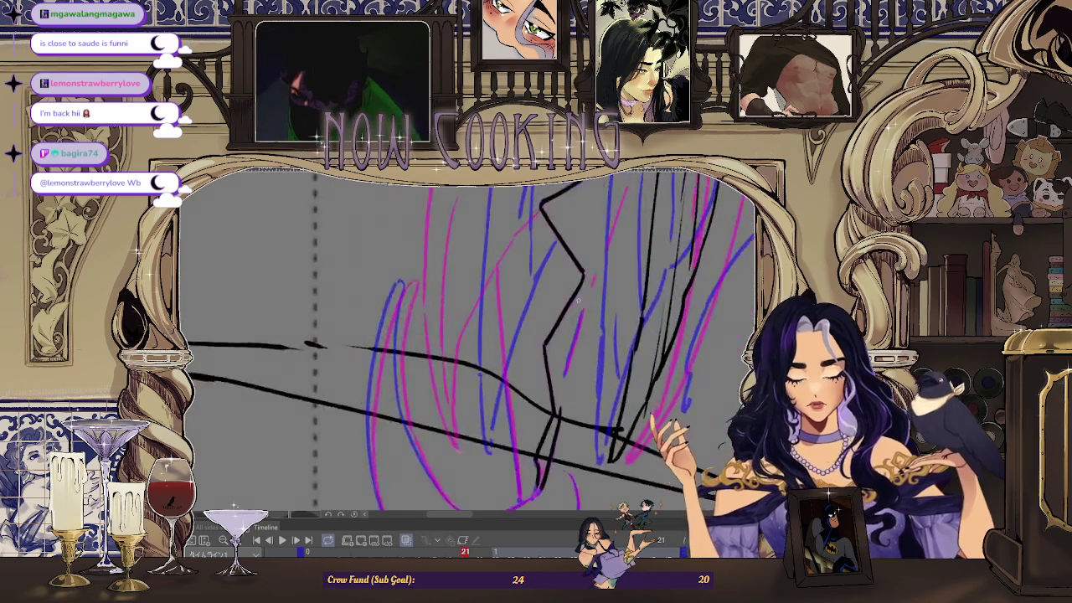
scroll(585, 316, "up", 2)
scroll(599, 266, "down", 2)
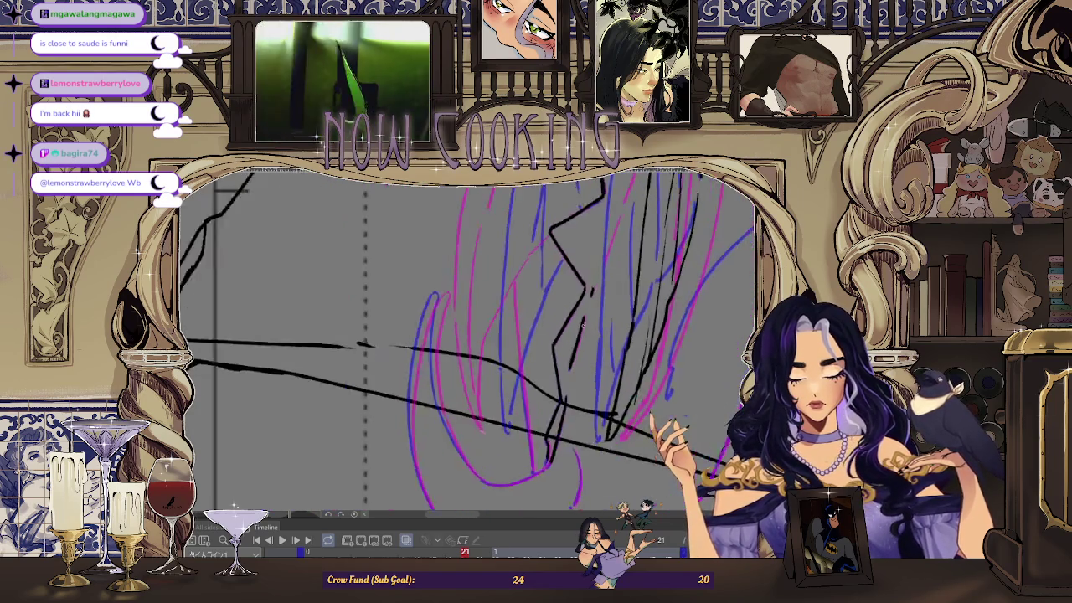
scroll(577, 233, "up", 2)
scroll(578, 233, "up", 1)
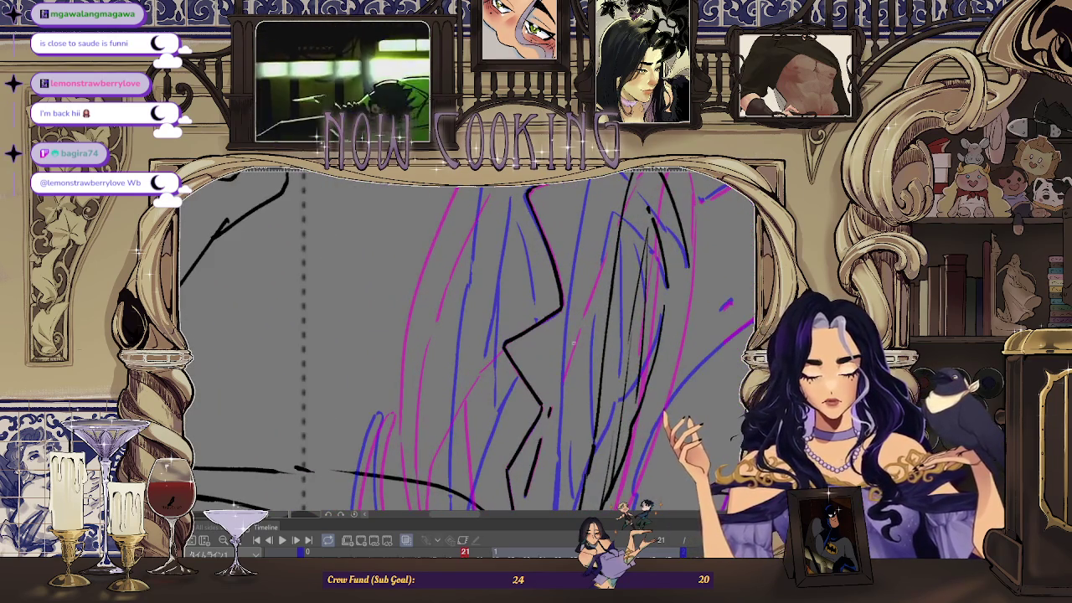
scroll(563, 371, "down", 2)
scroll(564, 372, "up", 2)
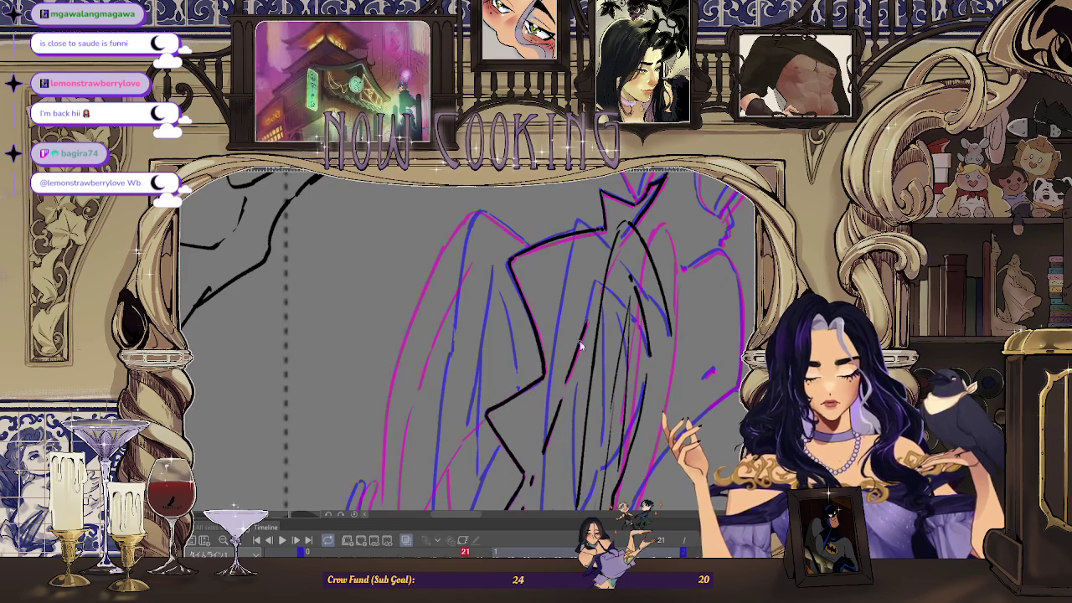
scroll(595, 300, "down", 1)
scroll(586, 293, "down", 1)
scroll(570, 284, "up", 1)
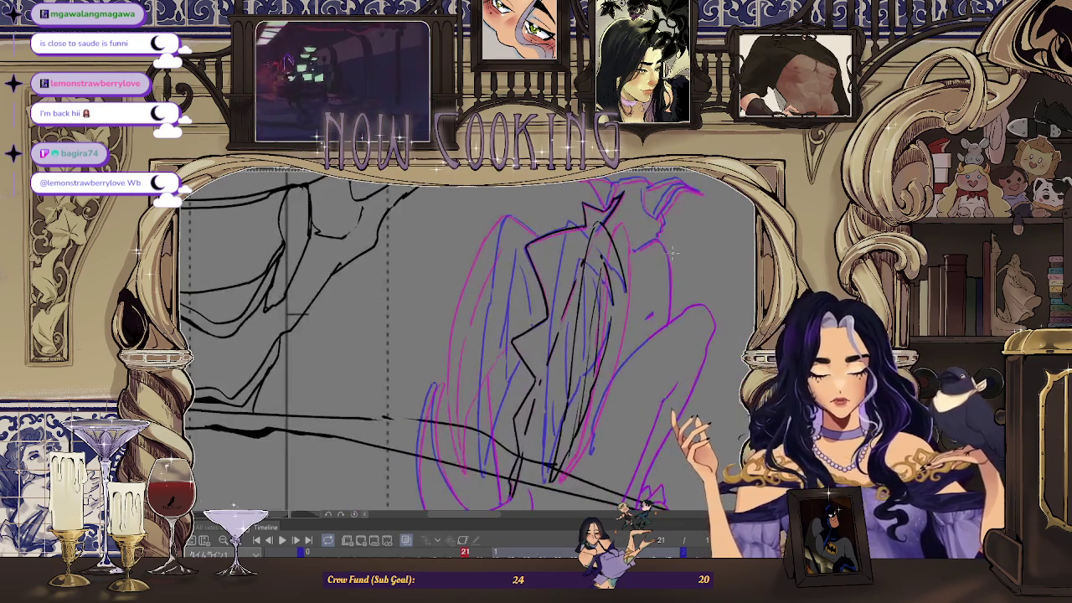
scroll(551, 280, "up", 1)
scroll(545, 284, "down", 1)
scroll(545, 285, "up", 1)
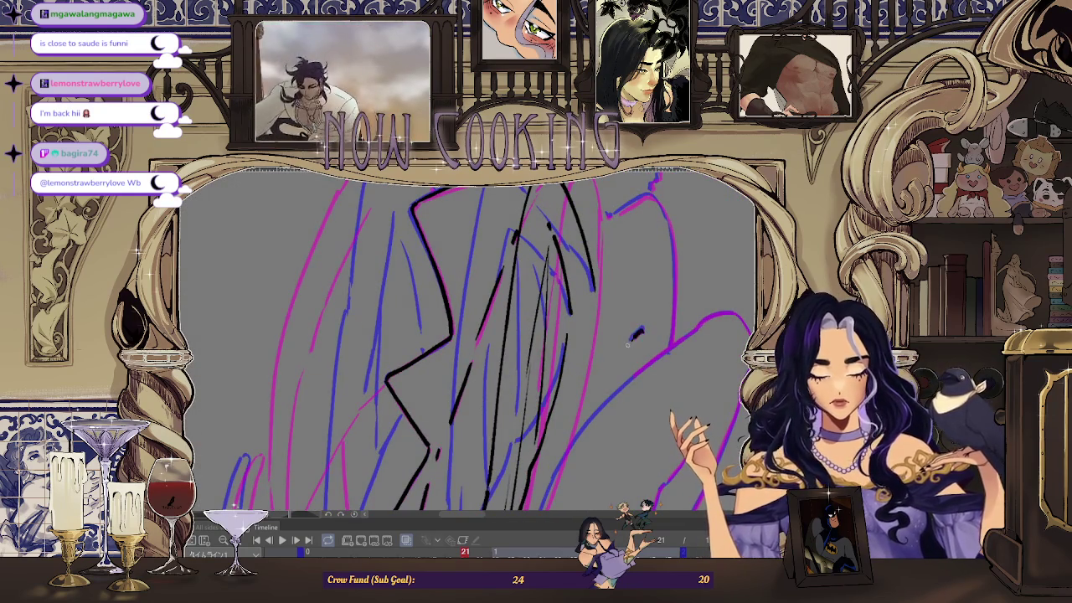
scroll(631, 338, "down", 1)
scroll(624, 252, "up", 1)
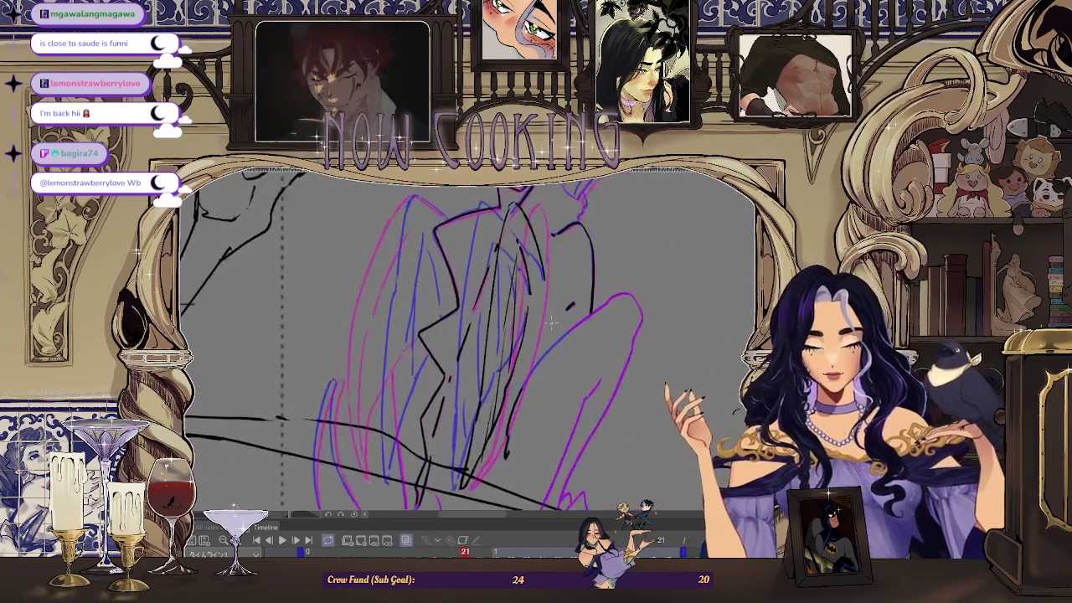
- Trace the top of the pink hip curve in black ink
scroll(608, 281, "up", 3)
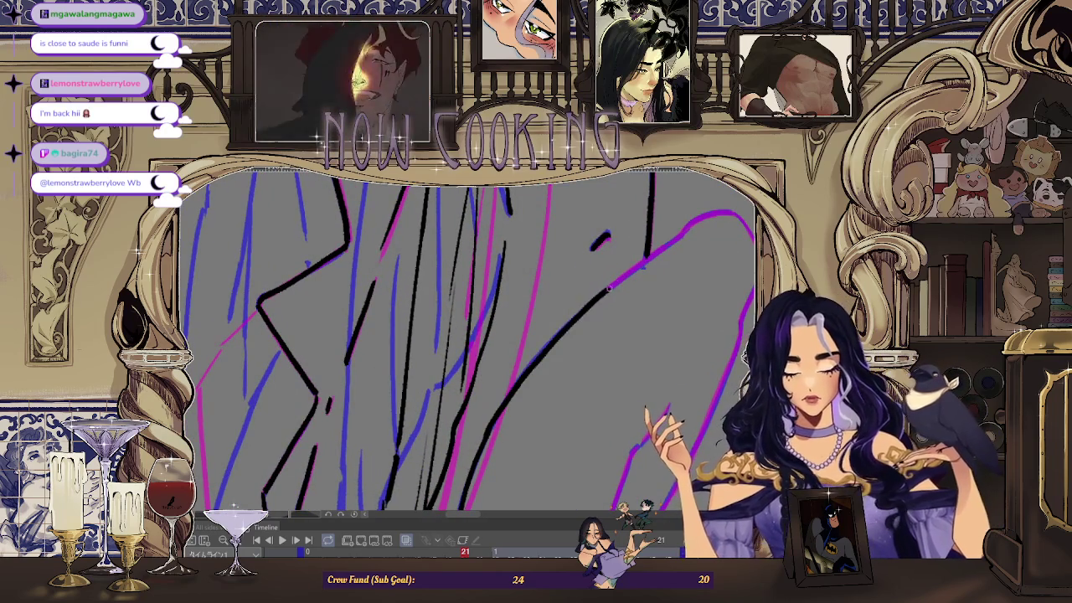
scroll(619, 280, "up", 3)
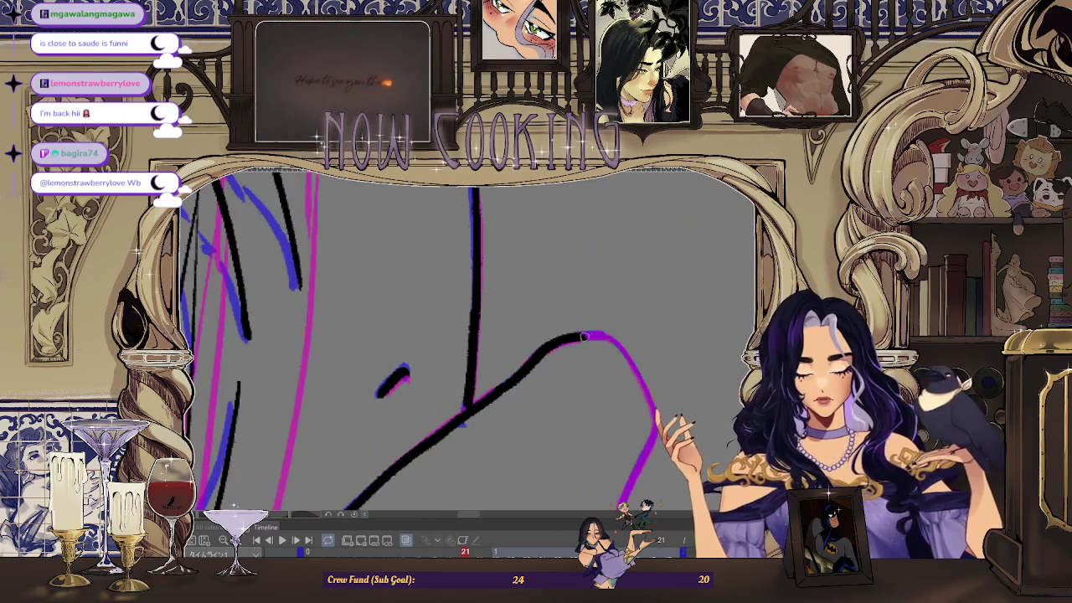
scroll(579, 337, "down", 3)
scroll(519, 360, "up", 4)
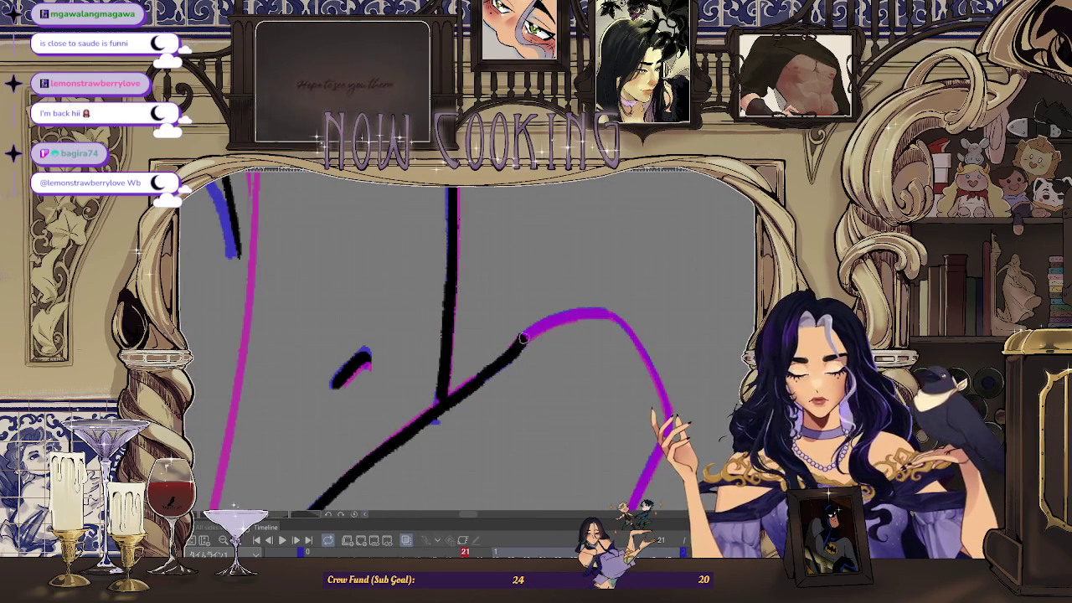
left_click_drag(521, 340, 615, 317)
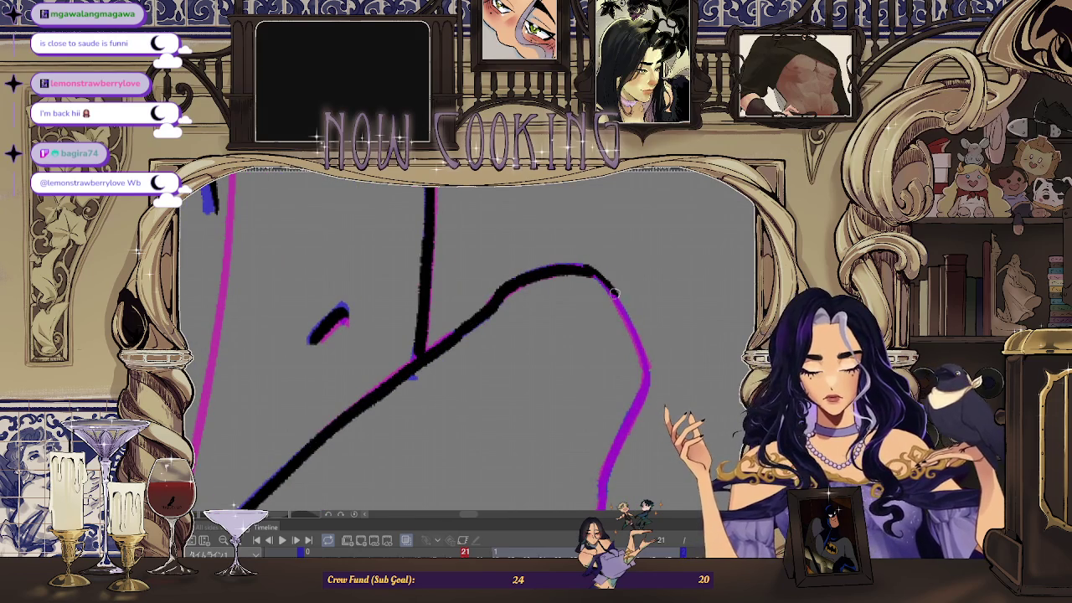
- Ink the zigzag shapes and the purple contour, undoing a stray looping stroke
key("space")
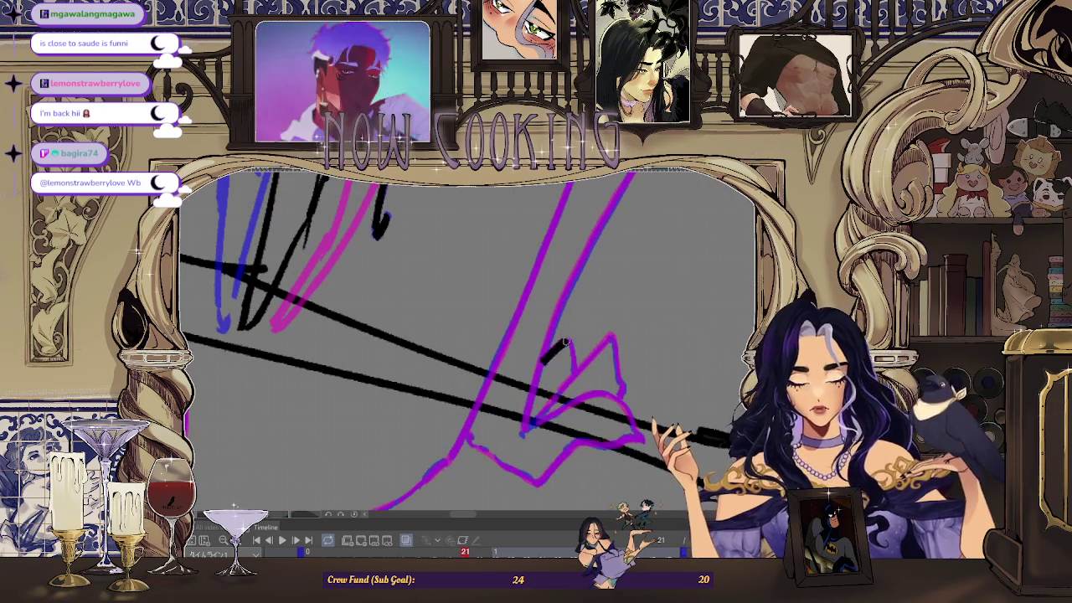
mouse_move(577, 368)
left_mouse_down()
mouse_move(604, 343)
mouse_move(618, 378)
left_mouse_up()
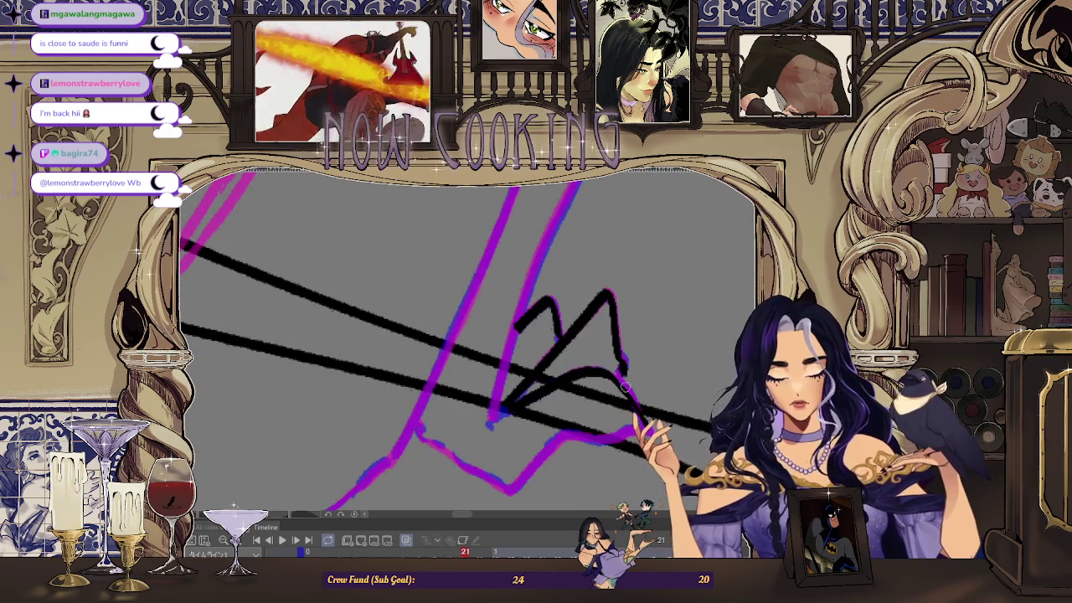
left_click_drag(638, 419, 568, 377)
key("ctrl+z")
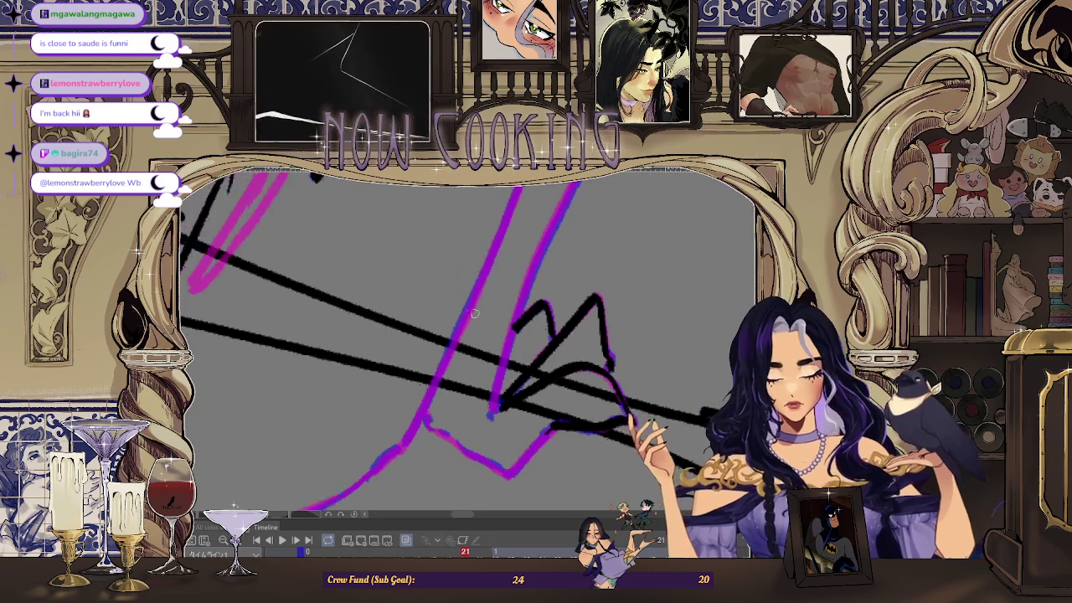
left_click_drag(545, 226, 486, 377)
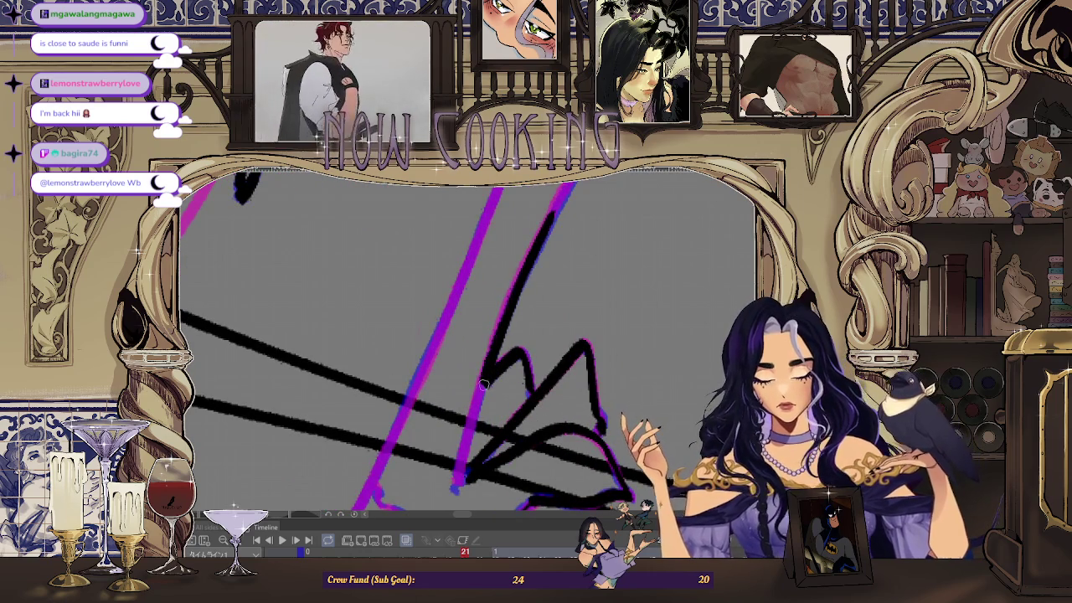
mouse_move(421, 349)
left_mouse_down()
mouse_move(505, 410)
mouse_move(599, 360)
left_mouse_up()
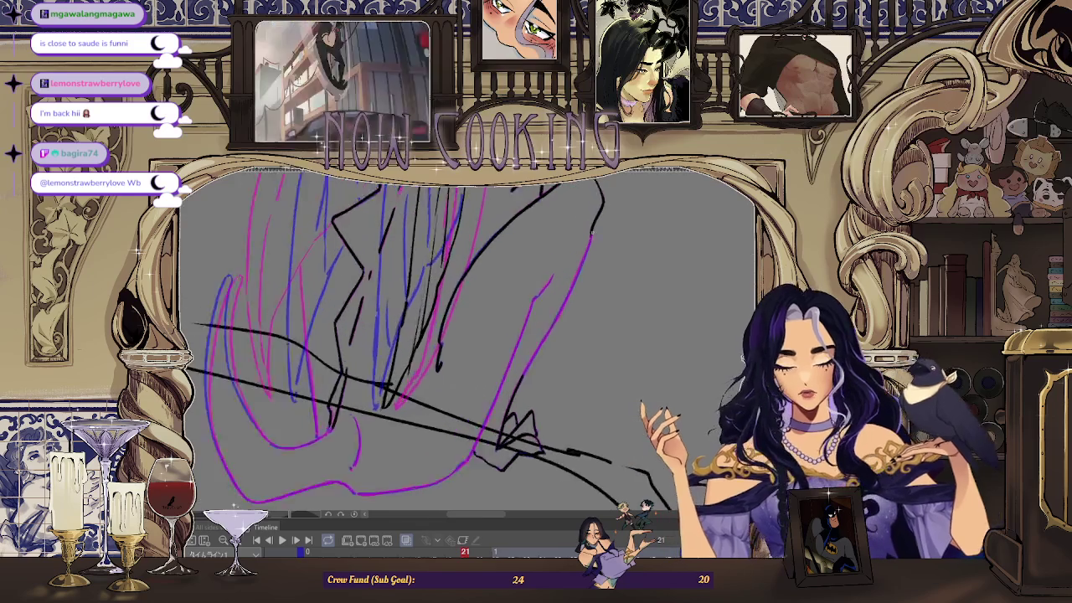
- Extend the black line down the purple curve and erase the ink over the left contour
left_click_drag(594, 225, 580, 274)
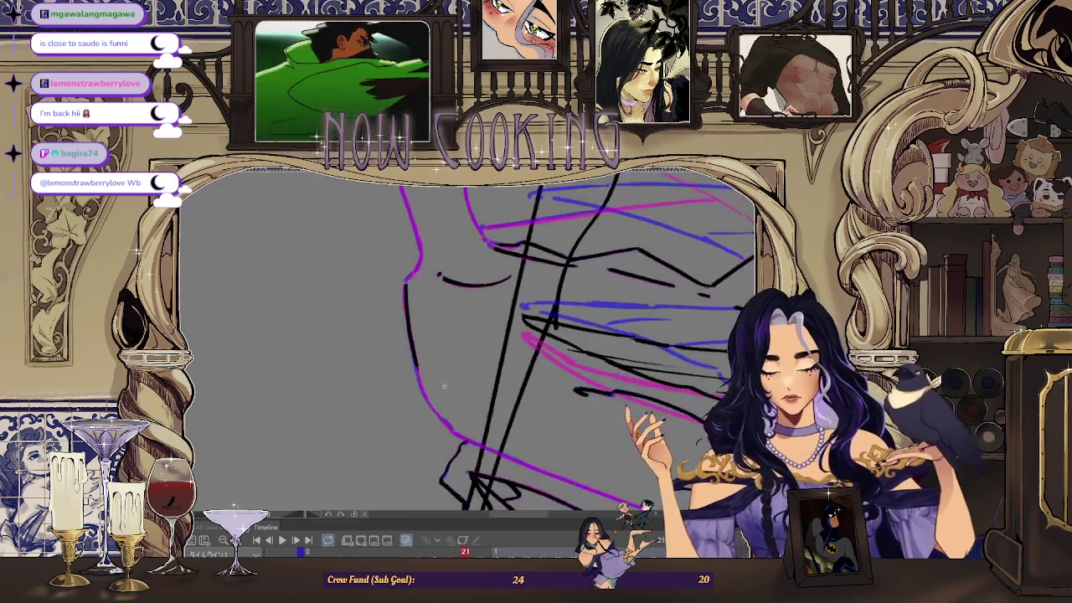
left_click_drag(394, 365, 376, 211)
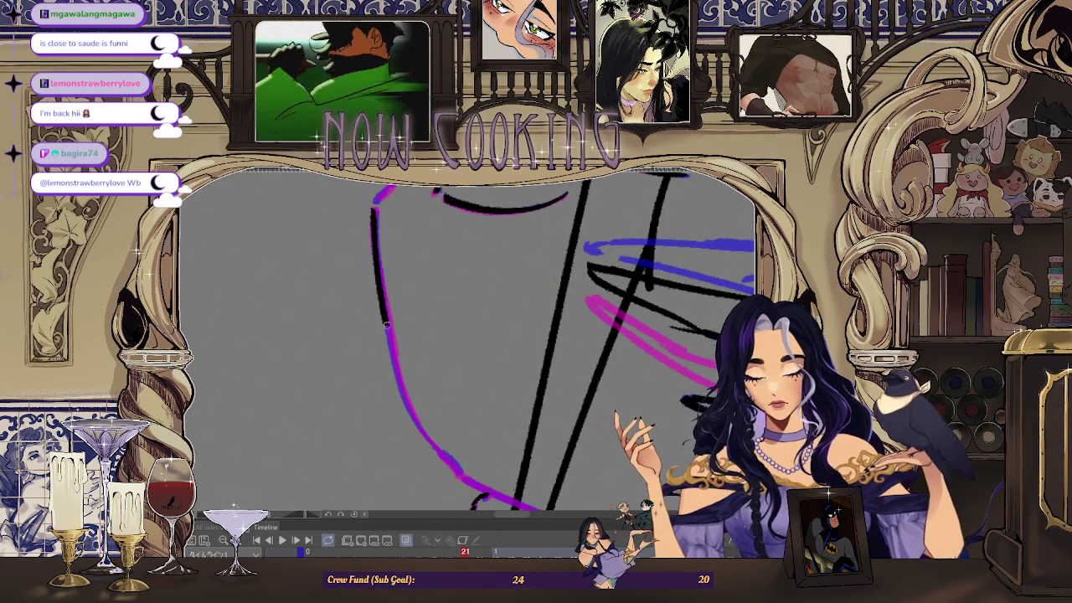
left_click_drag(393, 373, 374, 233)
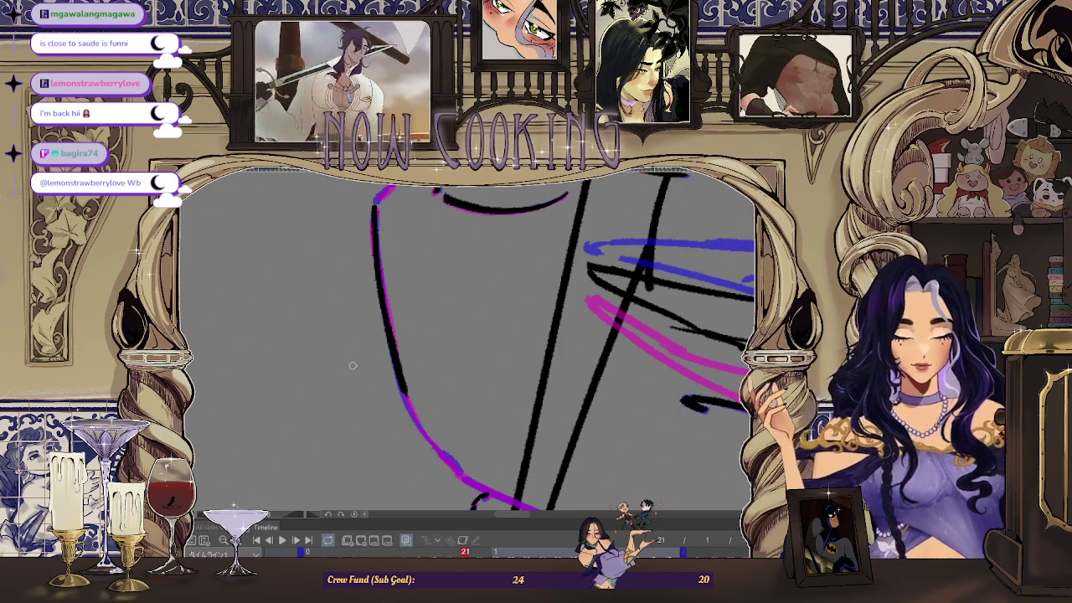
- Rotate and zoom the canvas view to check the figure at a new angle
left_click_drag(352, 365, 441, 319)
scroll(441, 318, "up", 3)
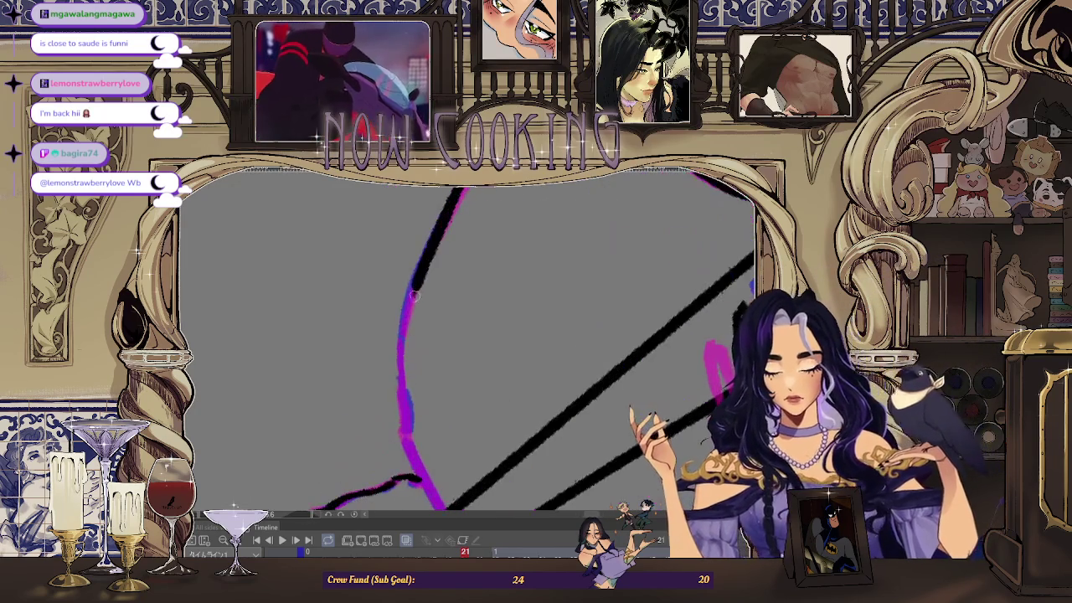
scroll(402, 400, "down", 3)
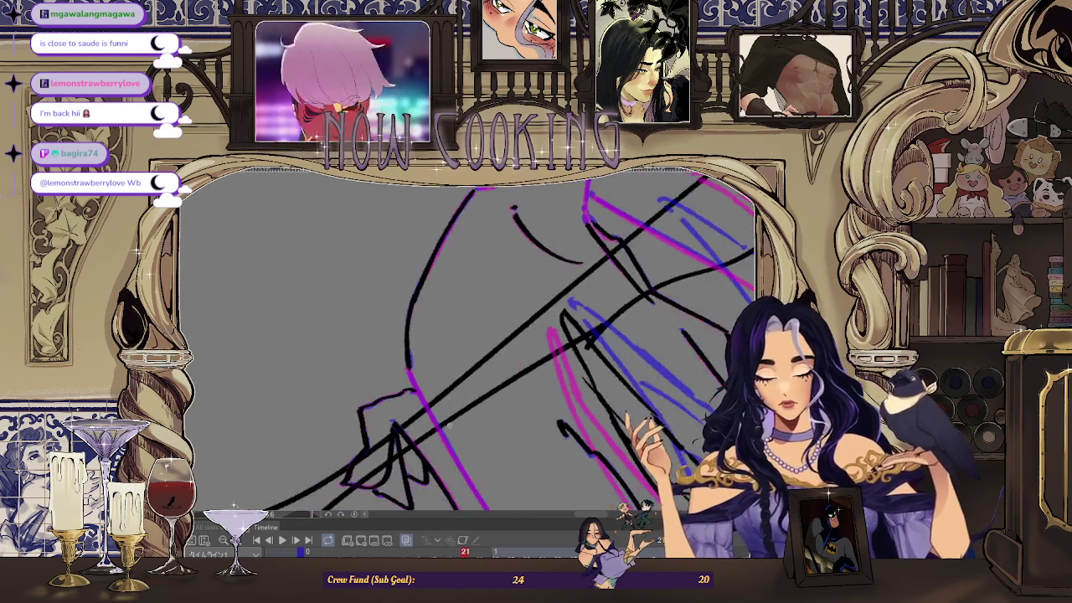
scroll(415, 383, "up", 2)
scroll(424, 392, "down", 2)
left_click_drag(453, 368, 516, 327)
scroll(516, 326, "down", 2)
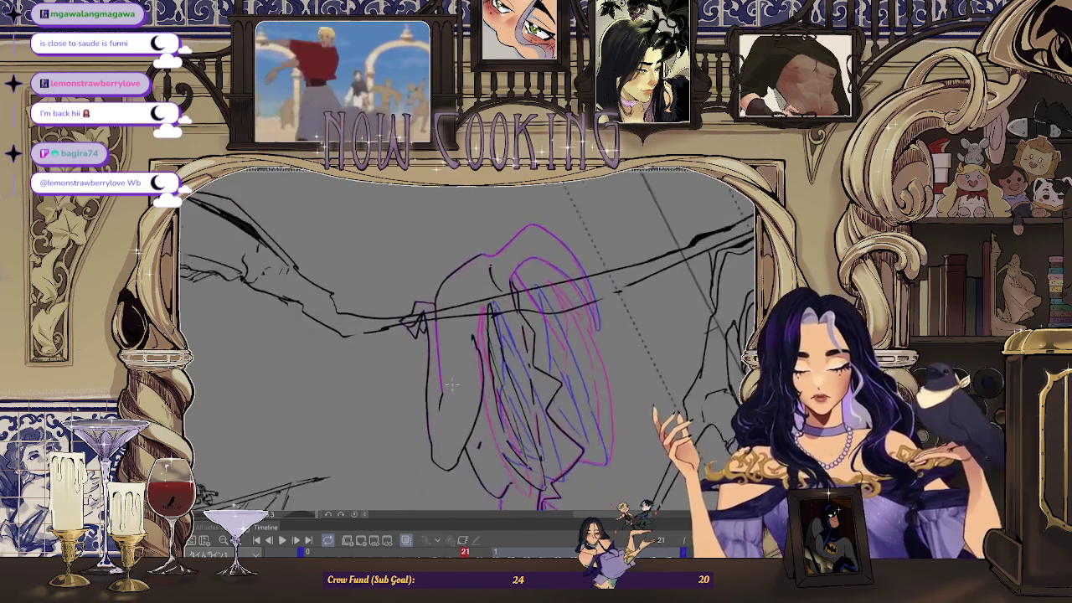
scroll(426, 327, "up", 3)
- Ink the vertical line down the figure's side contour
left_click_drag(439, 414, 433, 298)
left_click_drag(435, 351, 449, 470)
scroll(444, 402, "down", 2)
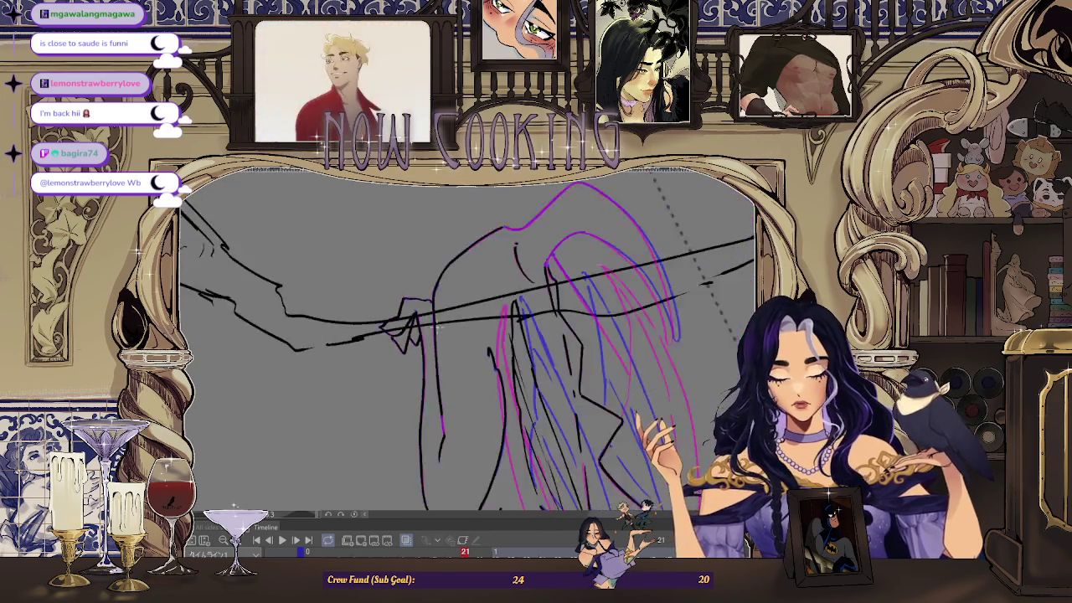
scroll(440, 394, "up", 2)
scroll(434, 373, "down", 2)
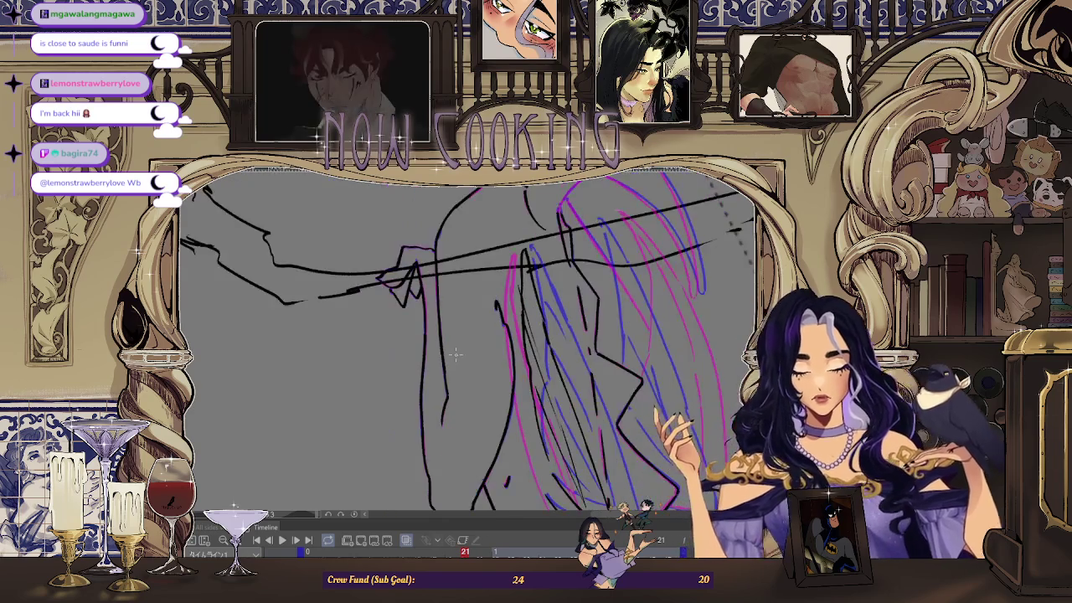
scroll(562, 323, "up", 2)
scroll(562, 323, "down", 2)
scroll(460, 310, "up", 1)
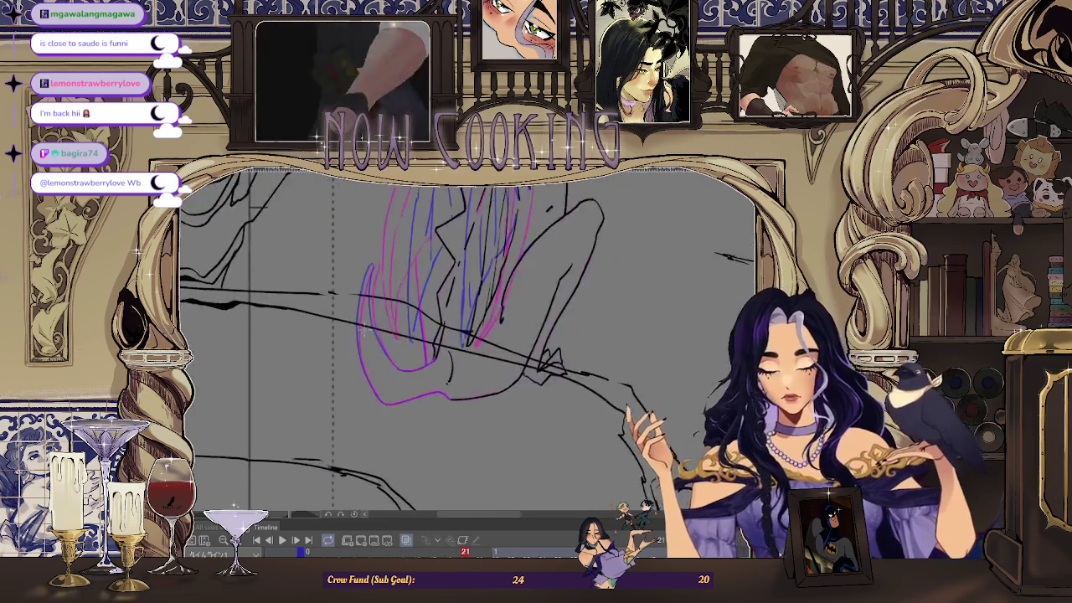
- Redraw the short black vertical line on the lower left after undoing two attempts
scroll(402, 301, "up", 1)
scroll(365, 292, "up", 1)
left_click_drag(358, 320, 397, 253)
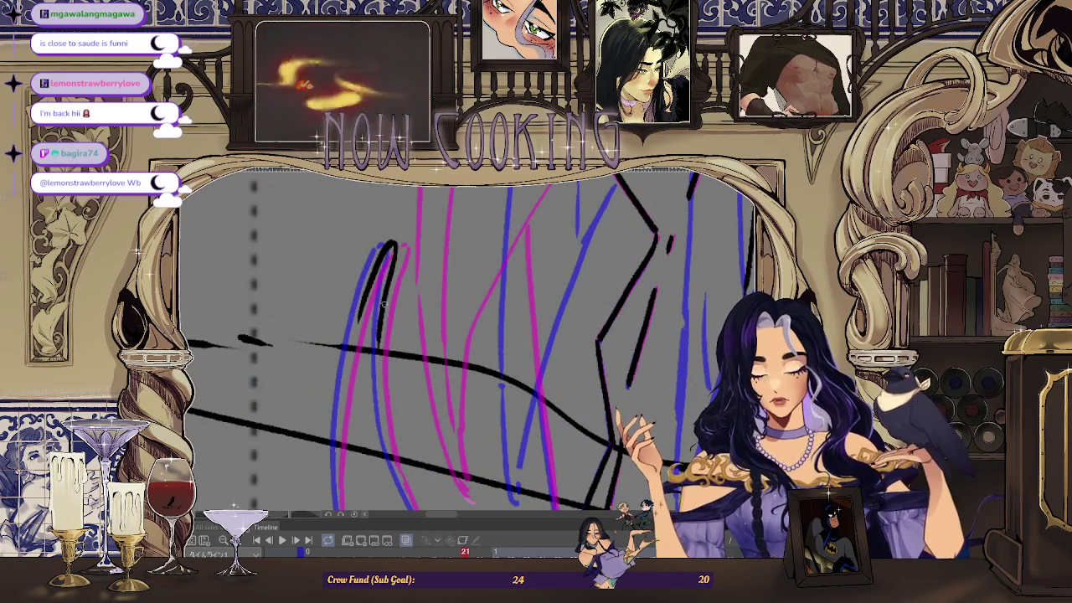
key("ctrl+z")
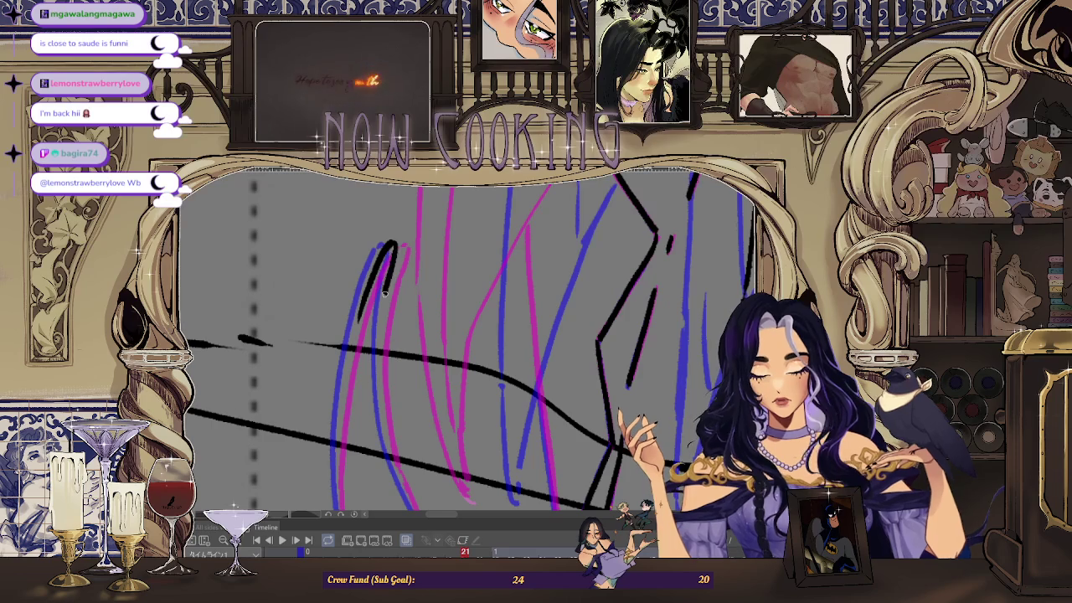
mouse_move(392, 457)
left_mouse_down()
mouse_move(363, 287)
mouse_move(394, 402)
left_mouse_up()
key("ctrl+z")
left_click_drag(365, 268, 368, 312)
scroll(400, 410, "down", 2)
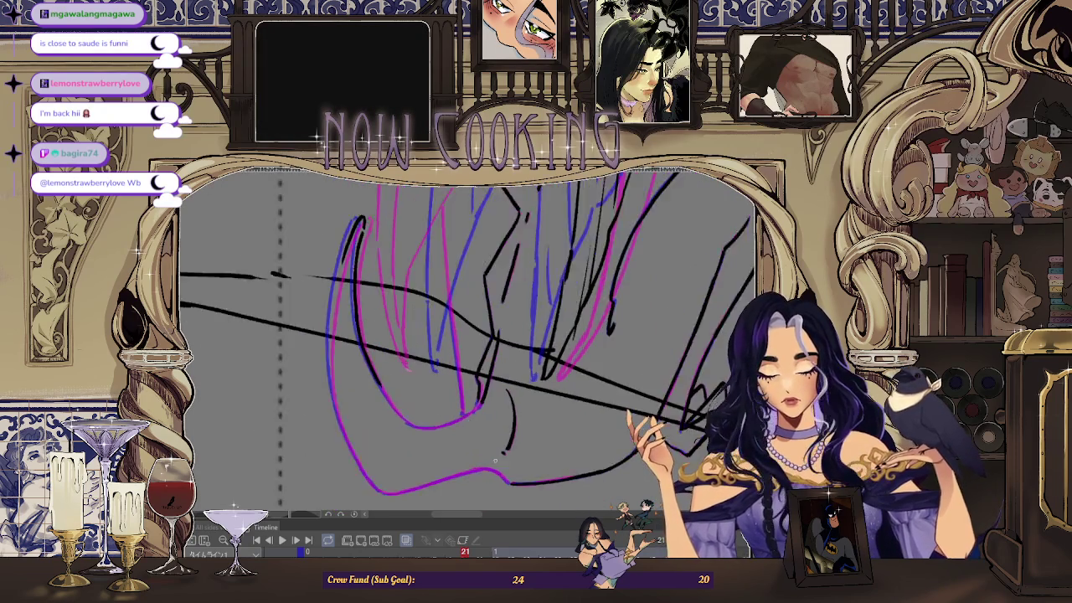
scroll(402, 415, "up", 5)
scroll(405, 418, "up", 1)
- Ink the lower magenta curve in black, retrying the stroke several times
mouse_move(405, 418)
left_mouse_down()
mouse_move(586, 331)
mouse_move(469, 406)
left_mouse_up()
key("ctrl+z")
scroll(483, 275, "down", 2)
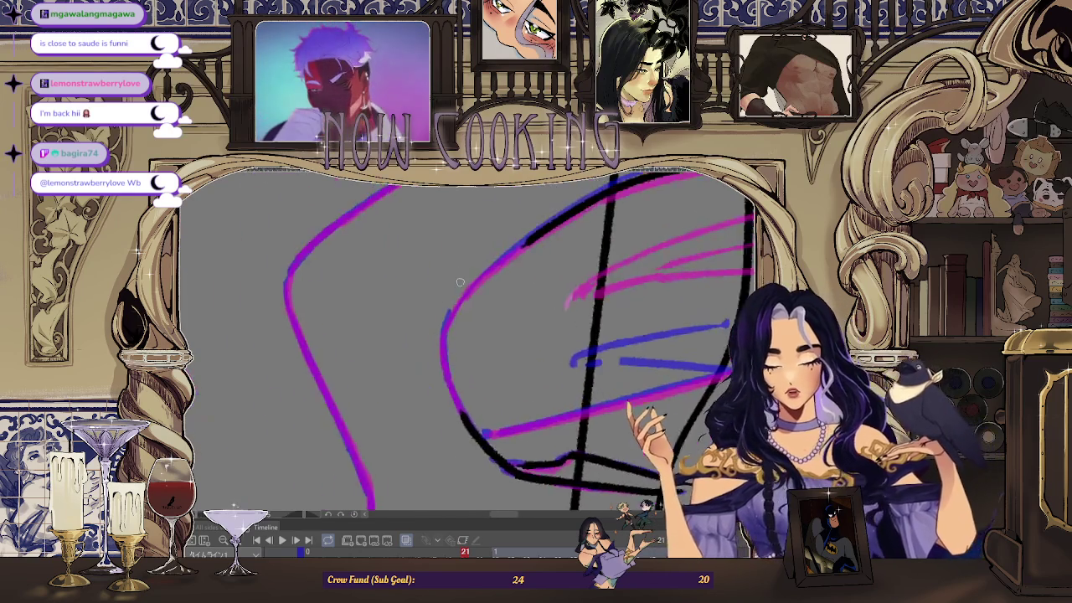
scroll(483, 275, "up", 3)
left_click_drag(452, 317, 467, 507)
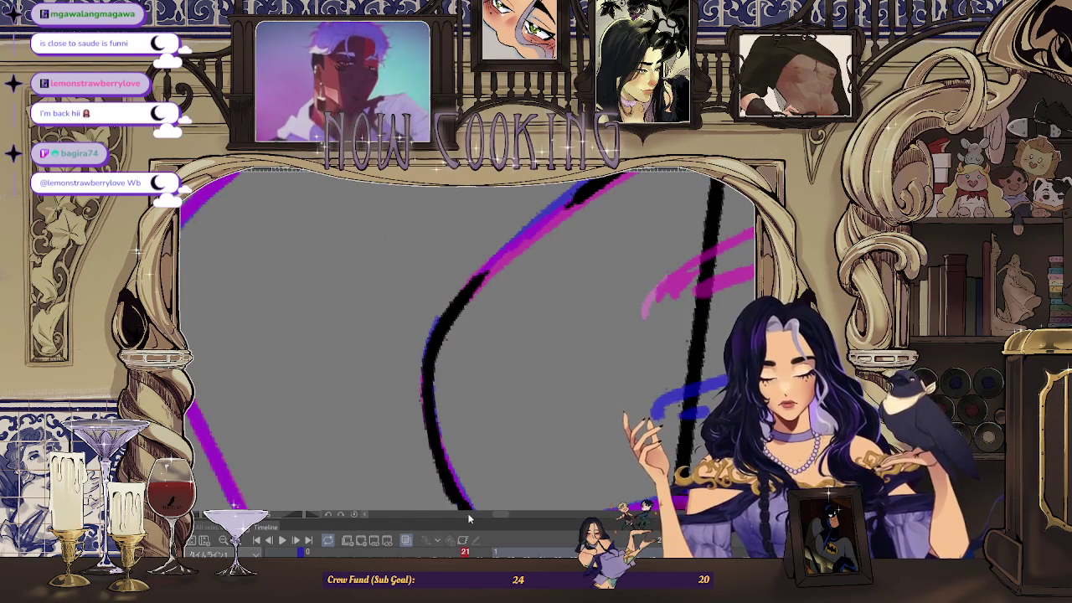
key("ctrl+z")
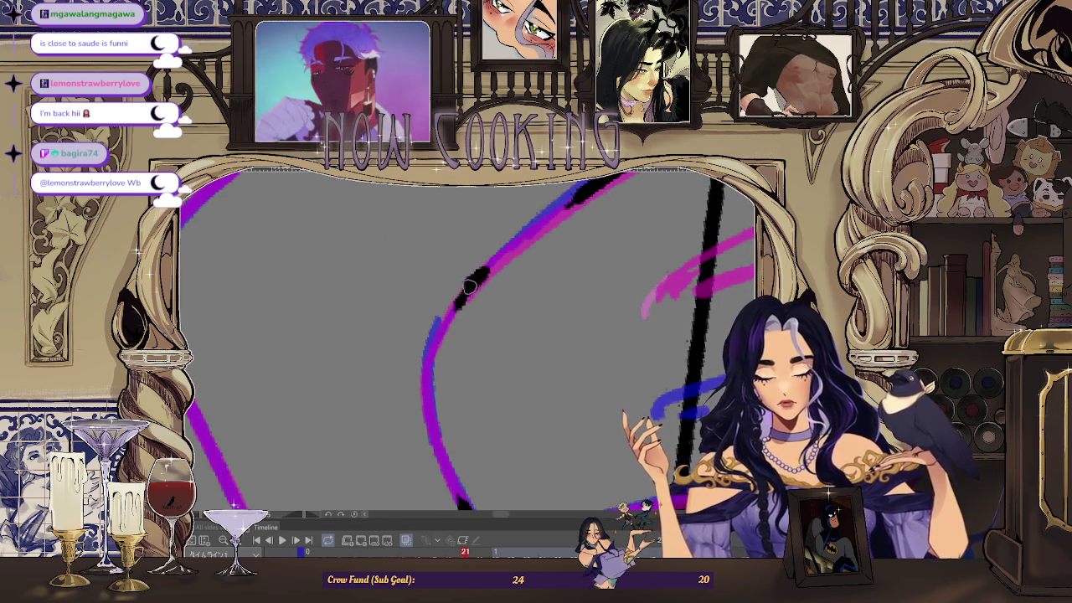
left_click_drag(471, 287, 459, 504)
key("ctrl+z")
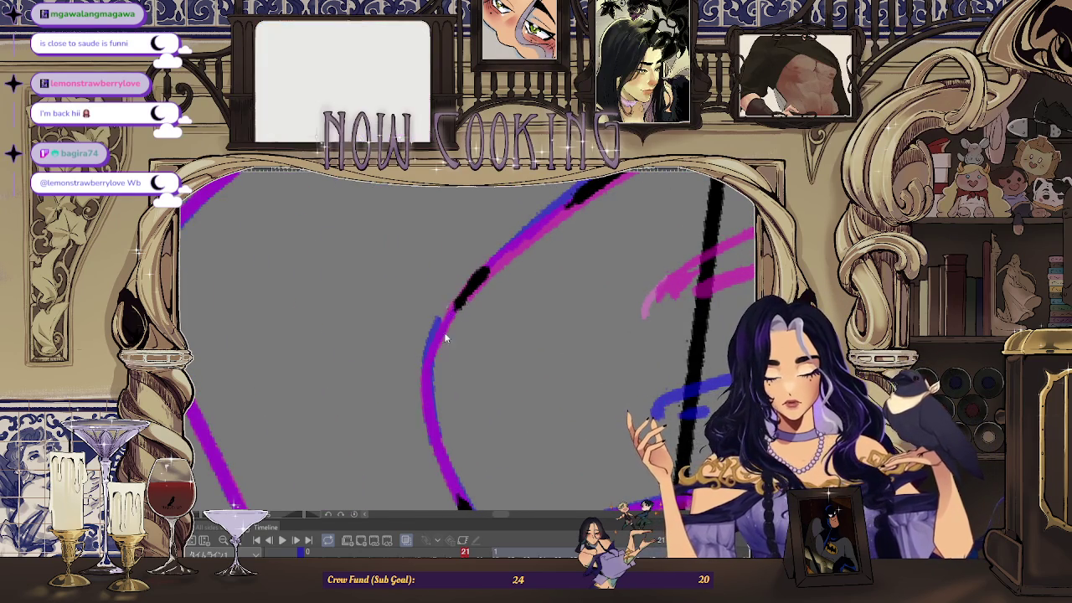
left_click_drag(465, 293, 460, 507)
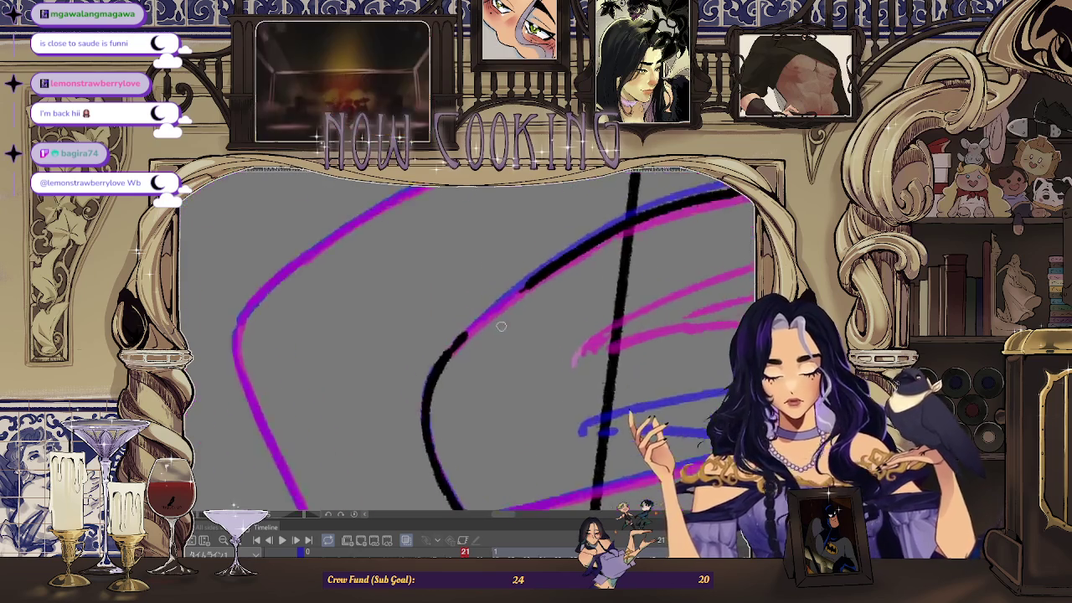
- Reset the view to the whole unrotated drawing, then zoom and tilt toward the strokes
key("ctrl+0")
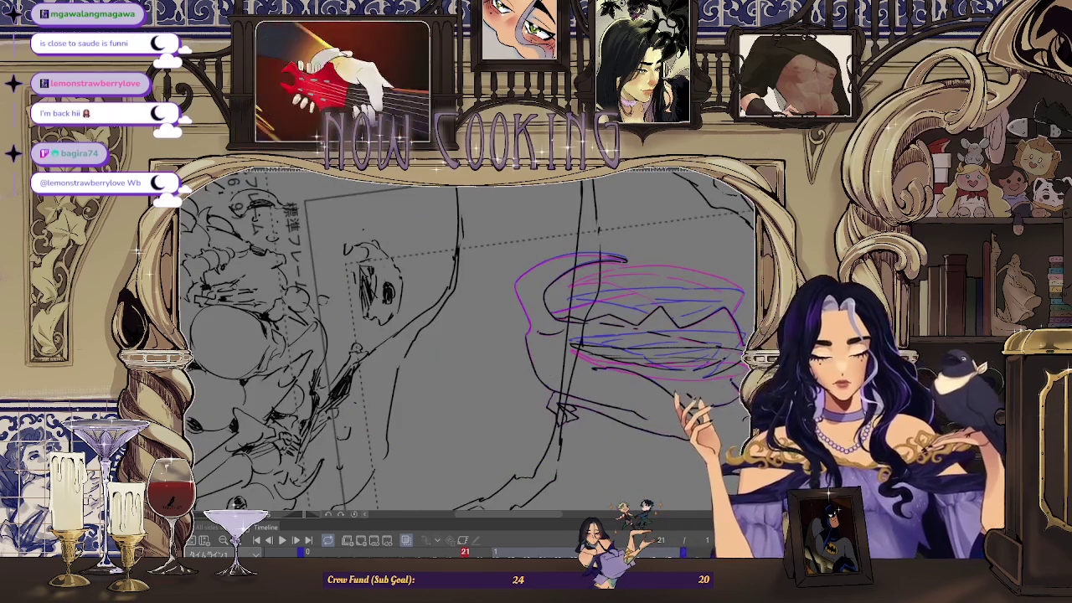
scroll(465, 334, "up", 3)
scroll(466, 335, "up", 5)
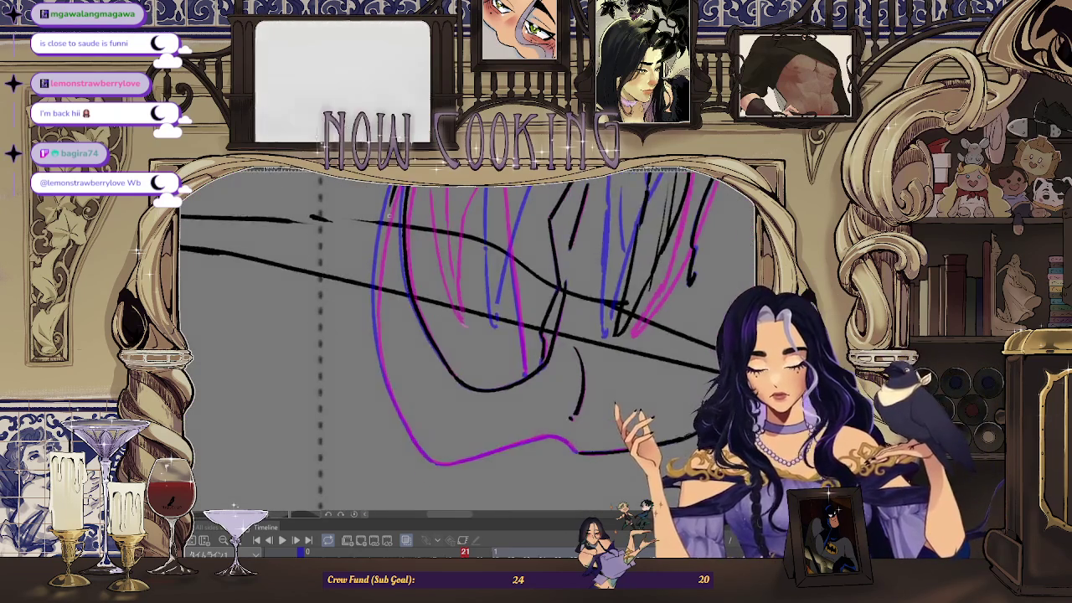
left_click_drag(376, 256, 392, 287)
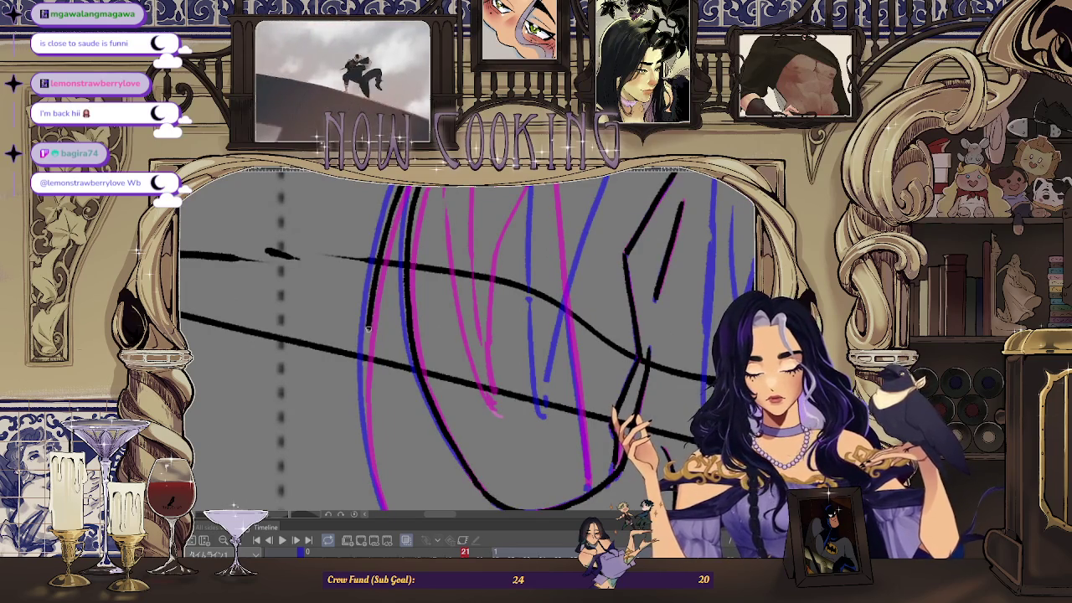
scroll(355, 282, "up", 5)
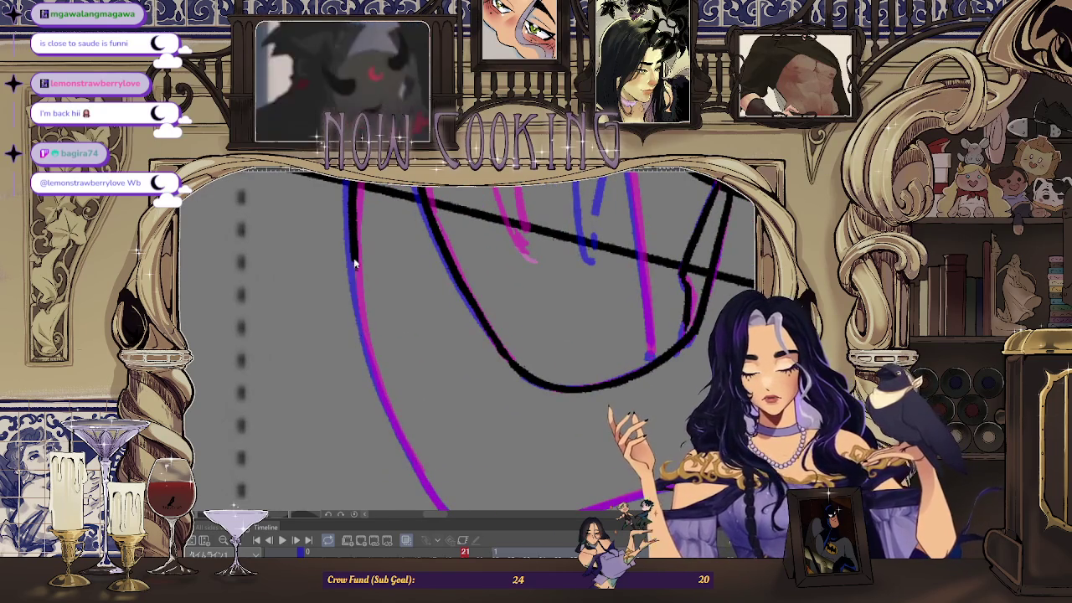
- Erase the black ink on the left curve and retrace the lower sweeping curve in black
left_click_drag(369, 355, 354, 253)
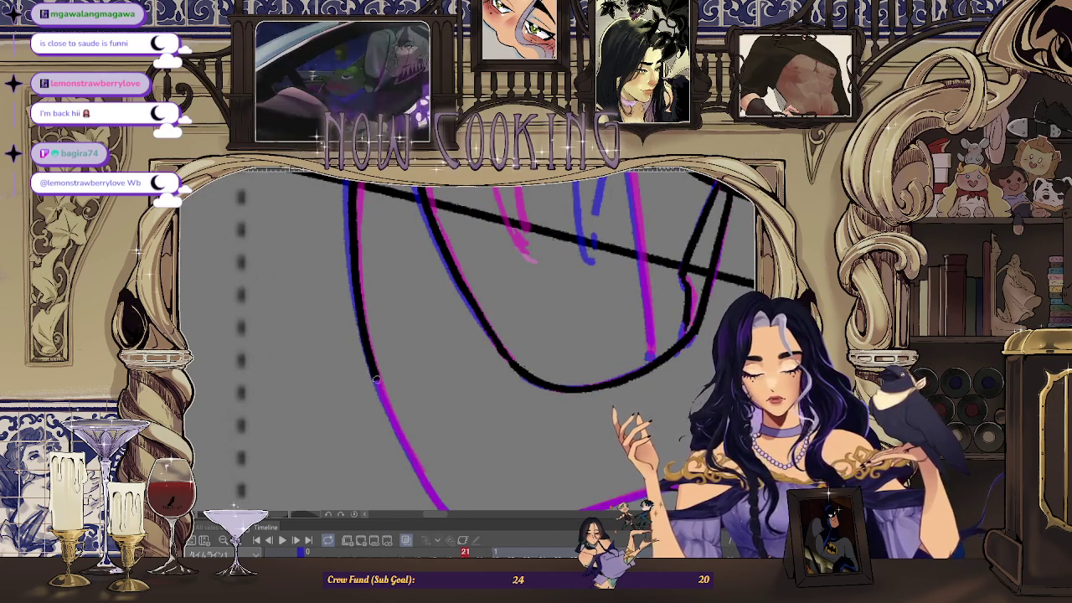
scroll(360, 352, "down", 3)
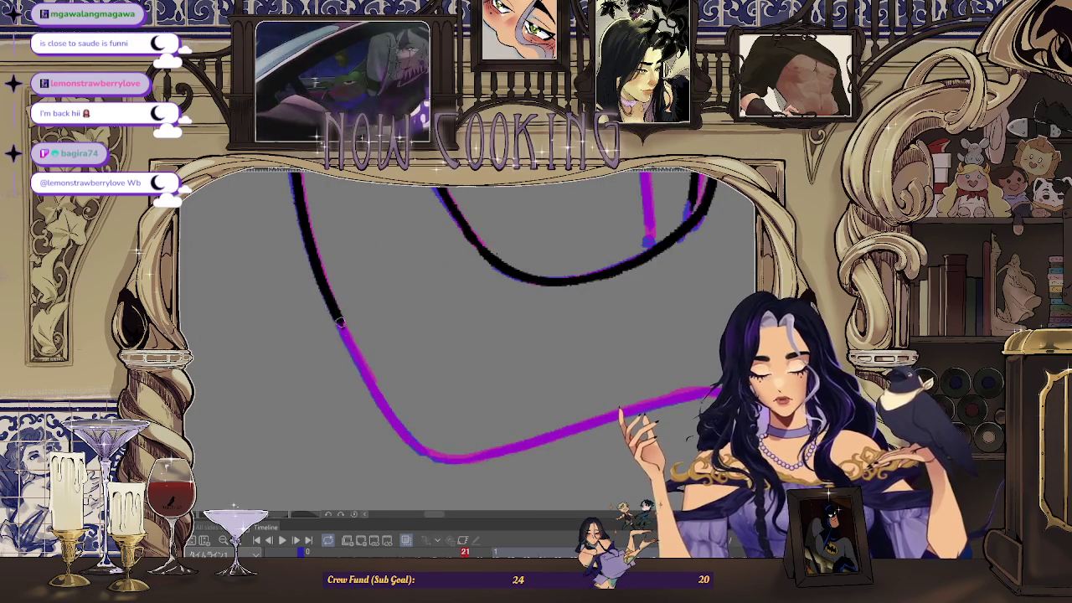
left_click_drag(399, 423, 339, 324)
mouse_move(410, 440)
left_mouse_down()
mouse_move(358, 435)
mouse_move(599, 370)
left_mouse_up()
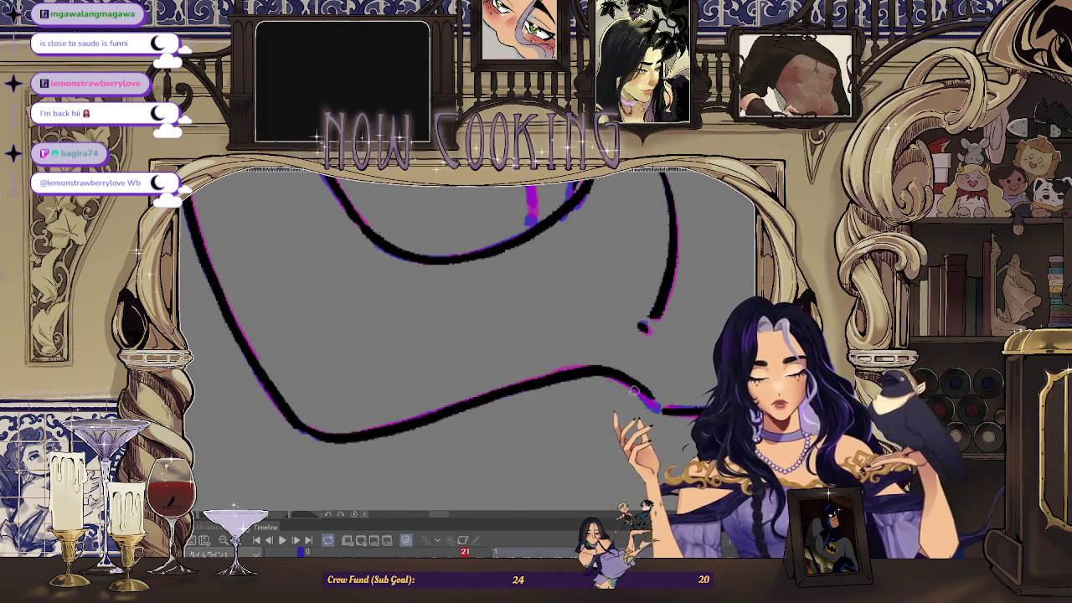
scroll(653, 406, "down", 3)
scroll(586, 377, "down", 2)
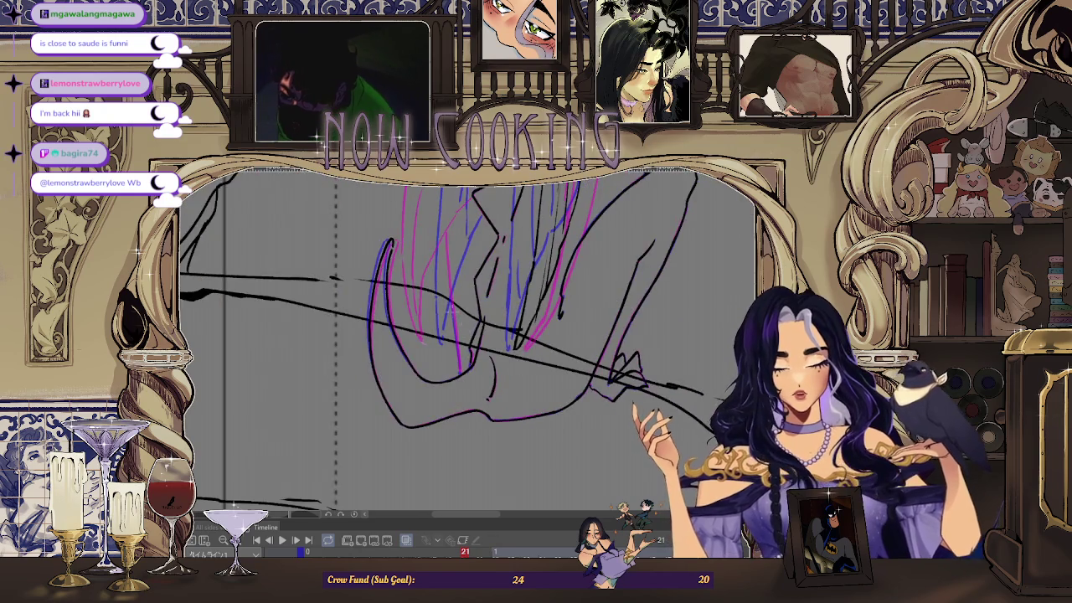
scroll(484, 322, "down", 2)
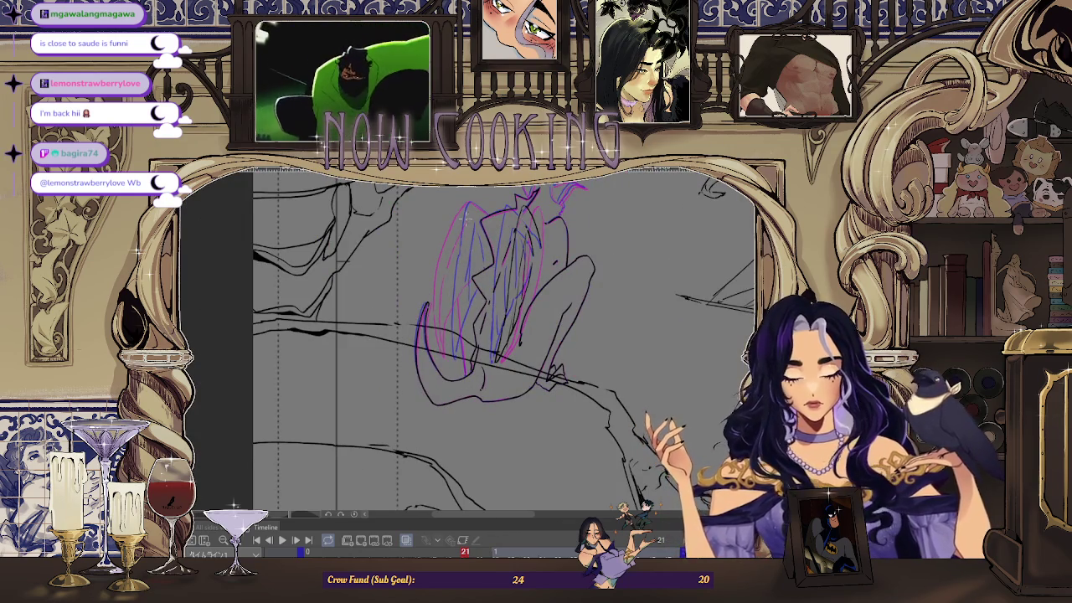
scroll(455, 392, "up", 3)
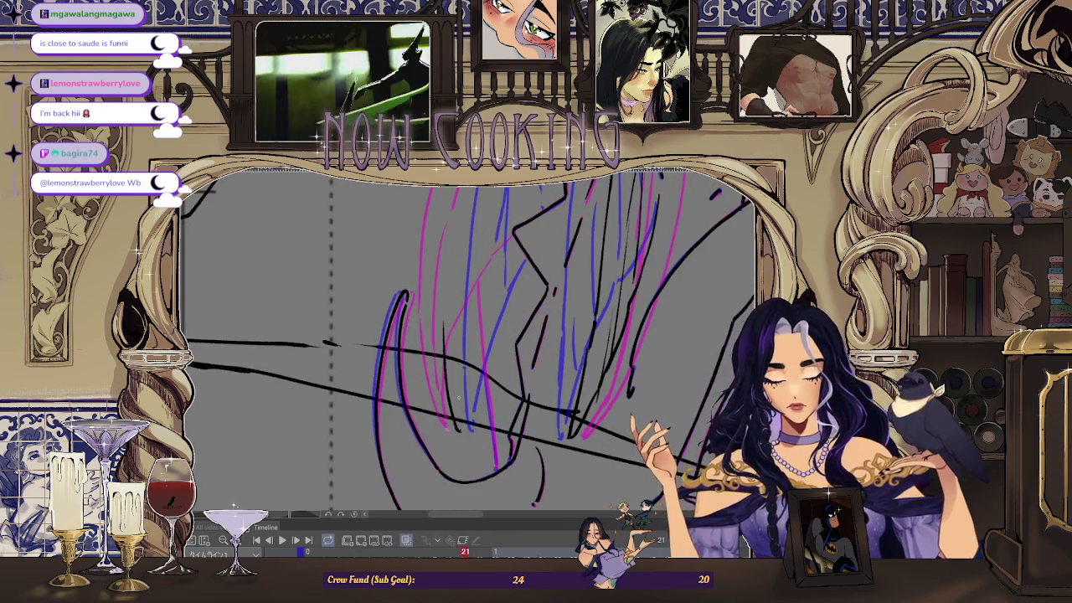
scroll(488, 232, "down", 2)
scroll(488, 233, "down", 2)
scroll(487, 233, "down", 2)
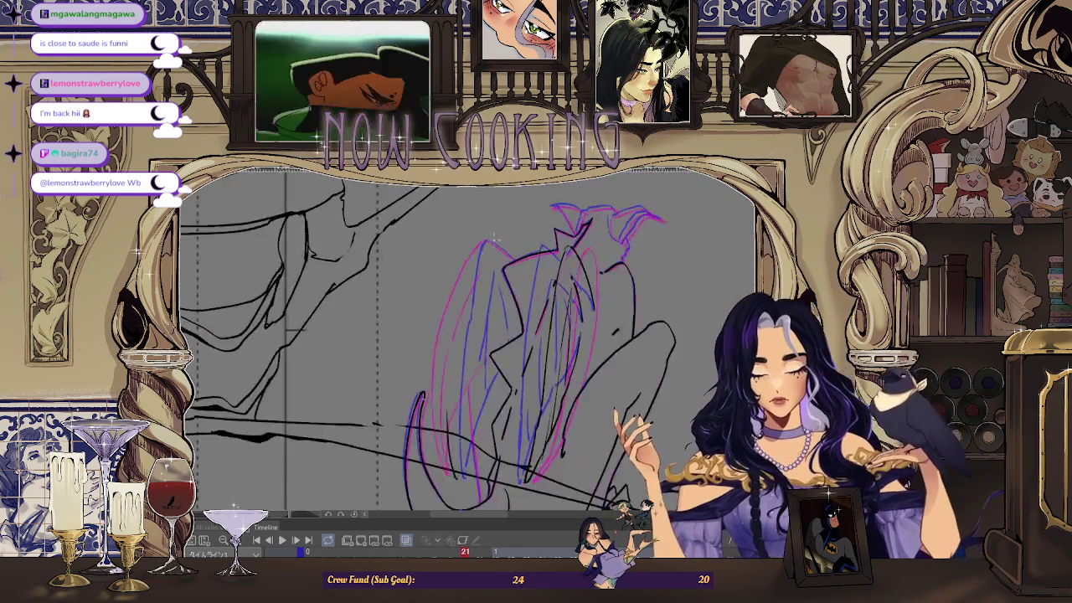
scroll(487, 233, "up", 2)
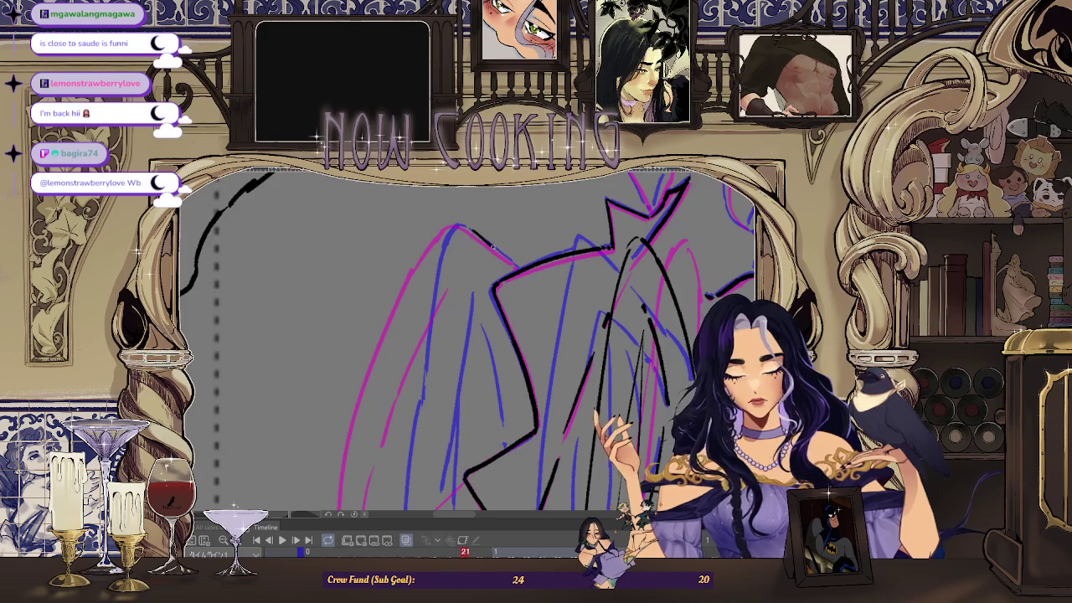
scroll(488, 243, "up", 2)
scroll(459, 226, "down", 3)
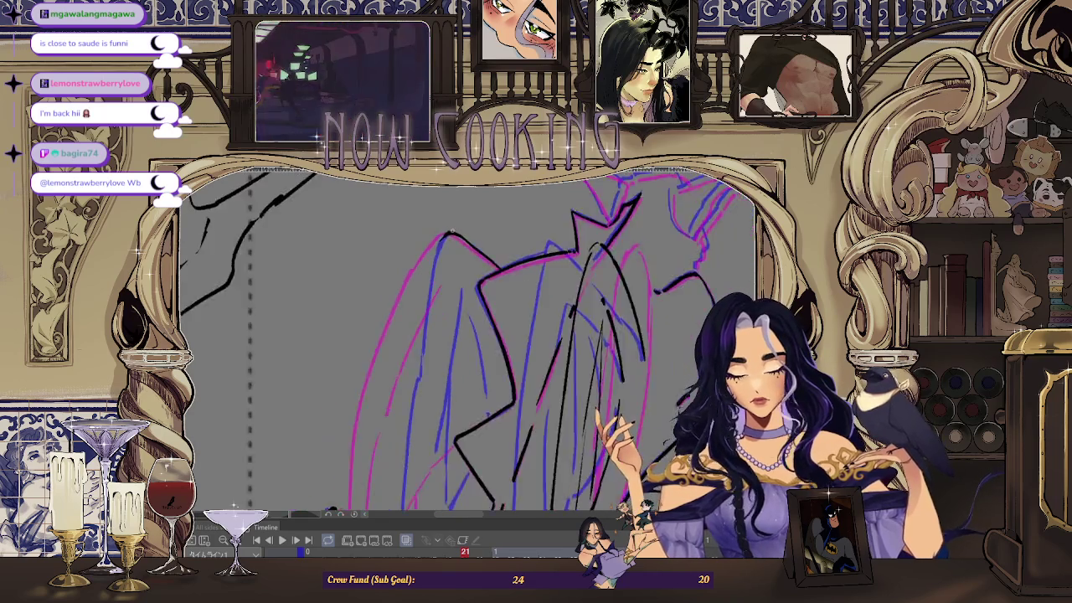
scroll(423, 288, "down", 3)
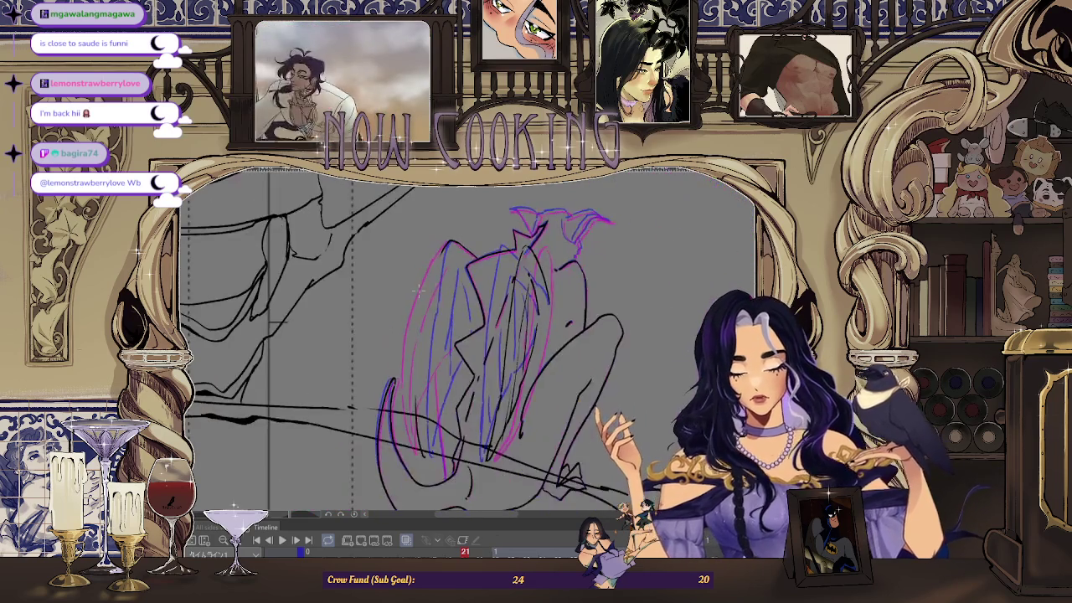
scroll(423, 292, "up", 3)
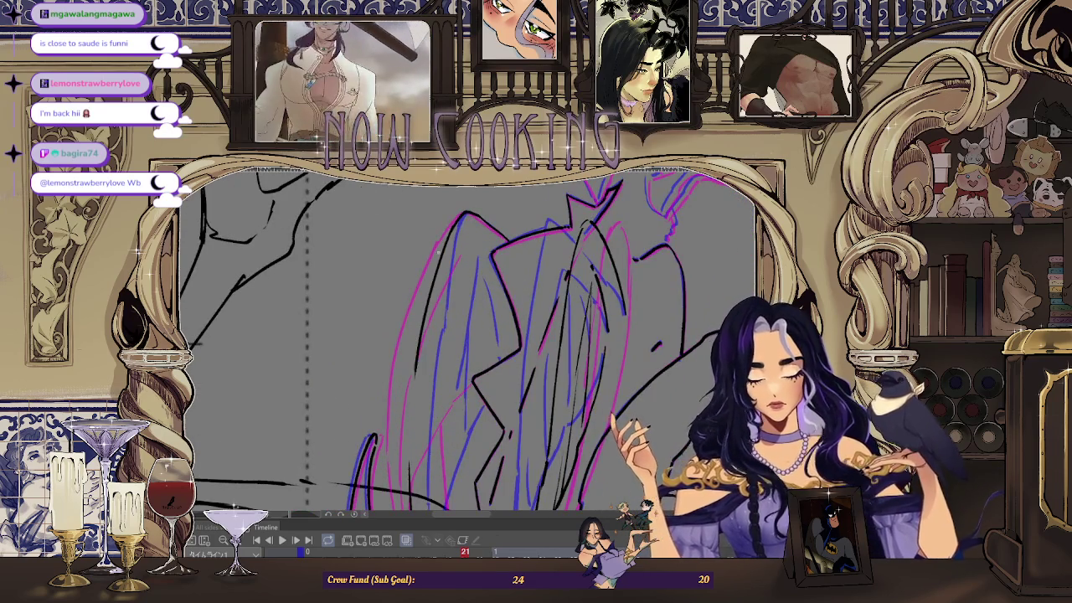
scroll(423, 291, "up", 2)
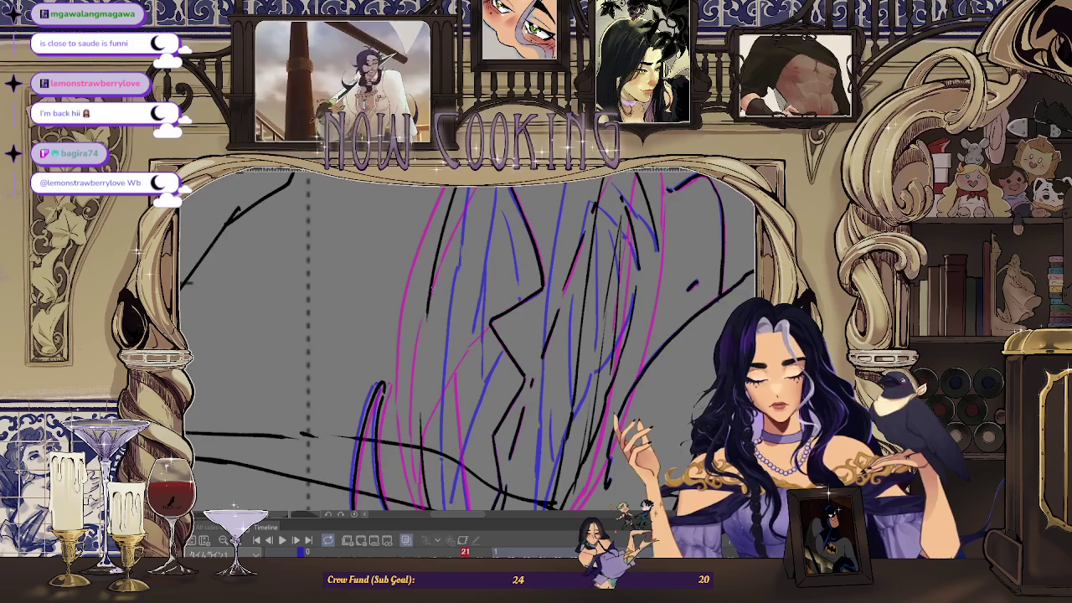
scroll(419, 427, "down", 2)
scroll(435, 352, "down", 1)
scroll(452, 276, "down", 1)
scroll(464, 232, "down", 1)
scroll(466, 233, "up", 1)
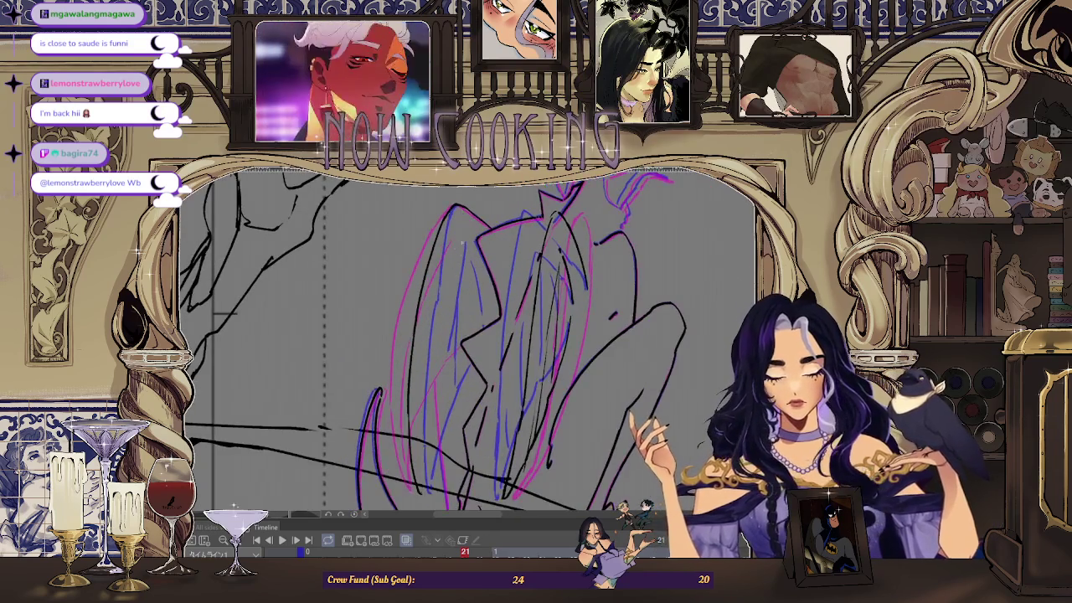
scroll(431, 318, "down", 1)
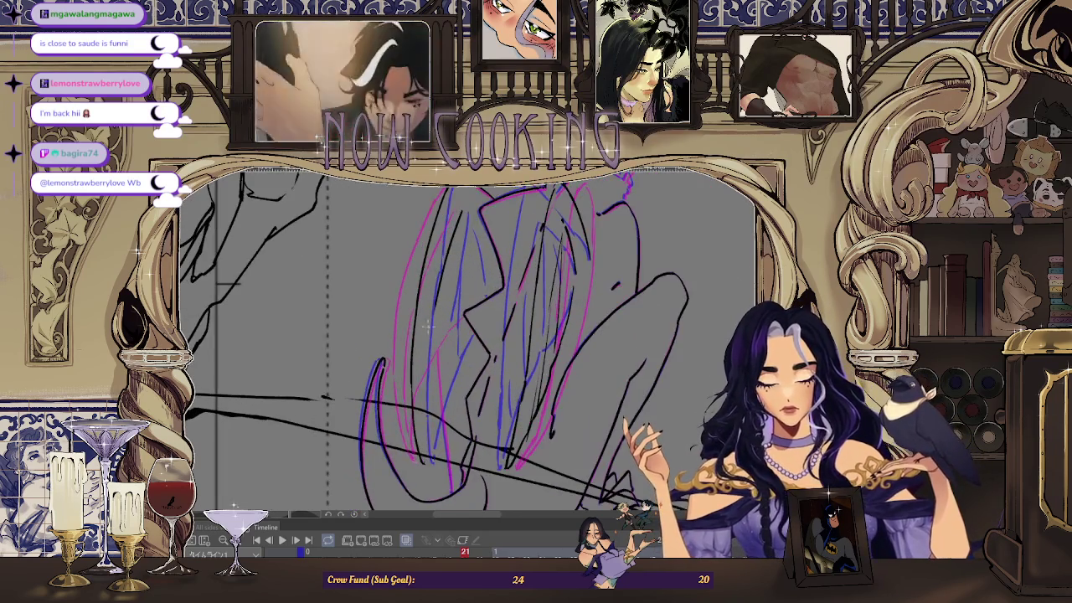
scroll(471, 253, "down", 2)
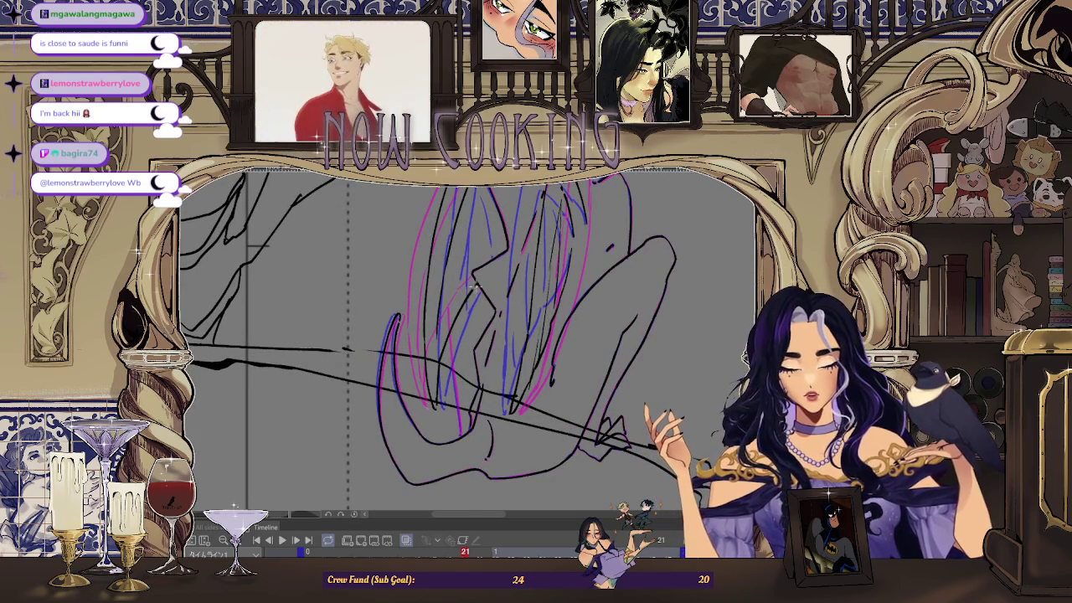
scroll(476, 285, "down", 1)
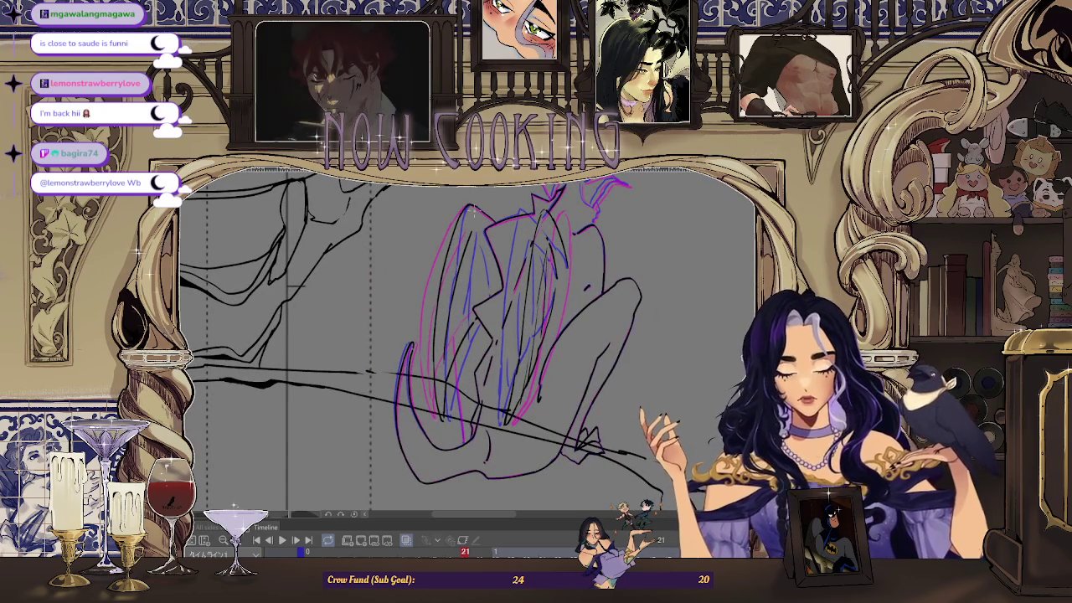
key("period")
key("period")
key("period")
key("period")
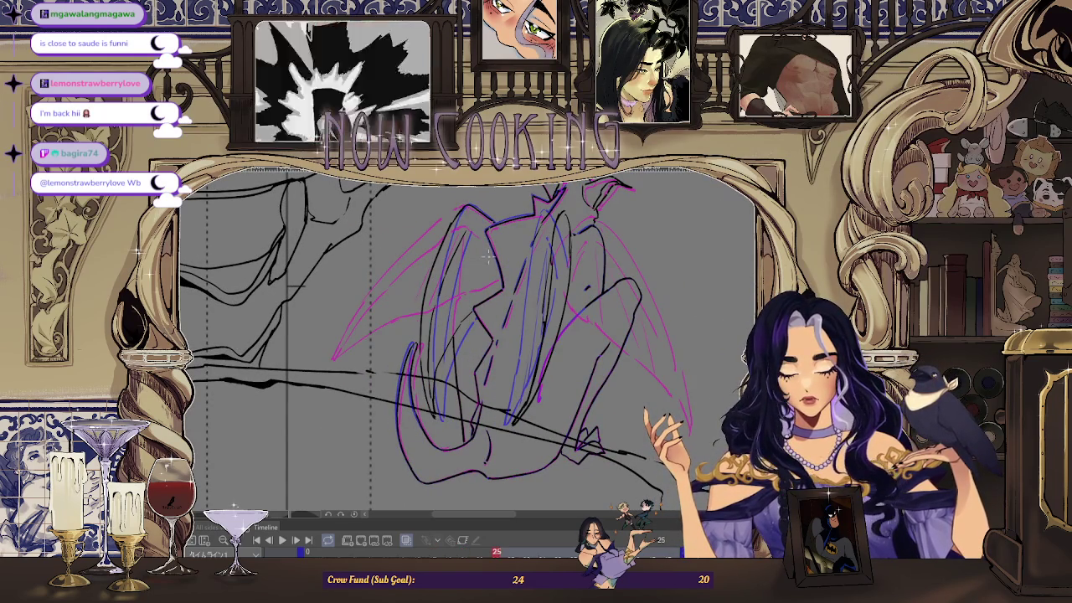
key("comma")
key("comma")
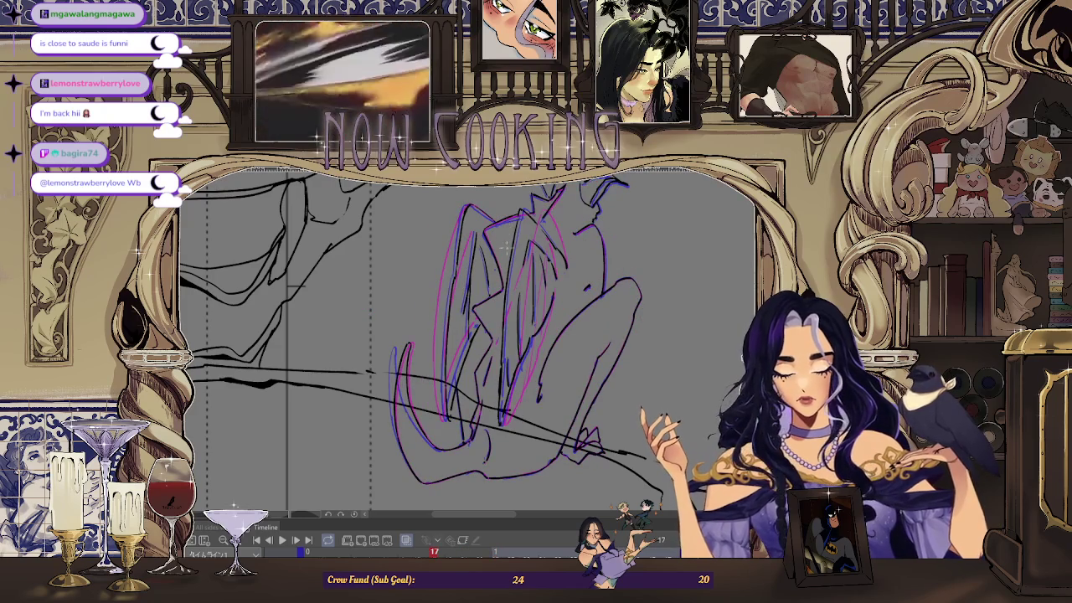
key("comma")
key("comma")
key("period")
key("period")
key("comma")
key("comma")
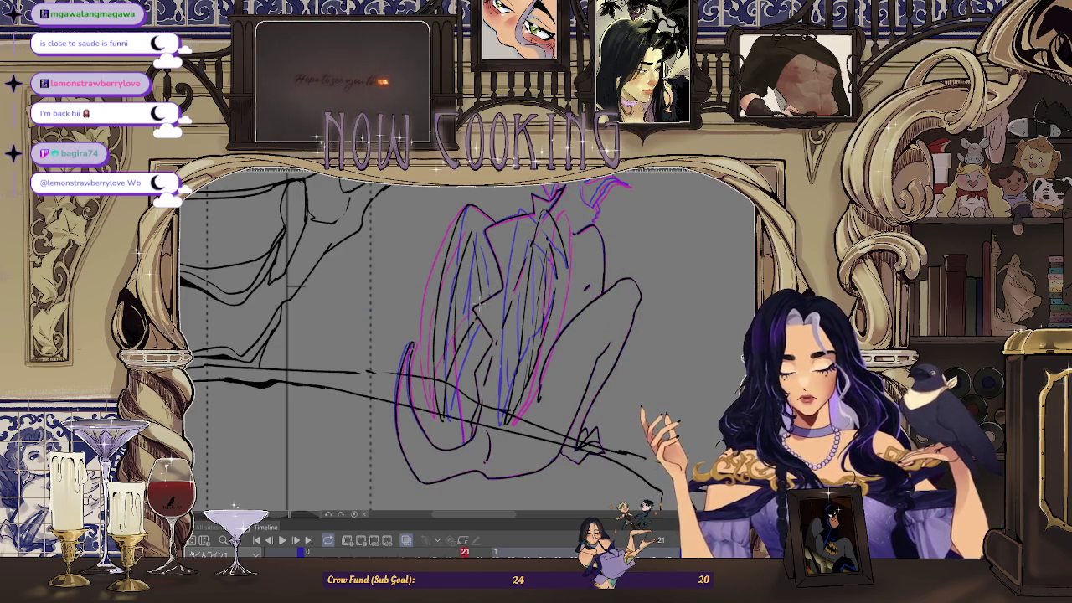
- Ink a short black stroke on the wing and erase the stray stroke on the right wing
scroll(466, 340, "up", 3)
scroll(552, 244, "up", 2)
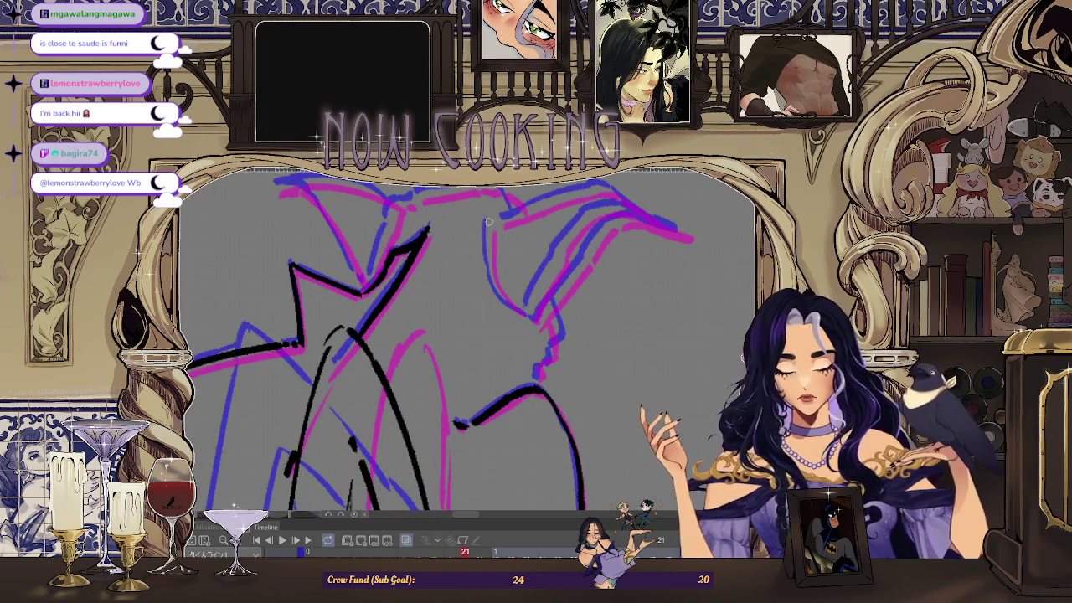
left_click_drag(488, 224, 487, 260)
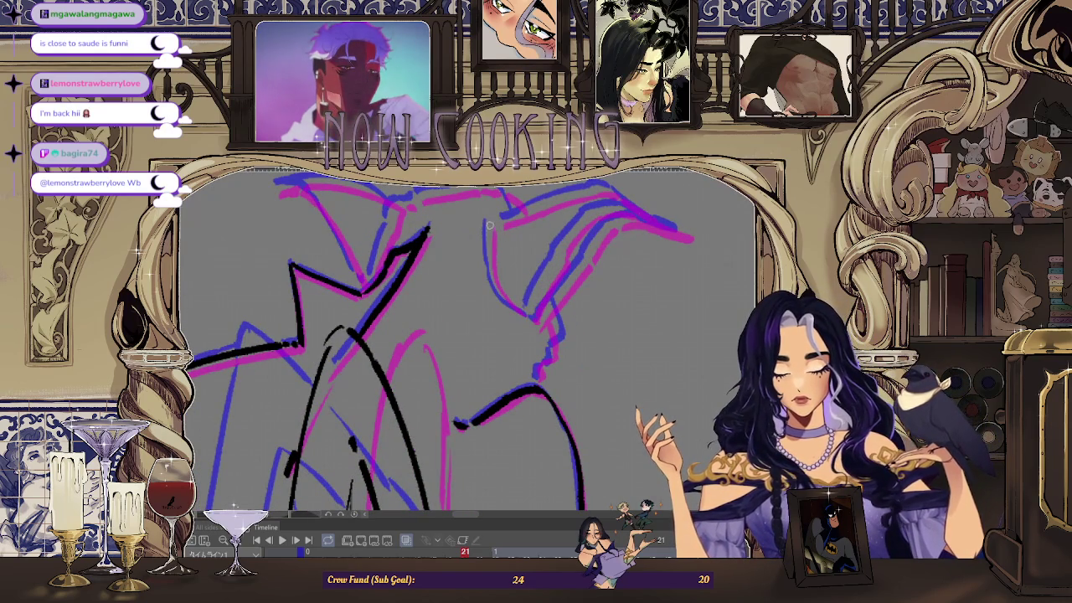
scroll(542, 307, "up", 1)
scroll(544, 312, "up", 1)
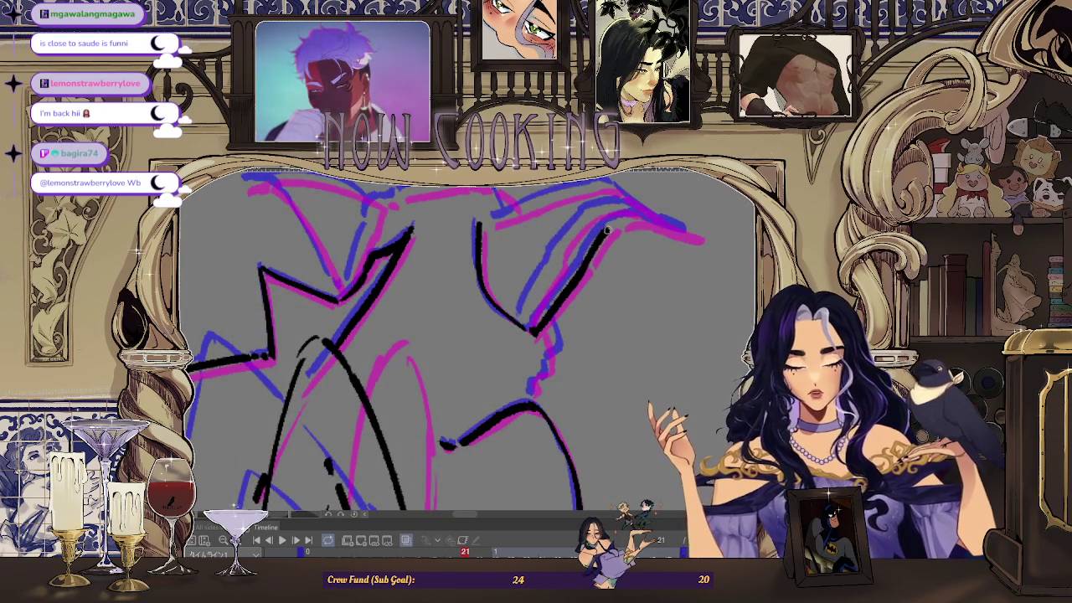
scroll(552, 297, "down", 2)
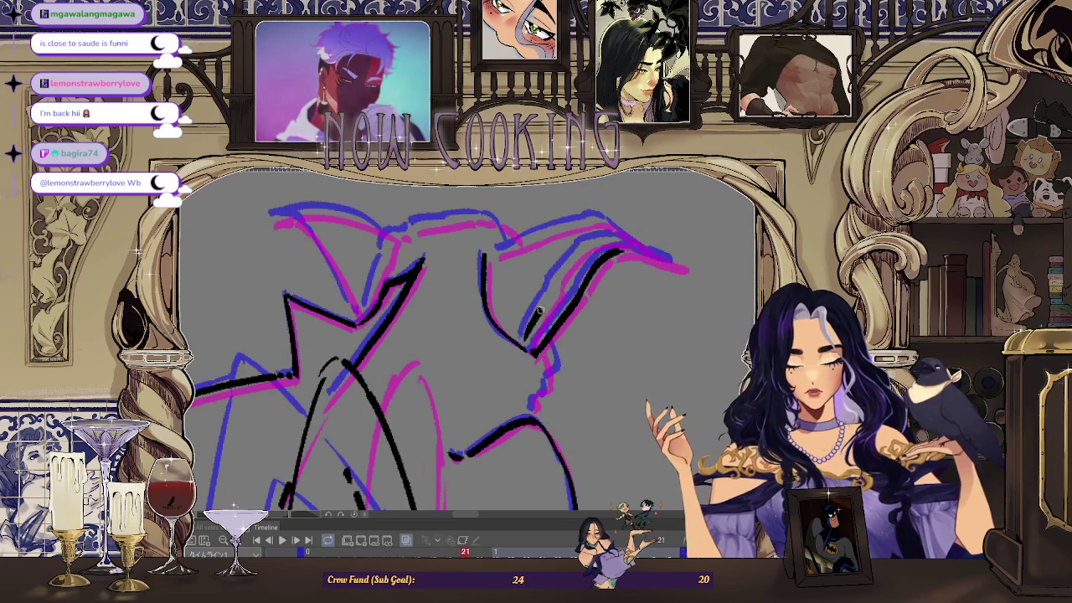
left_click_drag(577, 258, 525, 339)
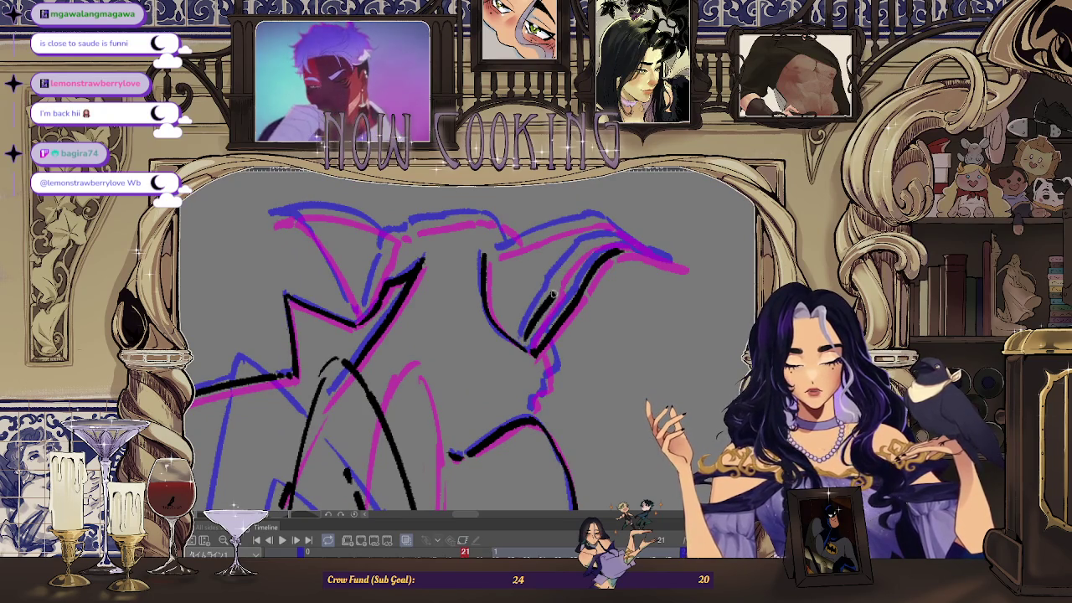
scroll(729, 249, "down", 2)
scroll(444, 350, "up", 3)
- Ink and thicken the wing's upper edge line, add the inner edge stroke, and extend it right
left_click_drag(443, 349, 519, 248)
key("ctrl+z")
mouse_move(443, 348)
left_mouse_down()
mouse_move(521, 246)
mouse_move(662, 231)
left_mouse_up()
scroll(586, 256, "up", 2)
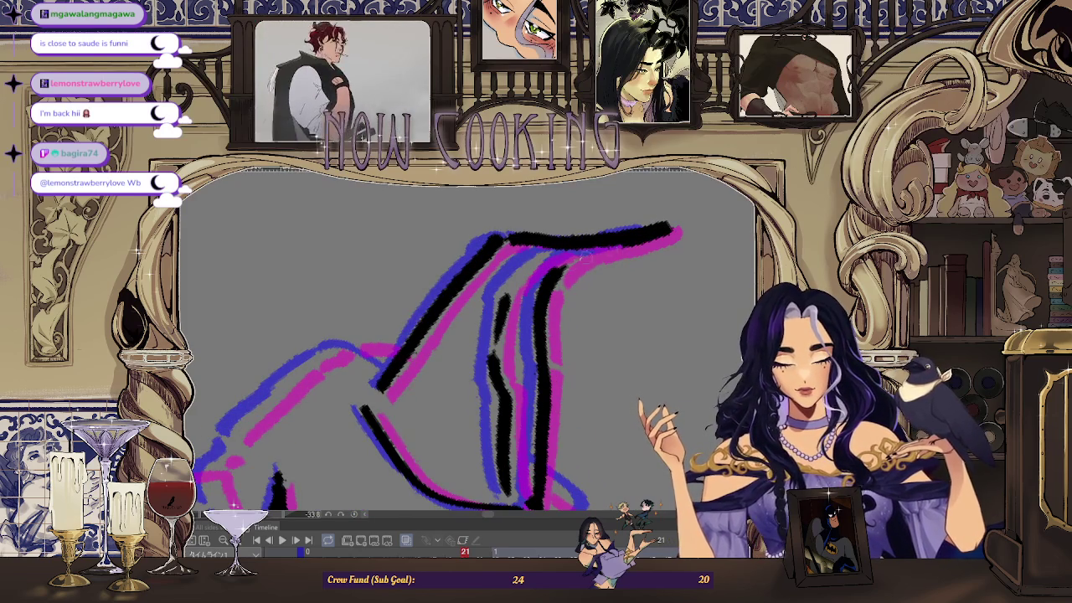
left_click_drag(579, 259, 638, 238)
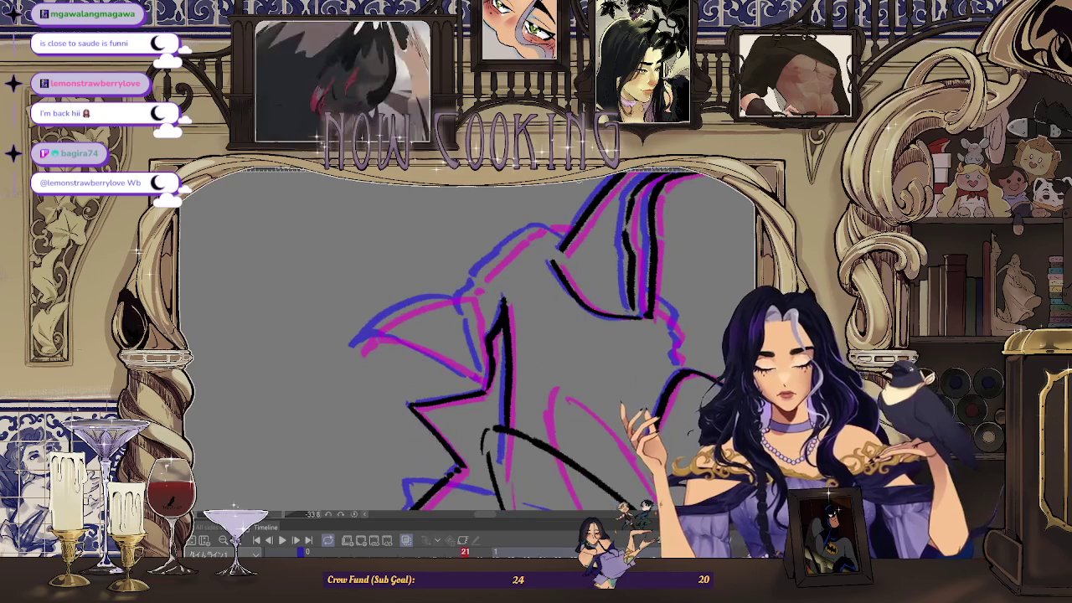
scroll(466, 326, "up", 3)
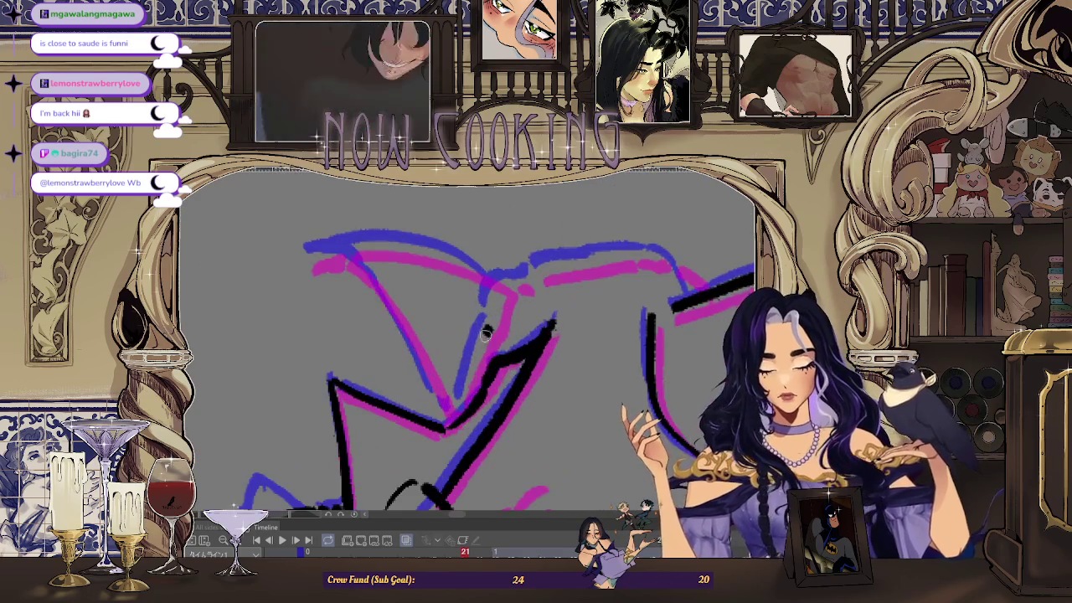
left_click_drag(461, 403, 490, 327)
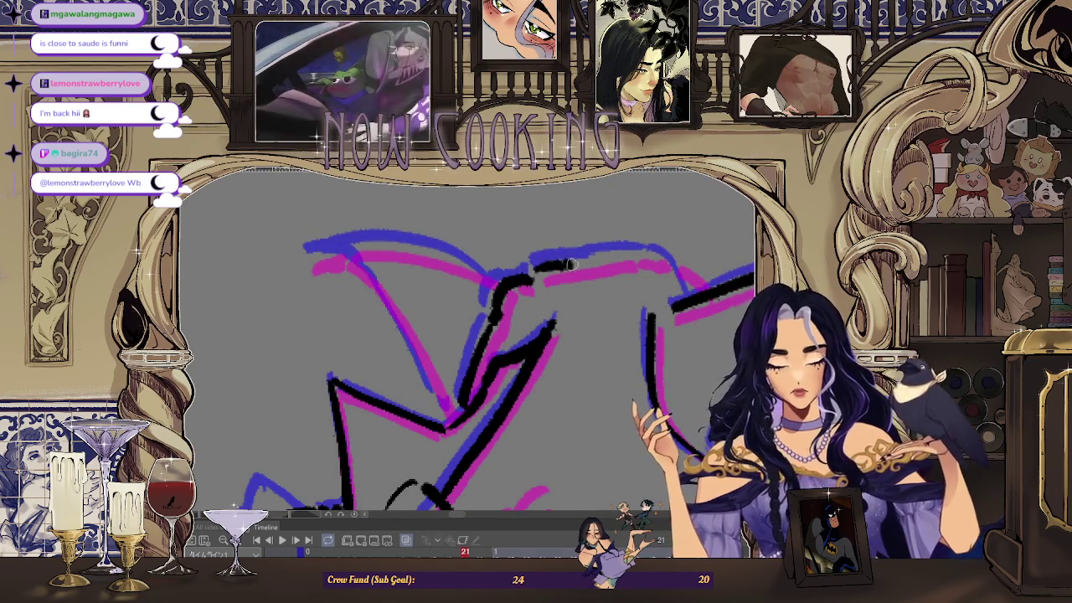
left_click_drag(566, 265, 671, 264)
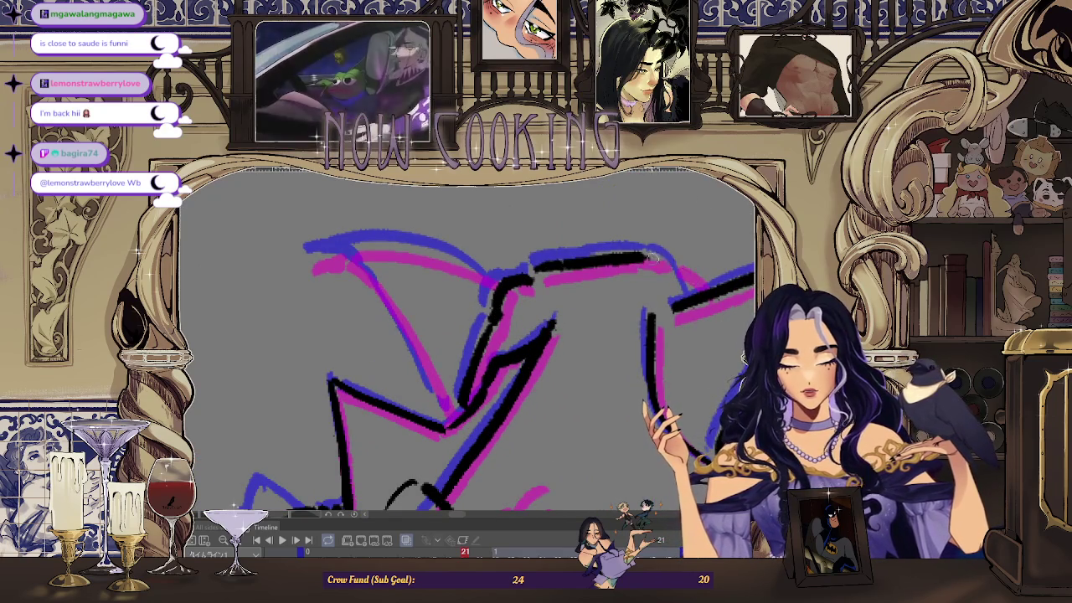
- Ink the wing's top-left stroke and a shorter, extended line along the top curve
scroll(354, 247, "up", 2)
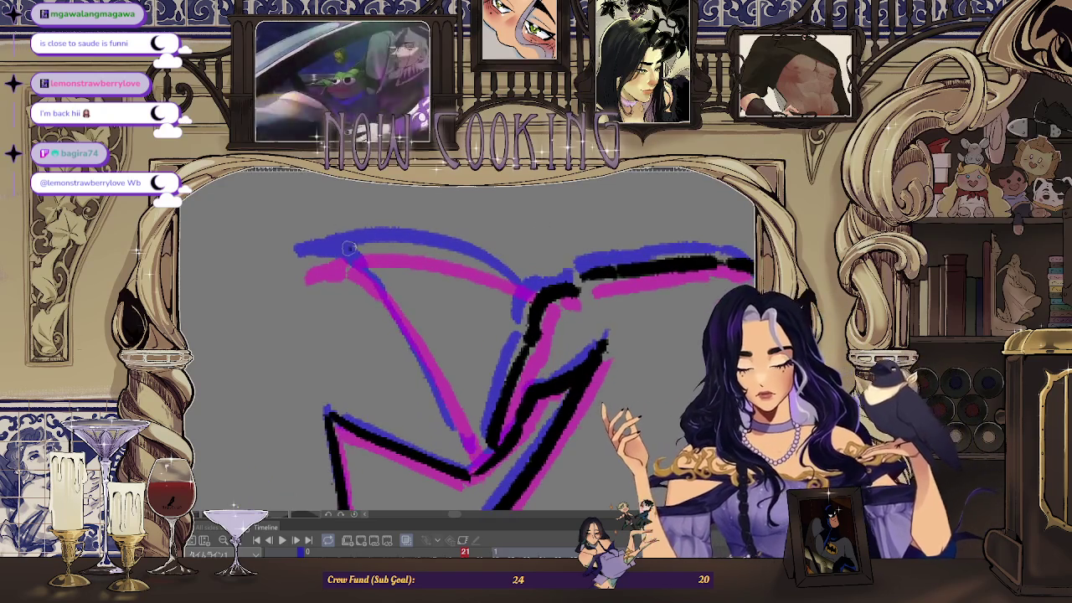
scroll(354, 247, "up", 2)
mouse_move(312, 262)
left_mouse_down()
mouse_move(361, 253)
mouse_move(404, 266)
mouse_move(482, 407)
left_mouse_up()
scroll(375, 283, "down", 1)
scroll(352, 301, "down", 2)
scroll(346, 309, "up", 3)
mouse_move(346, 310)
left_mouse_down()
mouse_move(426, 302)
mouse_move(540, 356)
left_mouse_up()
key("ctrl+z")
mouse_move(334, 310)
left_mouse_down()
mouse_move(403, 302)
mouse_move(489, 327)
left_mouse_up()
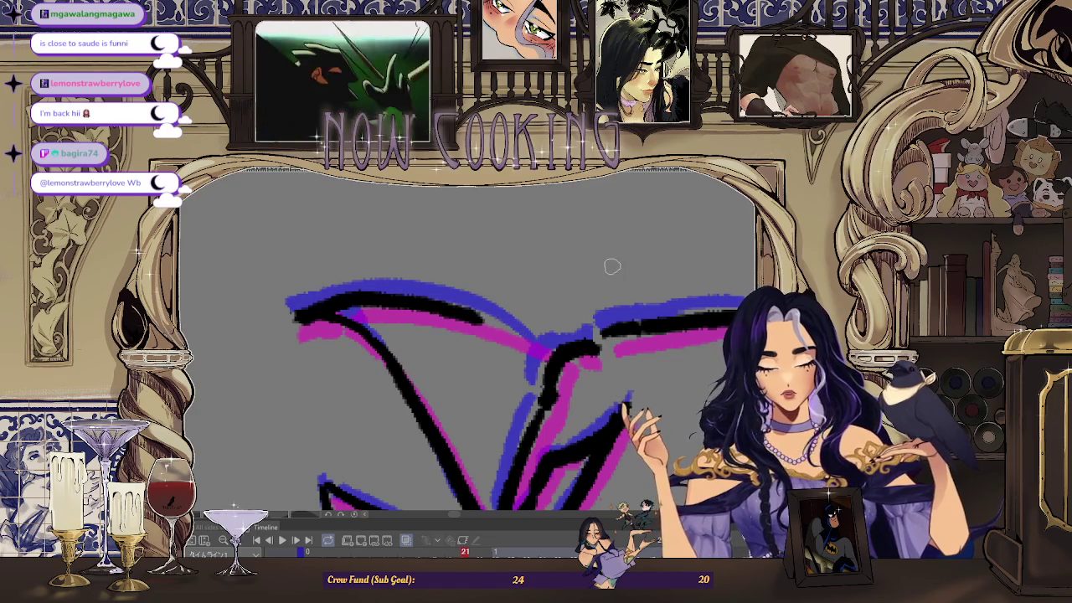
left_click_drag(612, 265, 557, 258)
- Ink the long line down the wing's right side, redrawing it once
left_click_drag(526, 201, 512, 303)
key("ctrl+z")
mouse_move(528, 215)
left_mouse_down()
mouse_move(502, 318)
mouse_move(429, 425)
left_mouse_up()
scroll(467, 333, "down", 2)
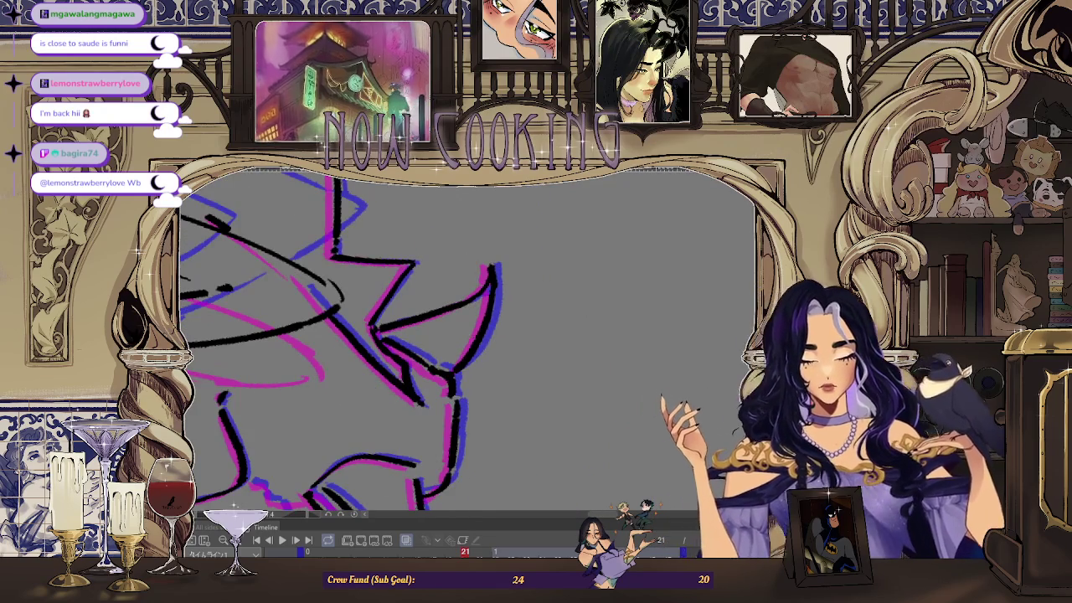
- Zoom out to see the cliffs-and-ship scene, then jump to frame 29 in the timeline
scroll(467, 333, "down", 2)
scroll(502, 327, "down", 2)
scroll(530, 318, "down", 2)
scroll(532, 318, "up", 2)
scroll(502, 335, "up", 2)
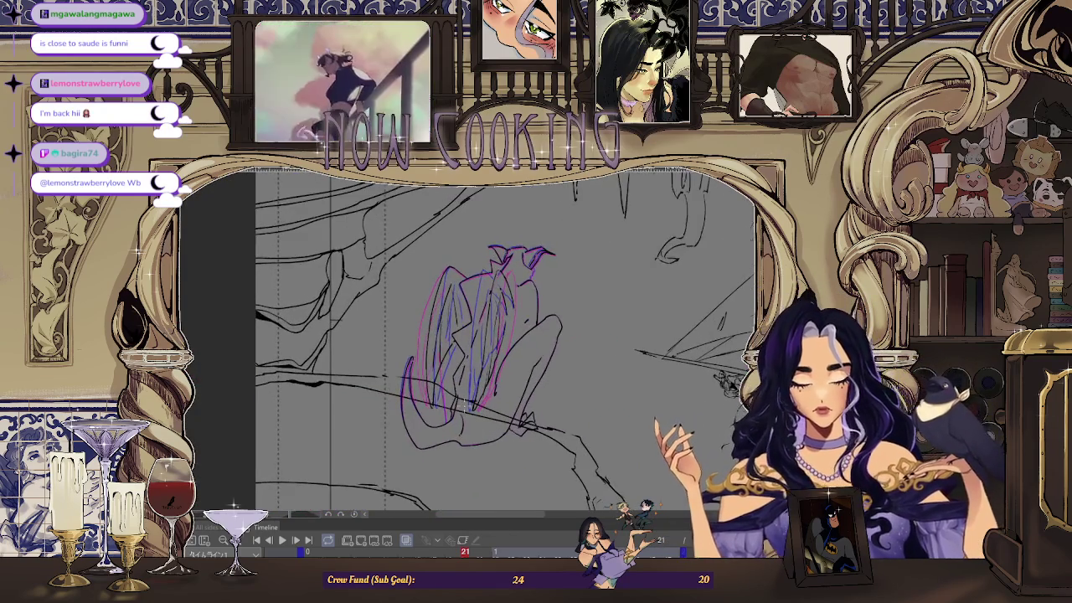
scroll(452, 351, "up", 2)
scroll(400, 380, "up", 2)
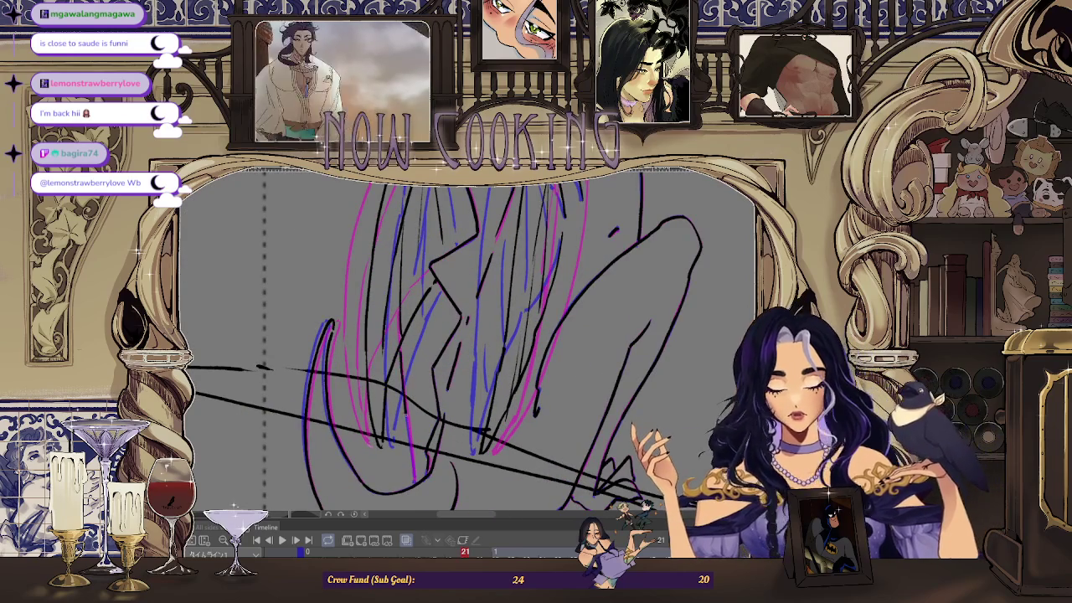
scroll(414, 481, "down", 2)
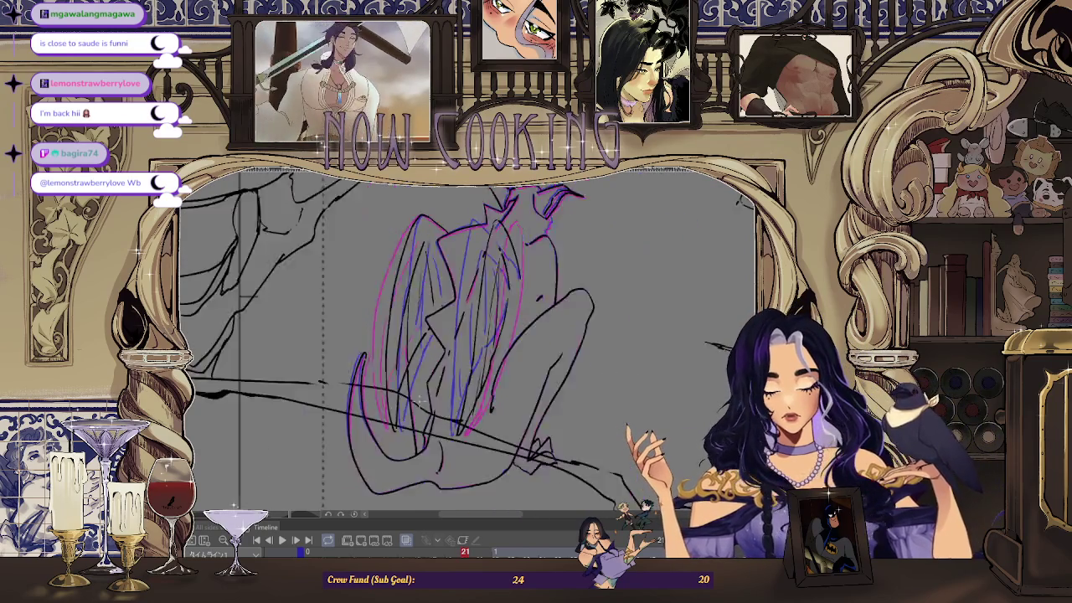
scroll(414, 481, "down", 3)
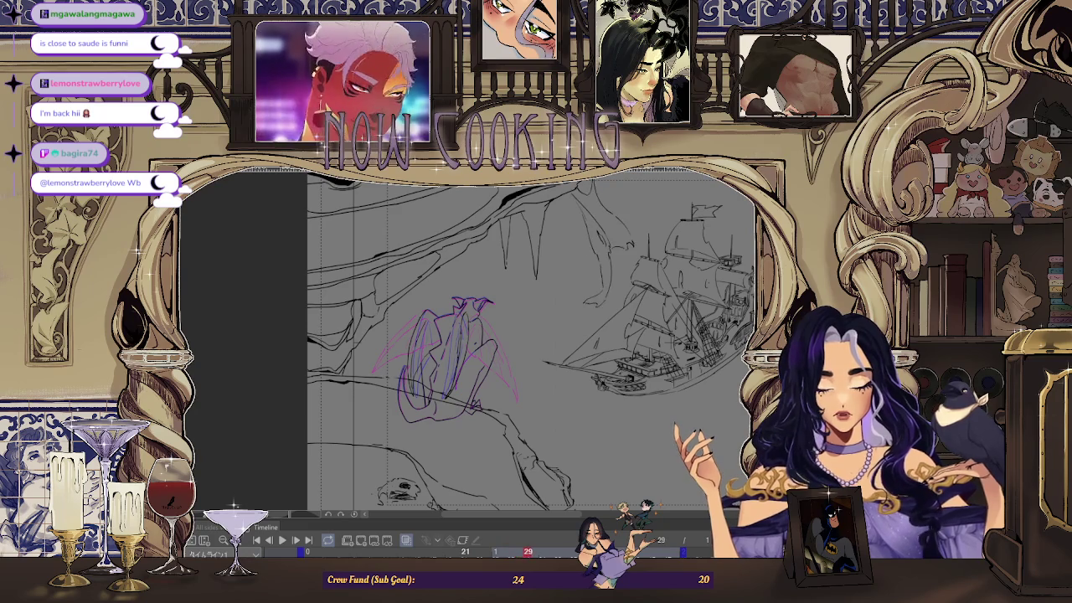
left_click(362, 543)
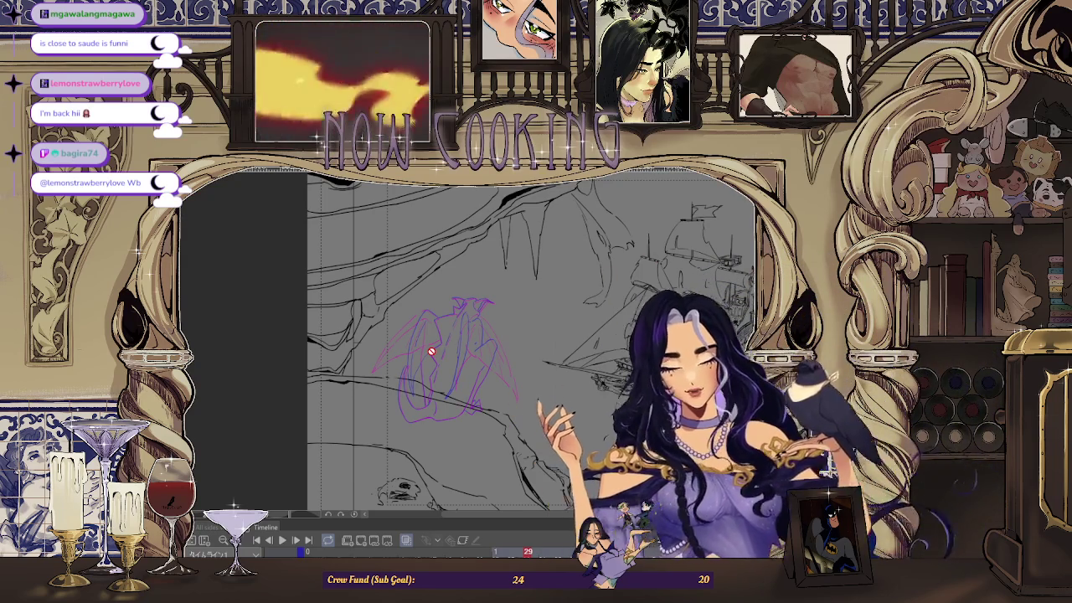
- Ink the figure's long curved left contour on frame 29 in black
scroll(452, 352, "up", 1)
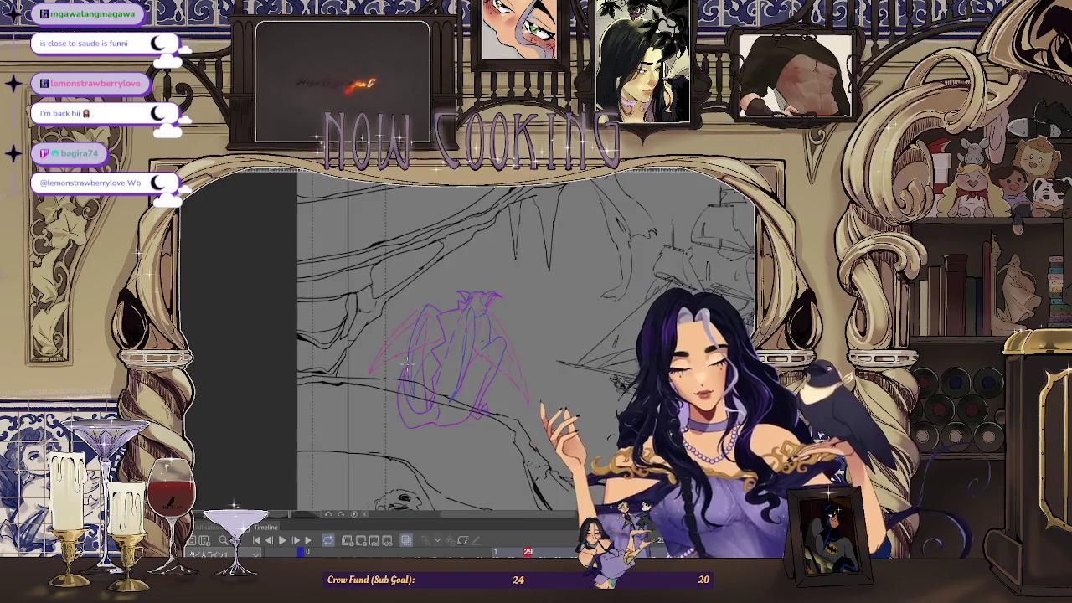
scroll(404, 365, "up", 3)
scroll(377, 335, "up", 2)
scroll(379, 331, "up", 2)
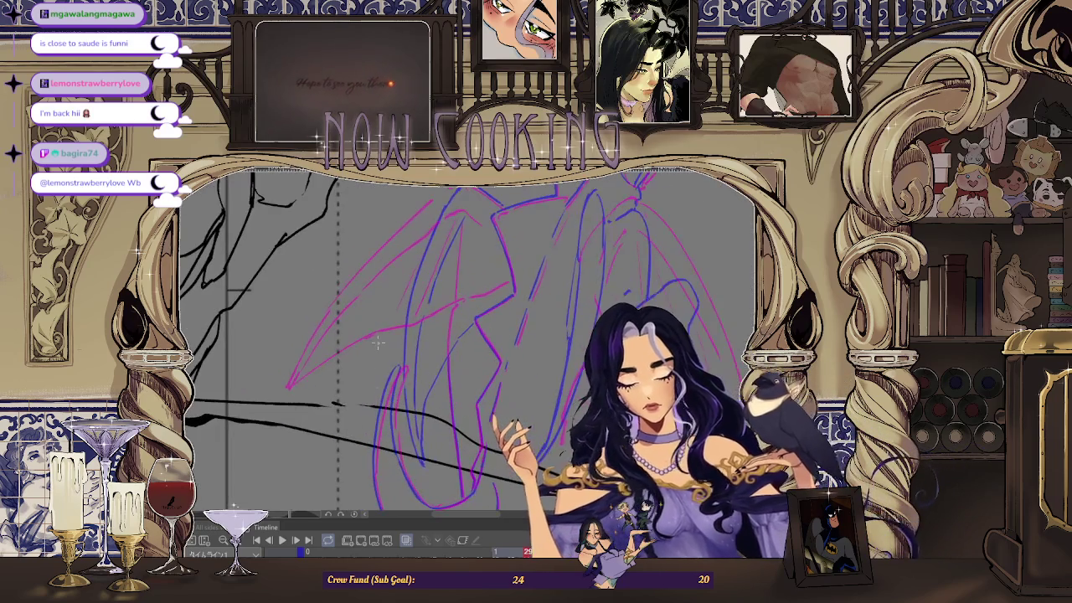
scroll(376, 252, "down", 2)
scroll(381, 264, "up", 2)
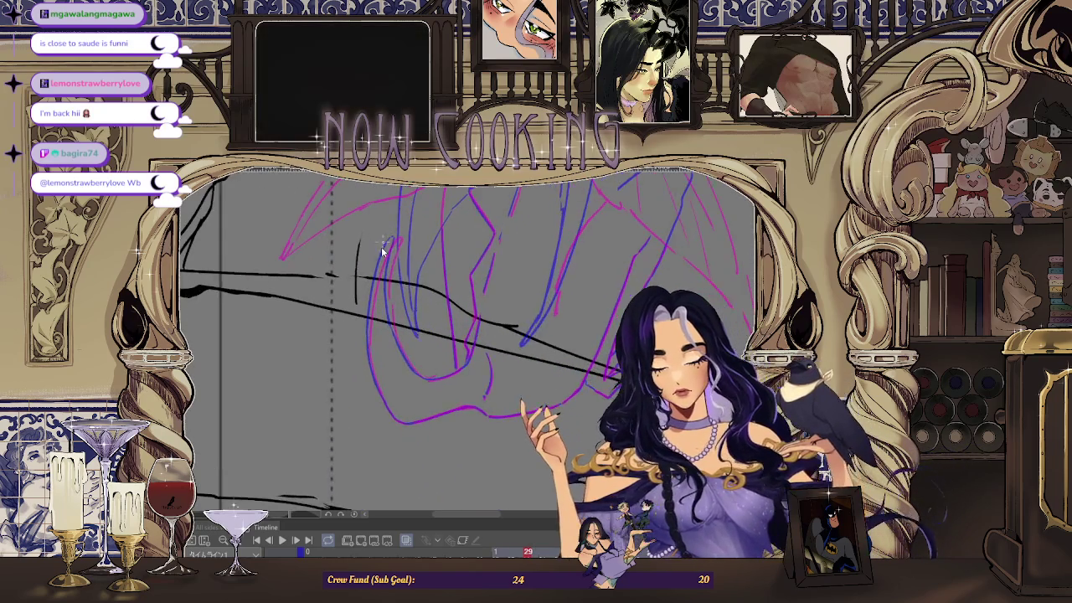
scroll(386, 274, "up", 2)
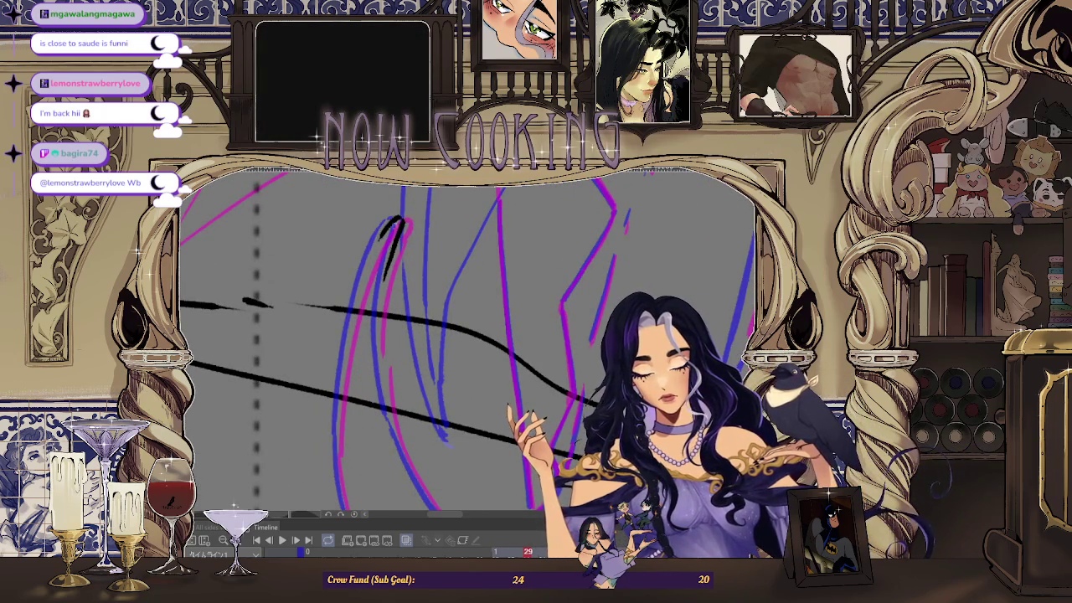
left_click_drag(390, 225, 356, 312)
- Step forward to the next animation frame
scroll(336, 440, "down", 1)
scroll(360, 335, "down", 1)
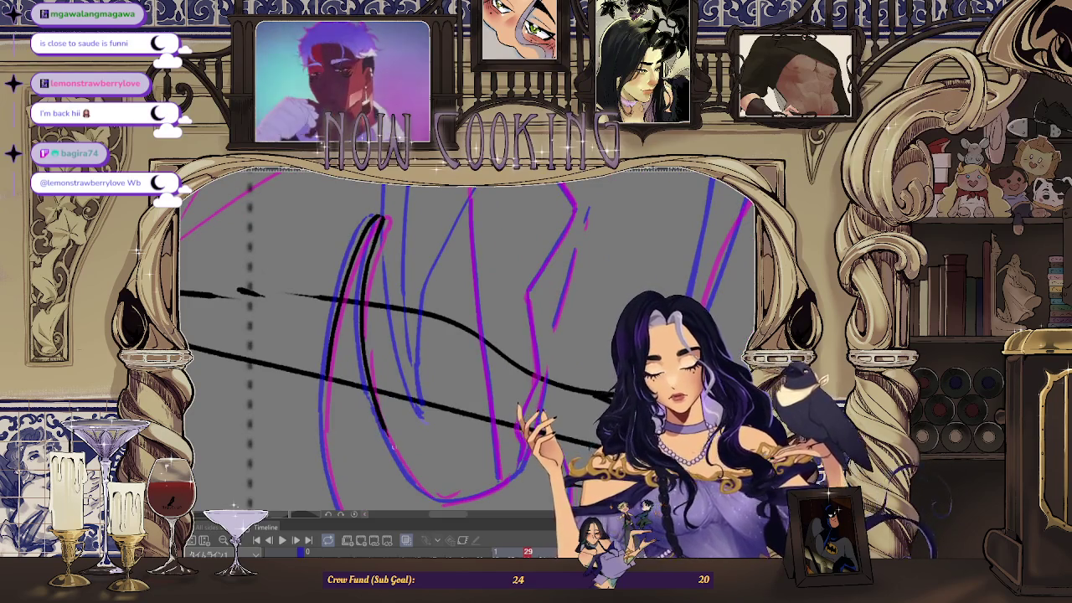
scroll(304, 303, "up", 1)
scroll(304, 303, "up", 1)
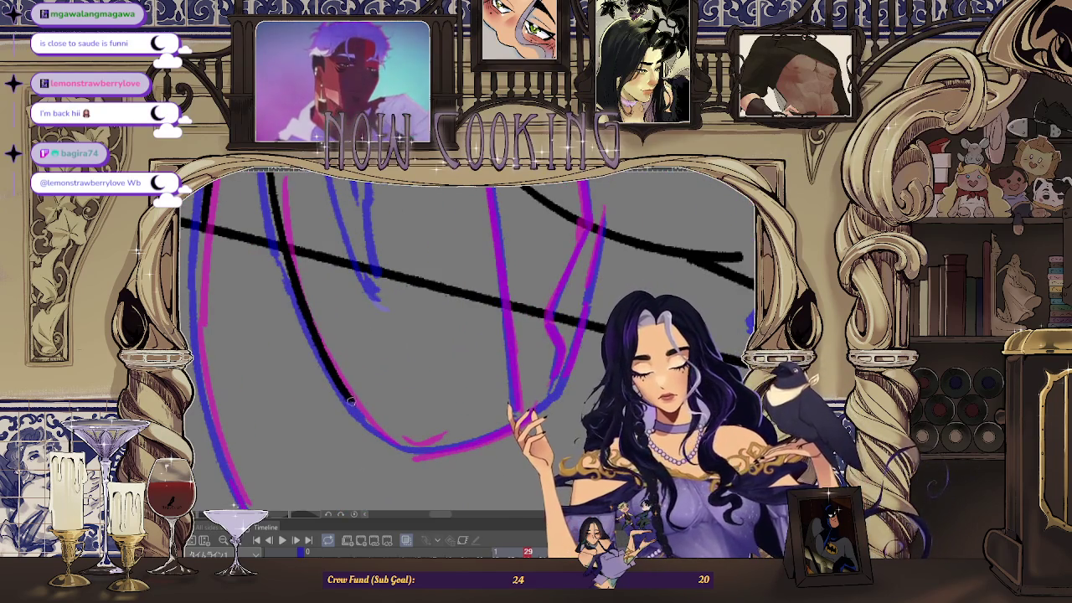
scroll(470, 444, "up", 1)
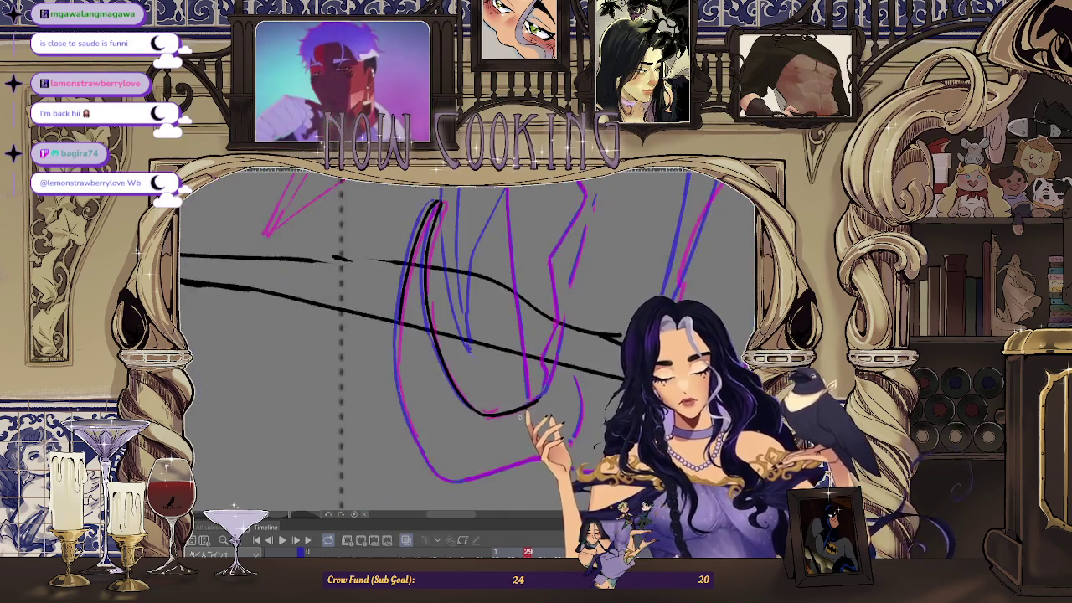
scroll(559, 345, "up", 1)
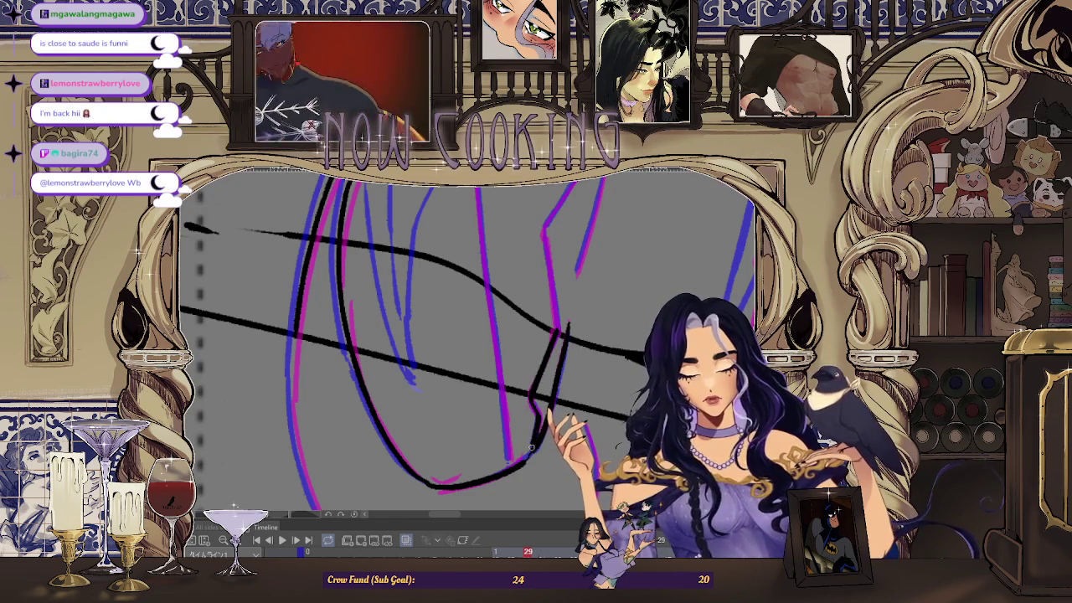
key("Right")
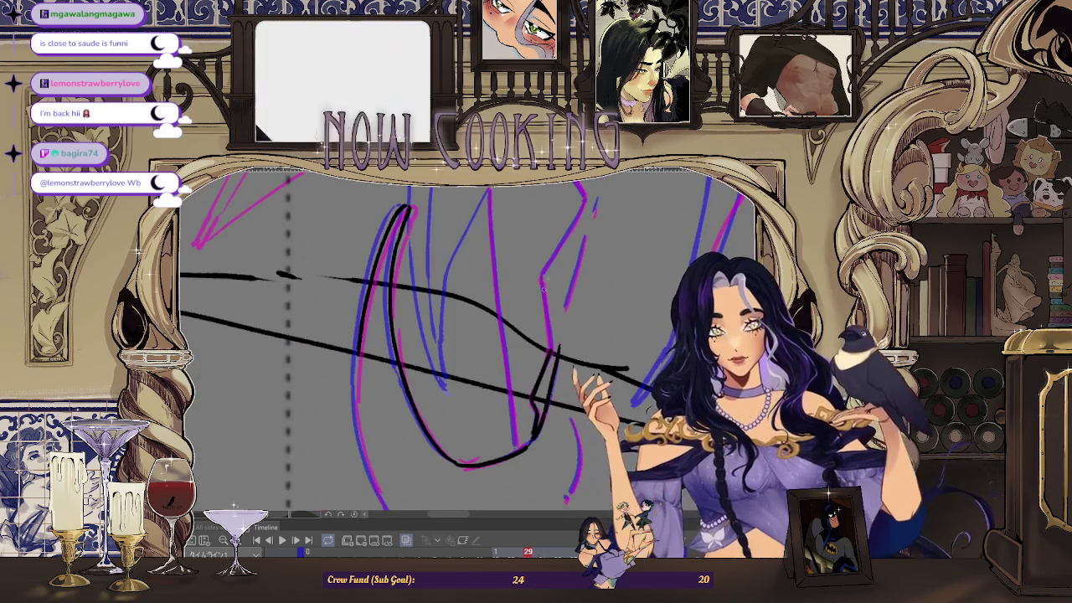